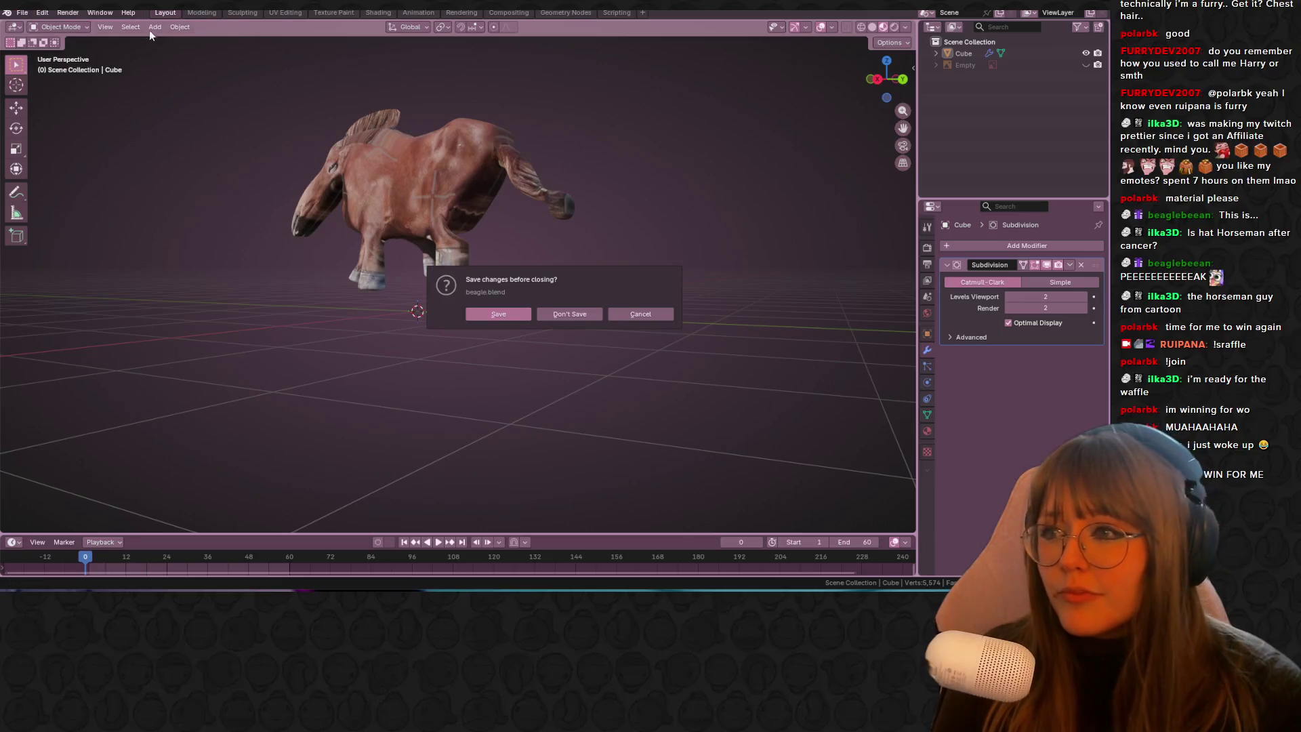
Step: Save the horse file as 'haruUraral', start a new General scene, and switch to the side view
click(505, 316)
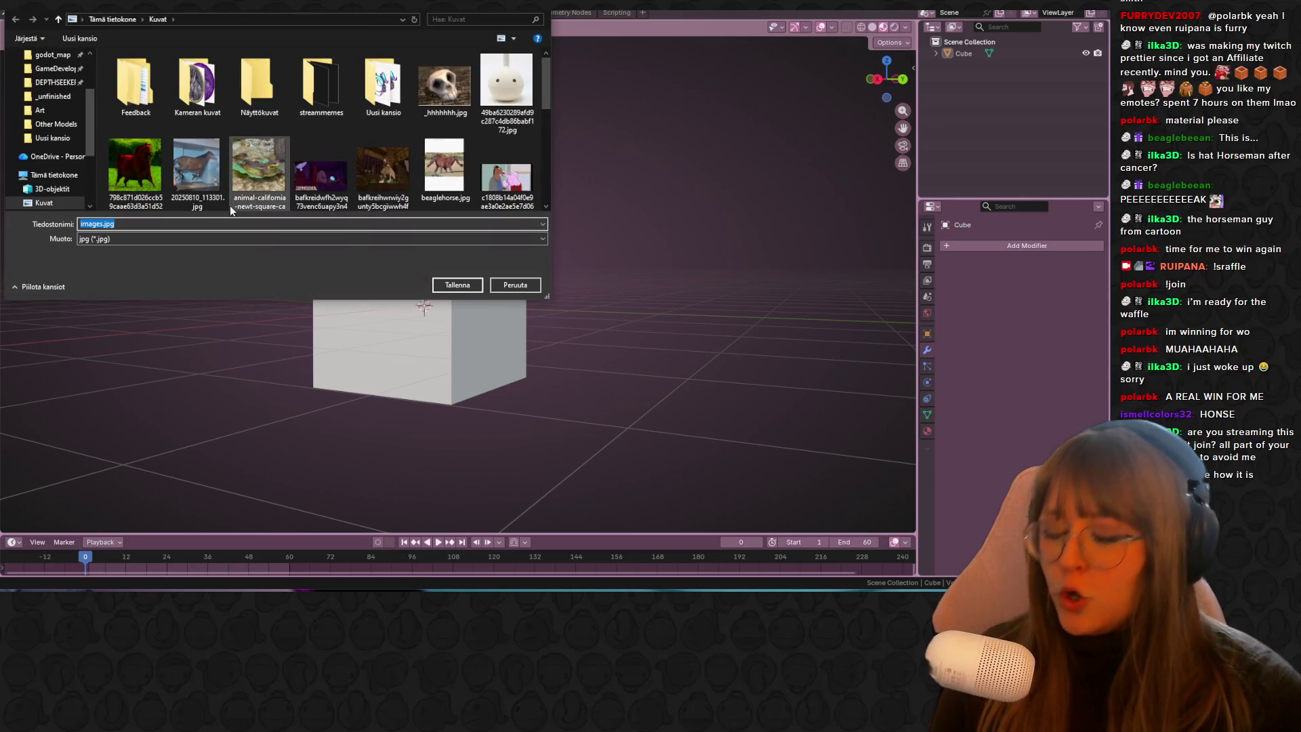
text(haru)
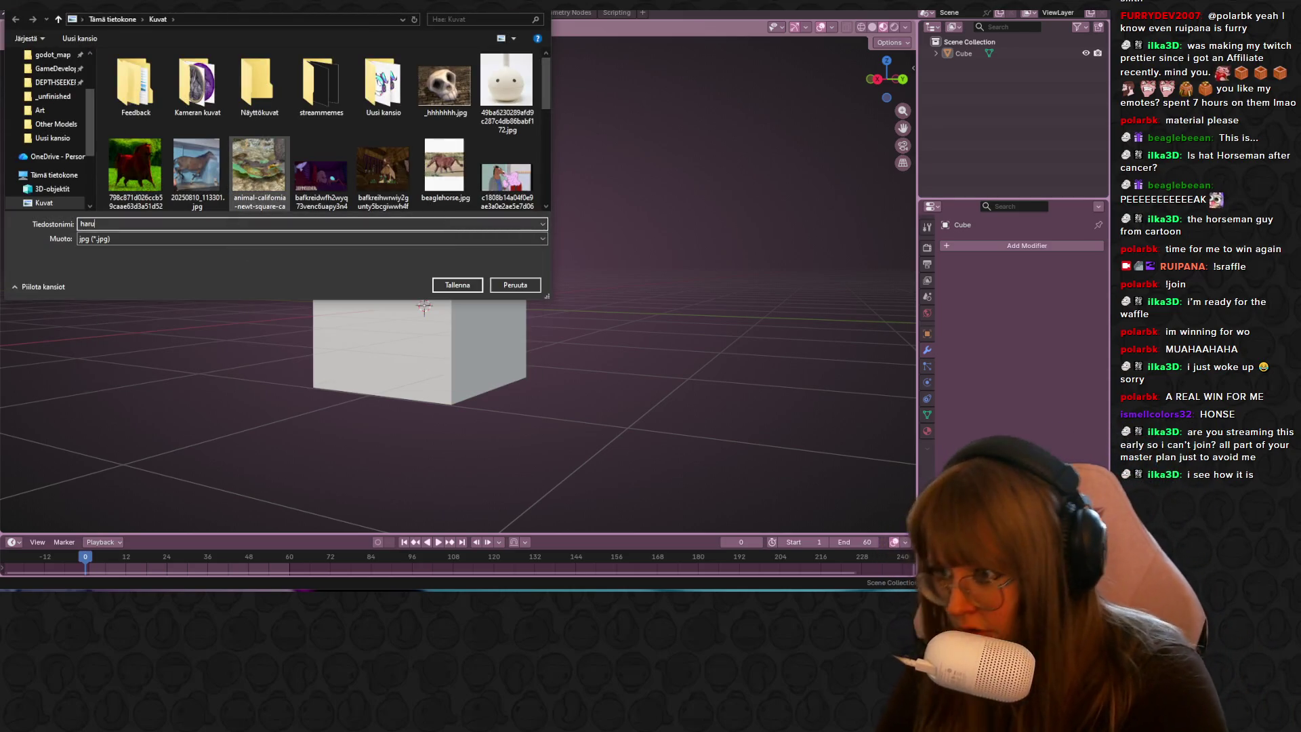
text(Uraral)
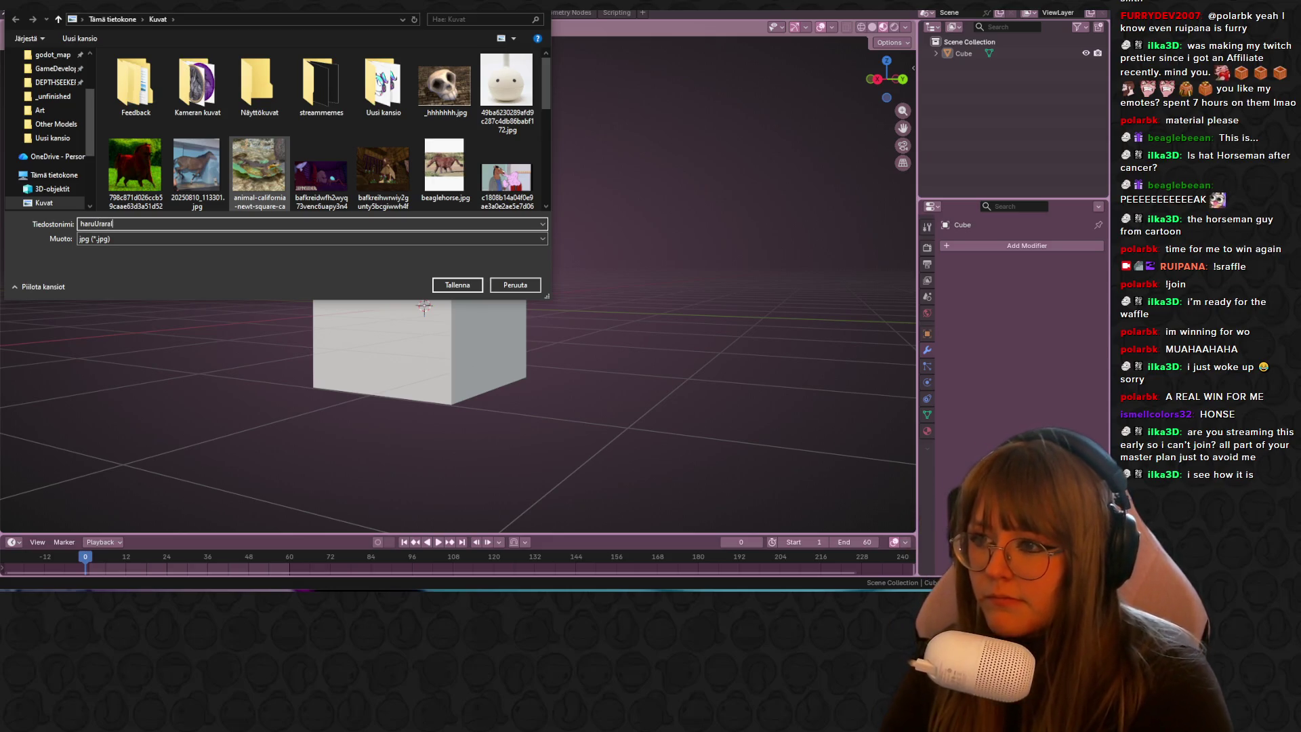
key(Return)
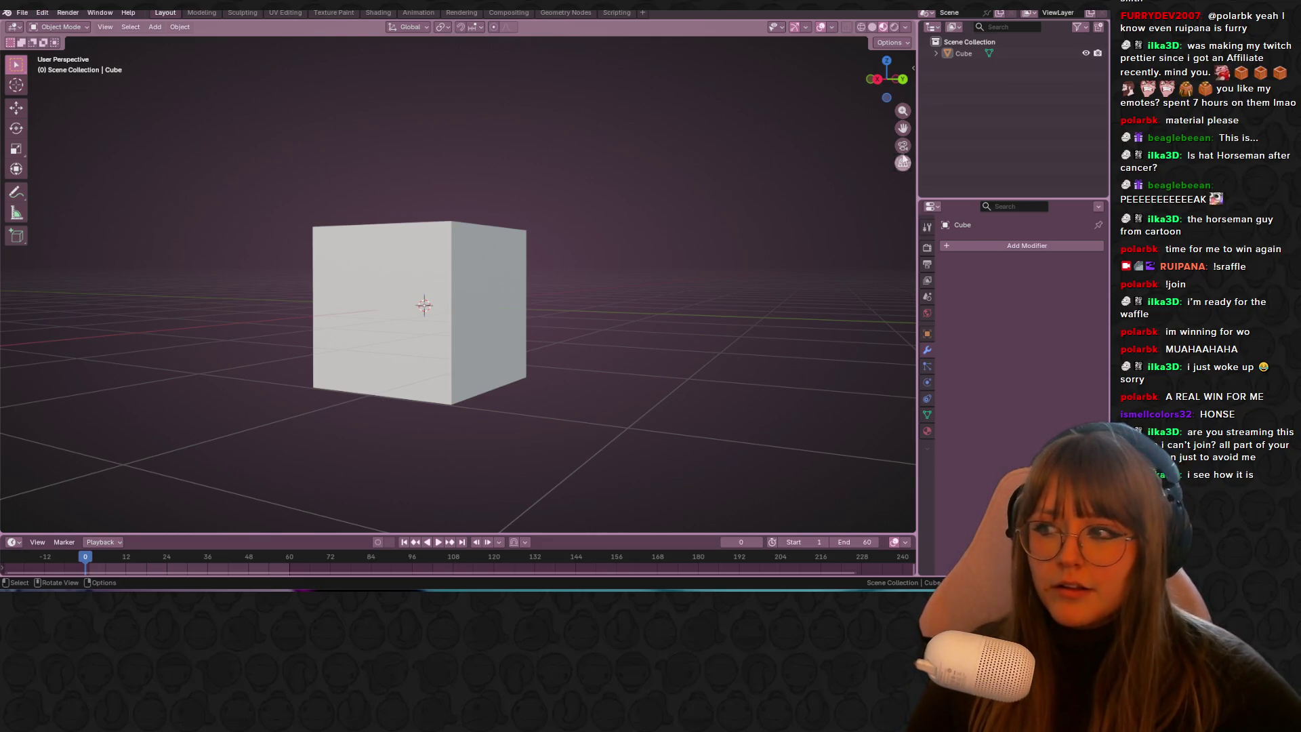
click(883, 80)
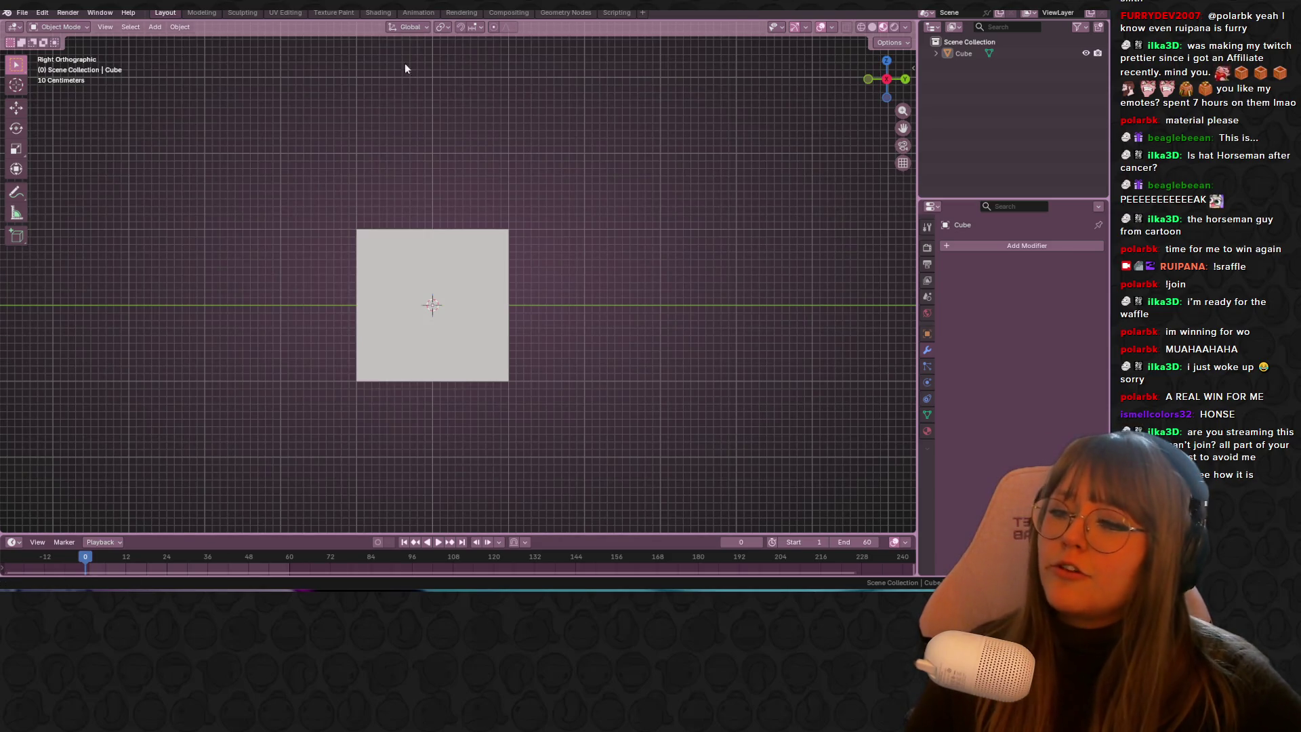
Step: Drop the character reference image into the scene and move it into place in front view
drag(445, 122, 442, 120)
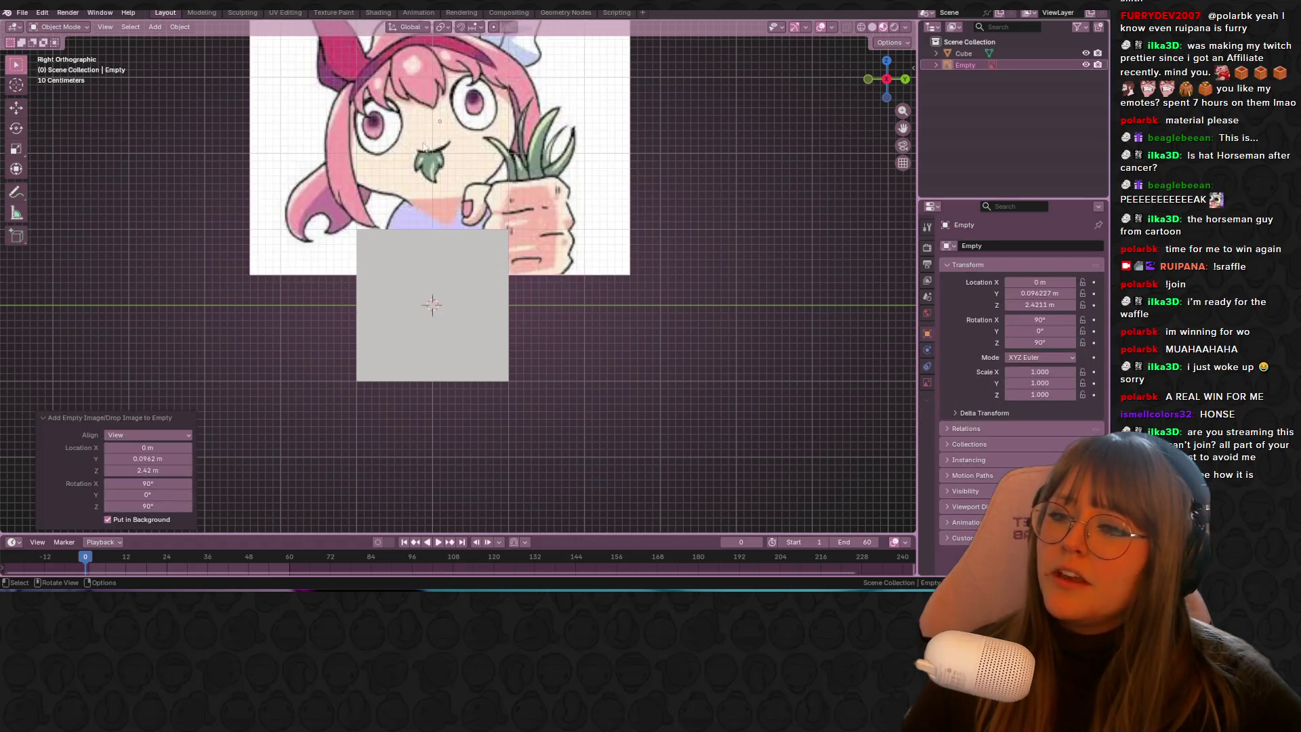
scroll(675, 187, down, 2)
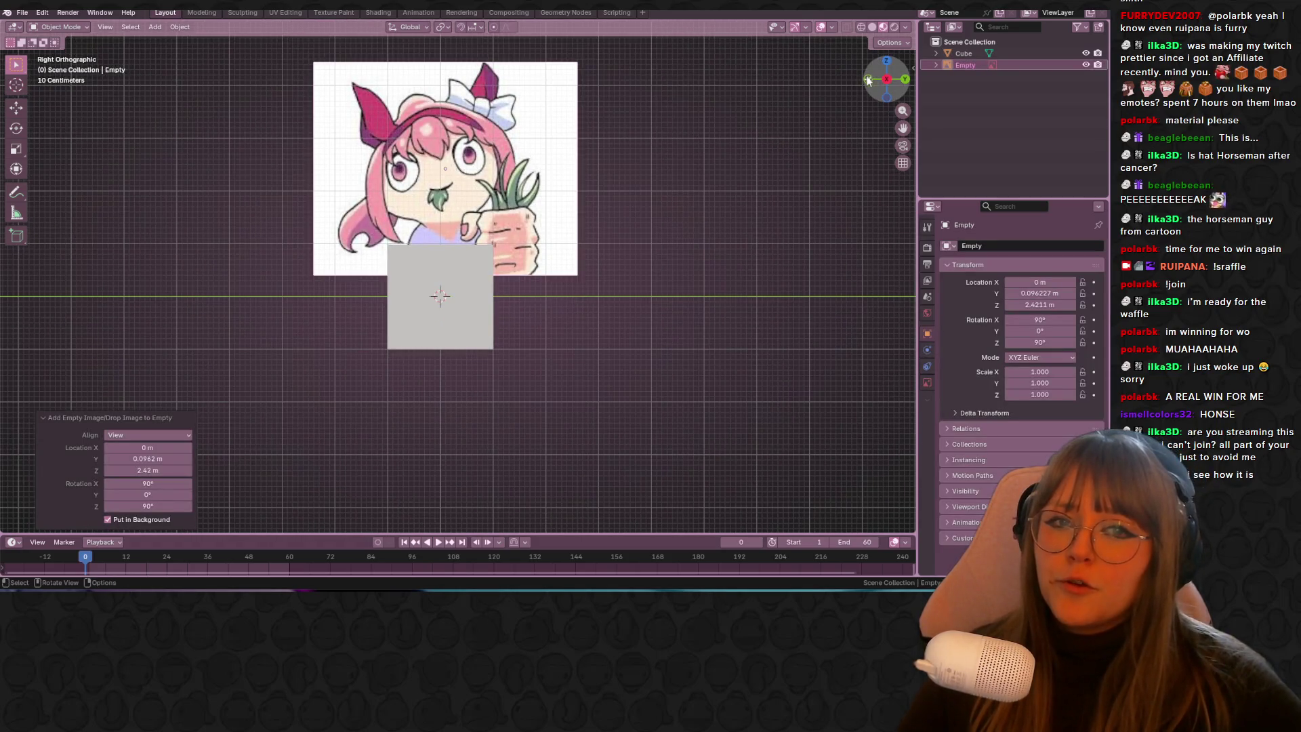
click(868, 79)
key(b)
key(Escape)
shift+middle_drag(527, 214, 639, 300)
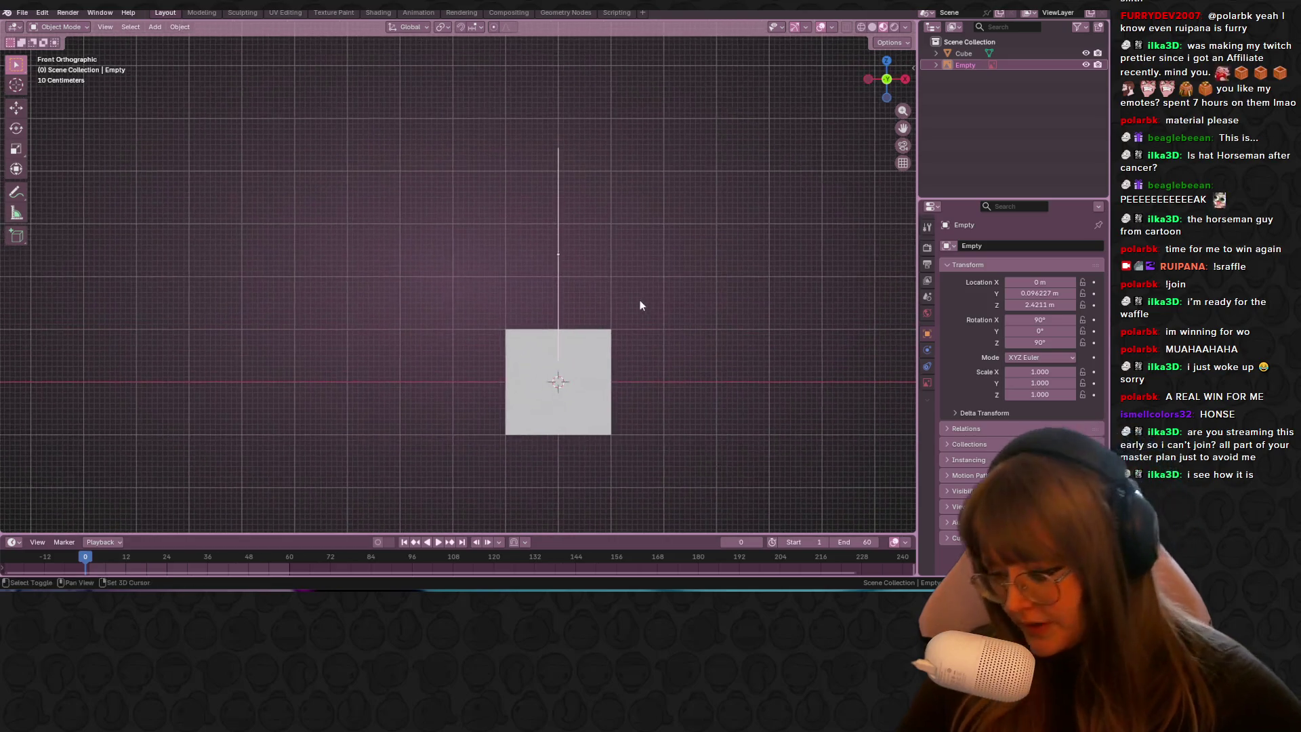
key(g)
click(393, 304)
Step: Reposition the reference image behind the cube, return to side view, and edit the cube's mesh
key(h)
key(alt+h)
mouse_move(389, 238)
shift+middle_down()
mouse_move(609, 424)
mouse_move(293, 187)
shift+middle_up()
key(g)
click(270, 299)
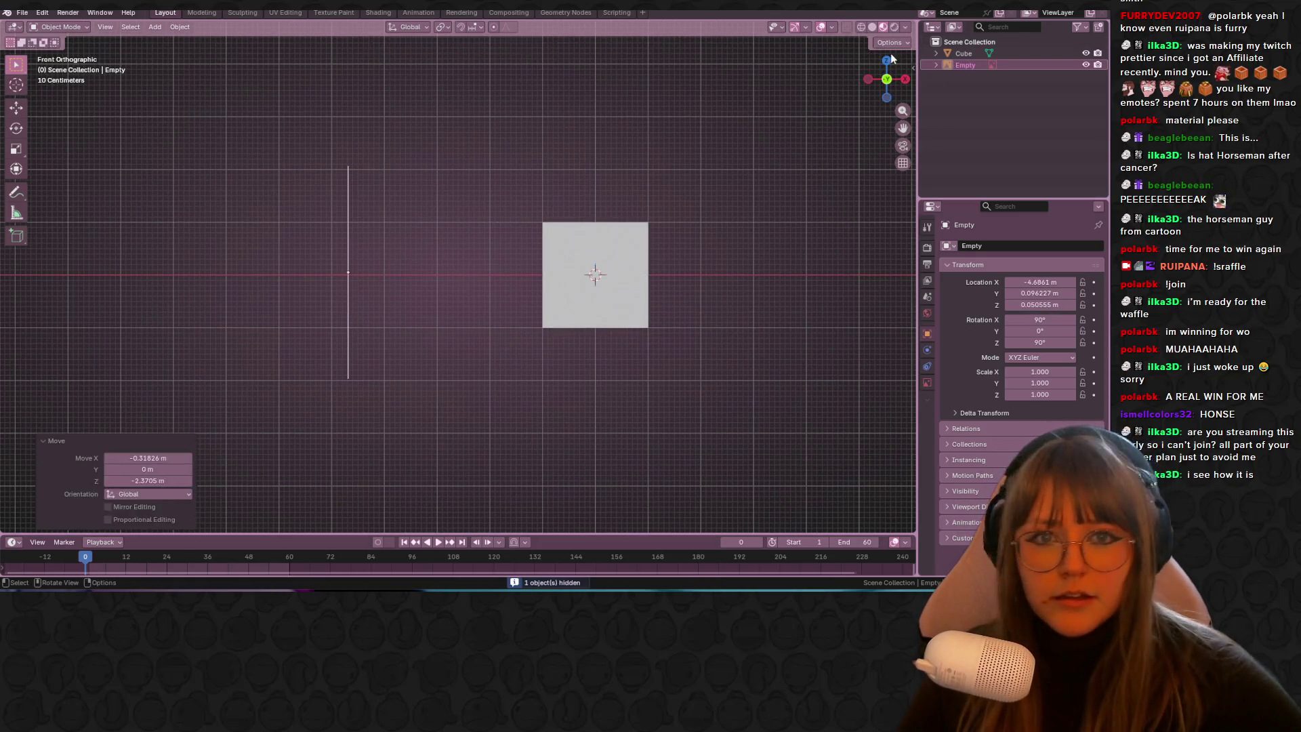
click(905, 79)
click(343, 281)
key(Tab)
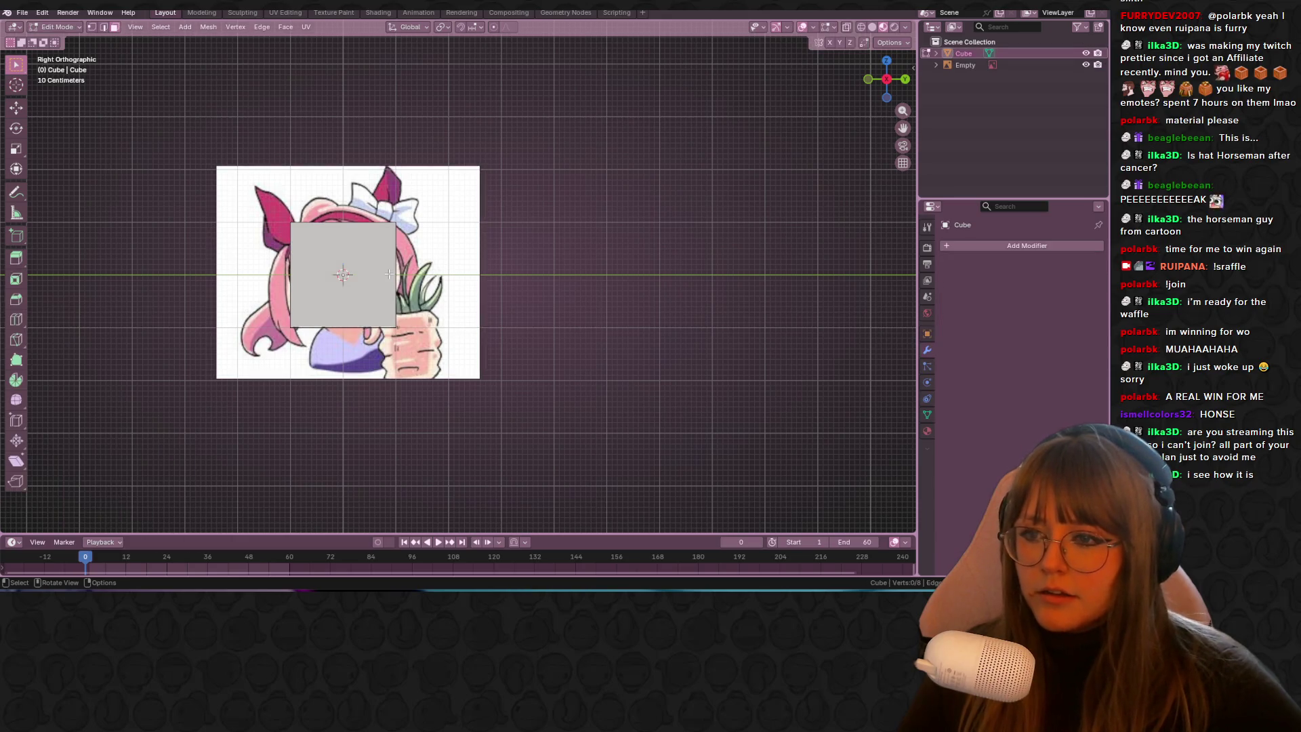
Step: Move the whole cube mesh over the character's face in the reference image
shift+middle_drag(389, 314, 442, 360)
click(394, 318)
key(a)
key(g)
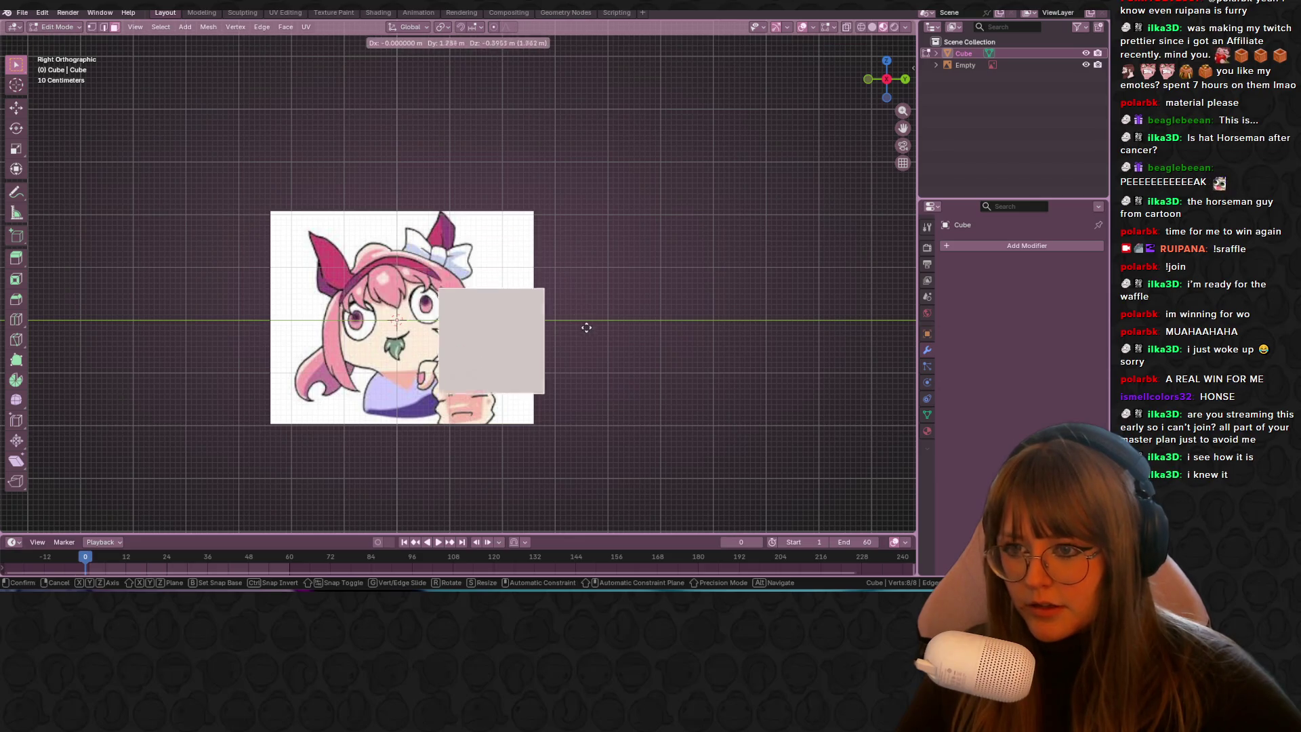
click(625, 347)
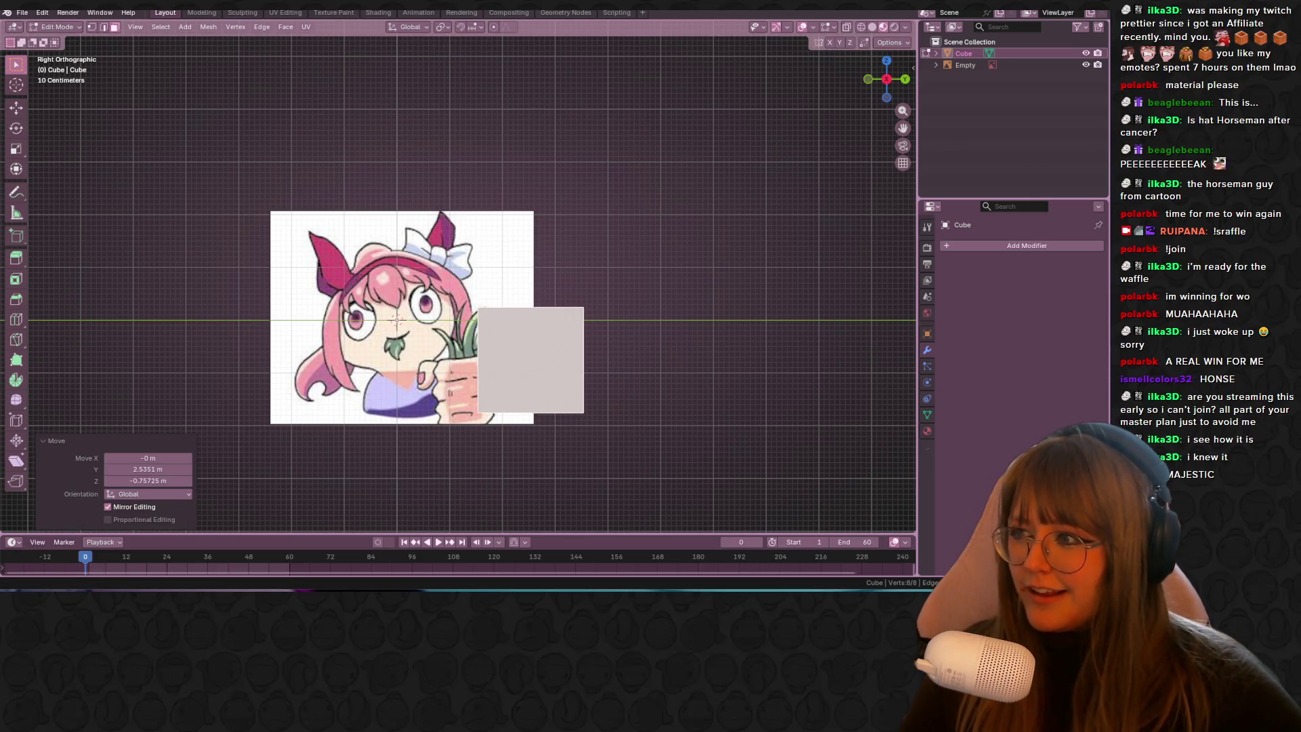
scroll(524, 238, up, 2)
shift+middle_drag(627, 282, 685, 288)
key(g)
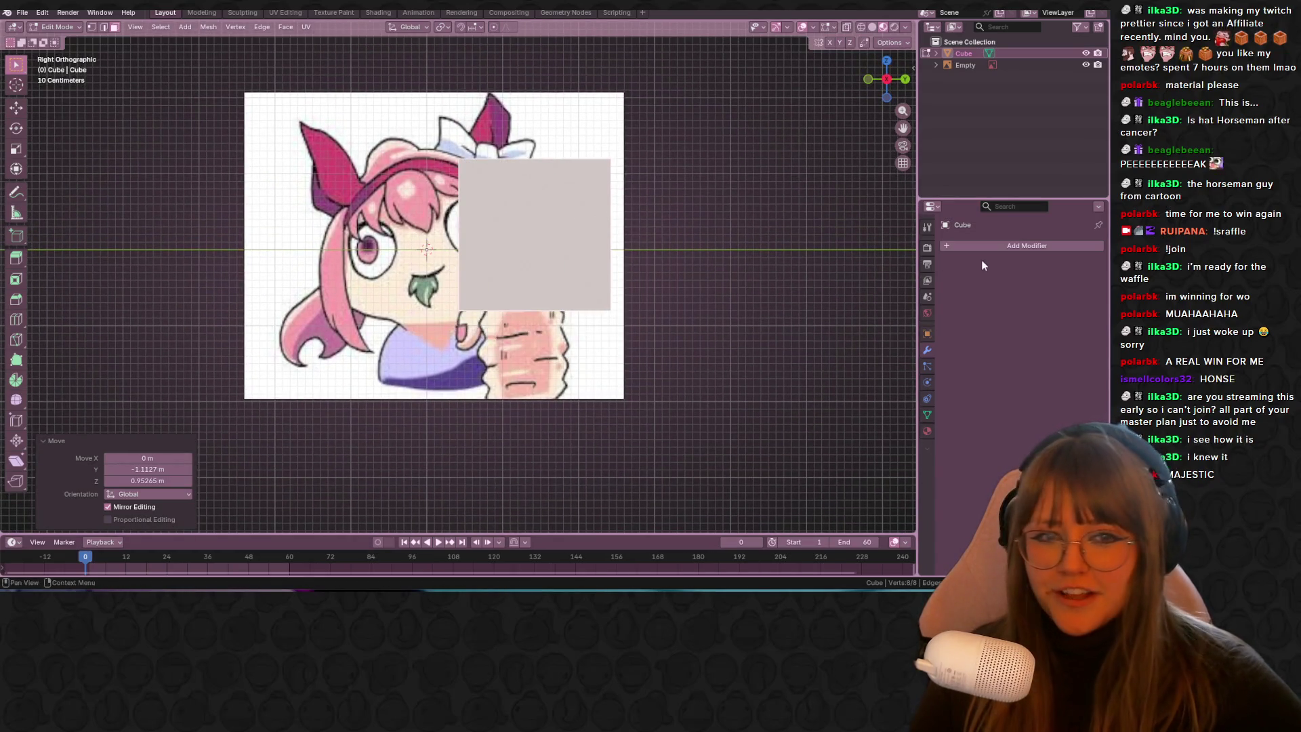
click(667, 304)
Step: Add a Subdivision Surface modifier to the cube and nudge its position
click(1015, 247)
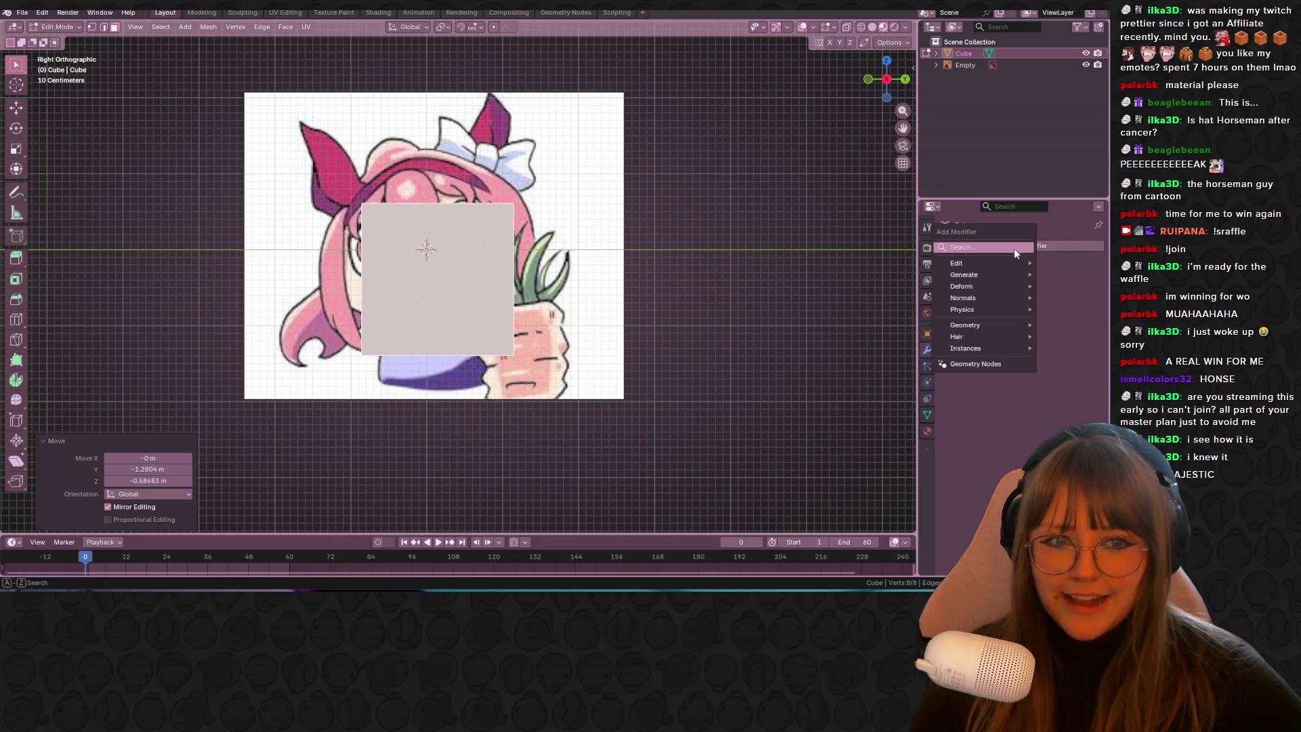
click(931, 278)
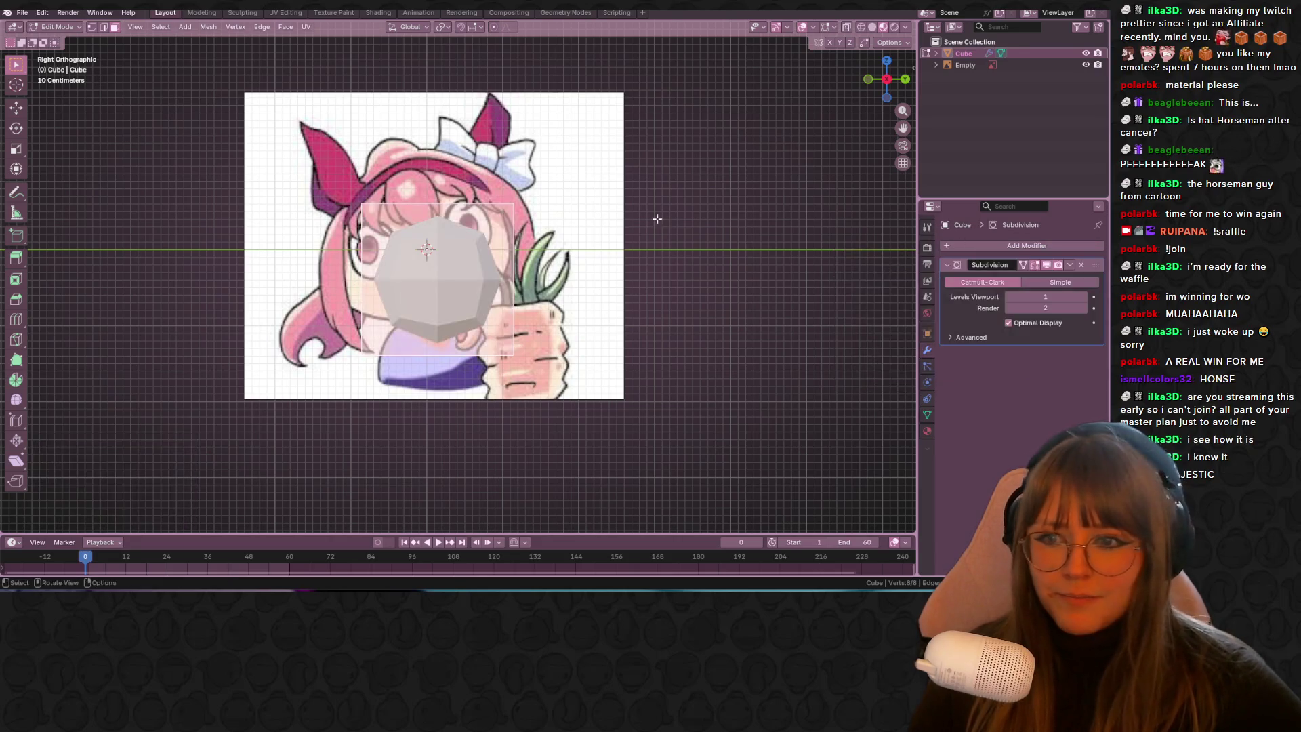
key(g)
click(536, 212)
Step: Cut a centred vertical edge loop and delete the vertices of one half
key(ctrl+r)
click(468, 217)
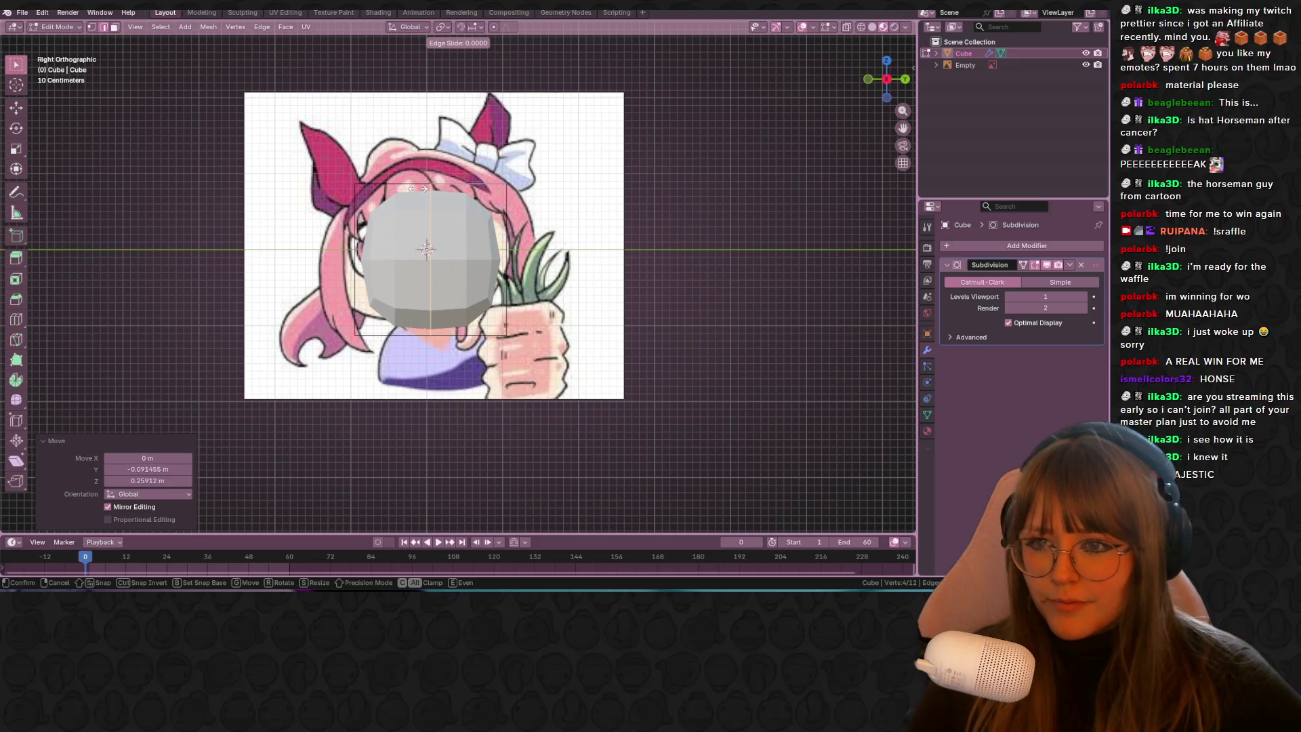
right_click(467, 217)
key(b)
drag(400, 356, 398, 354)
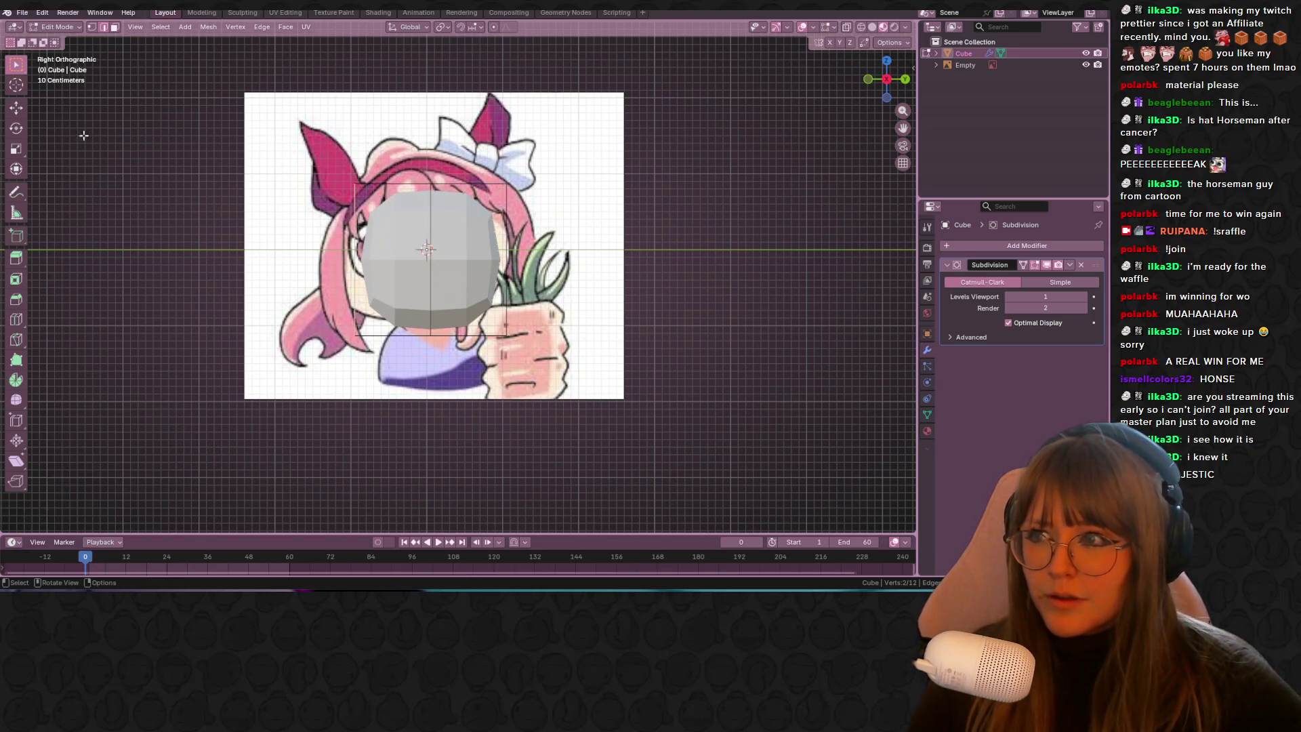
click(92, 28)
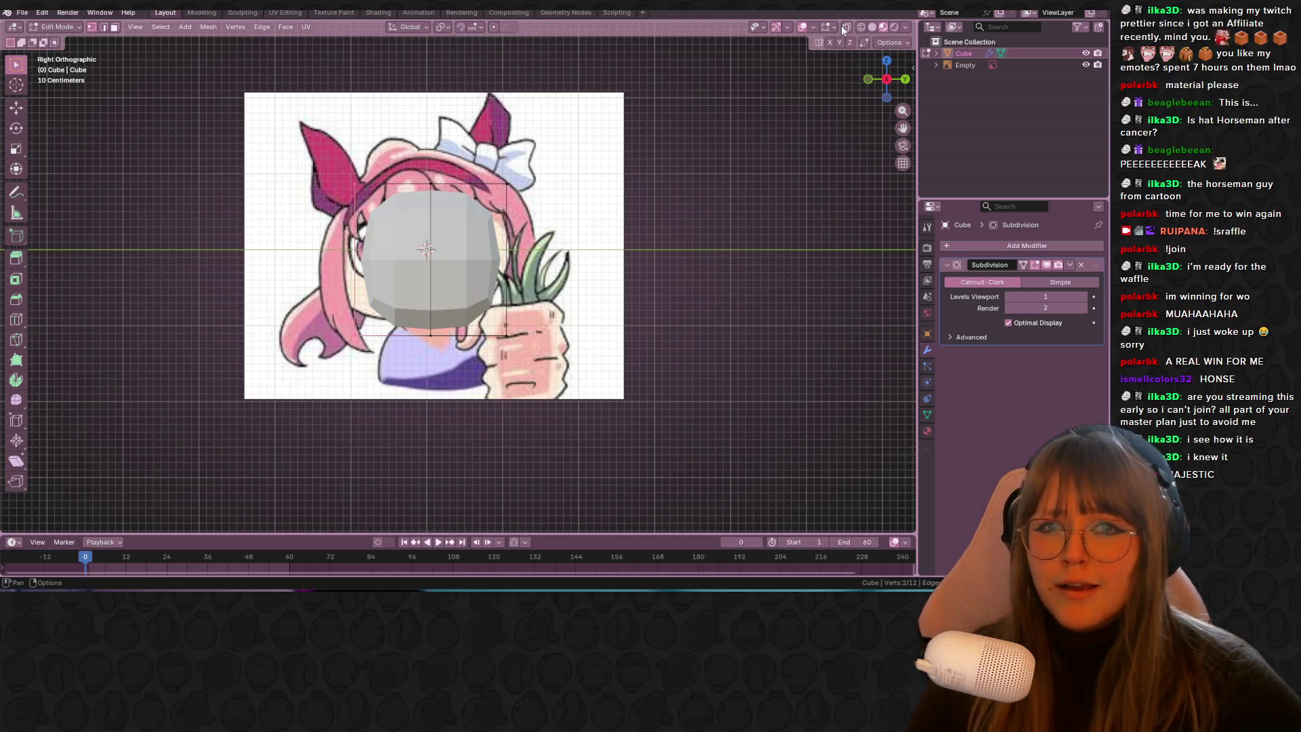
drag(306, 77, 396, 379)
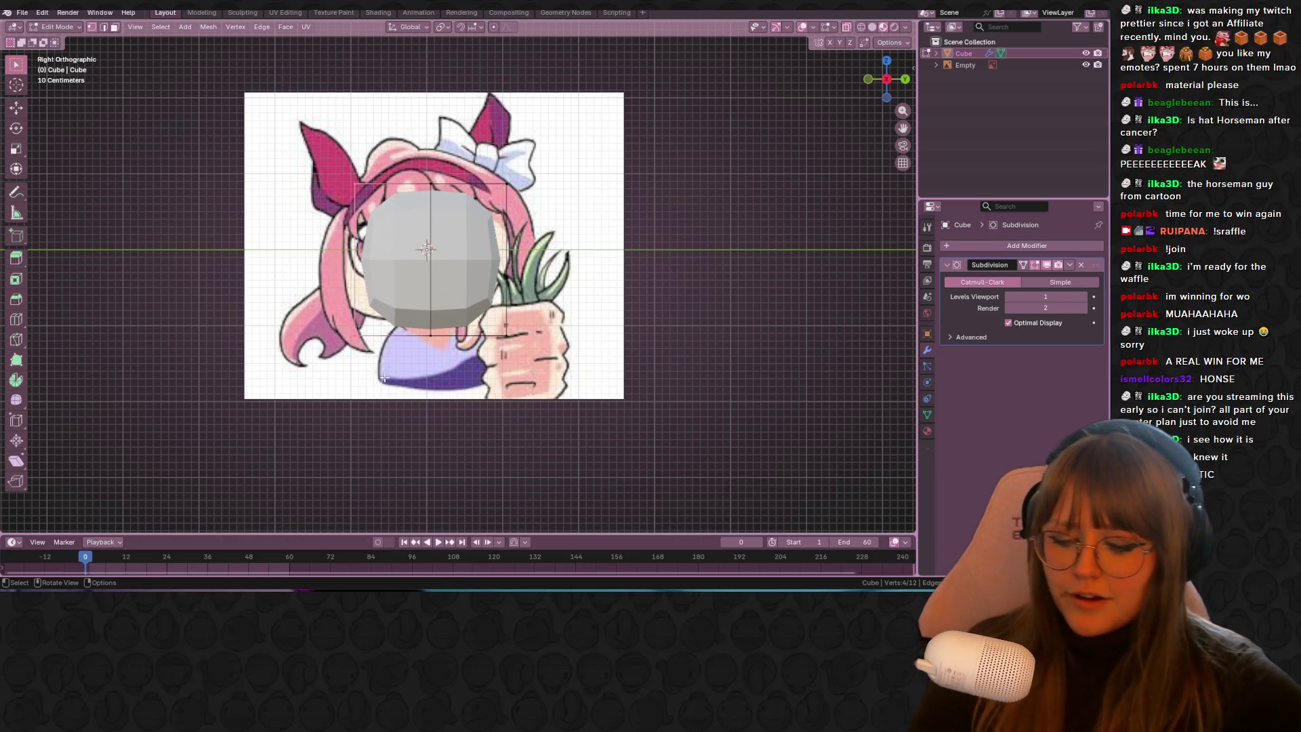
key(x)
click(326, 383)
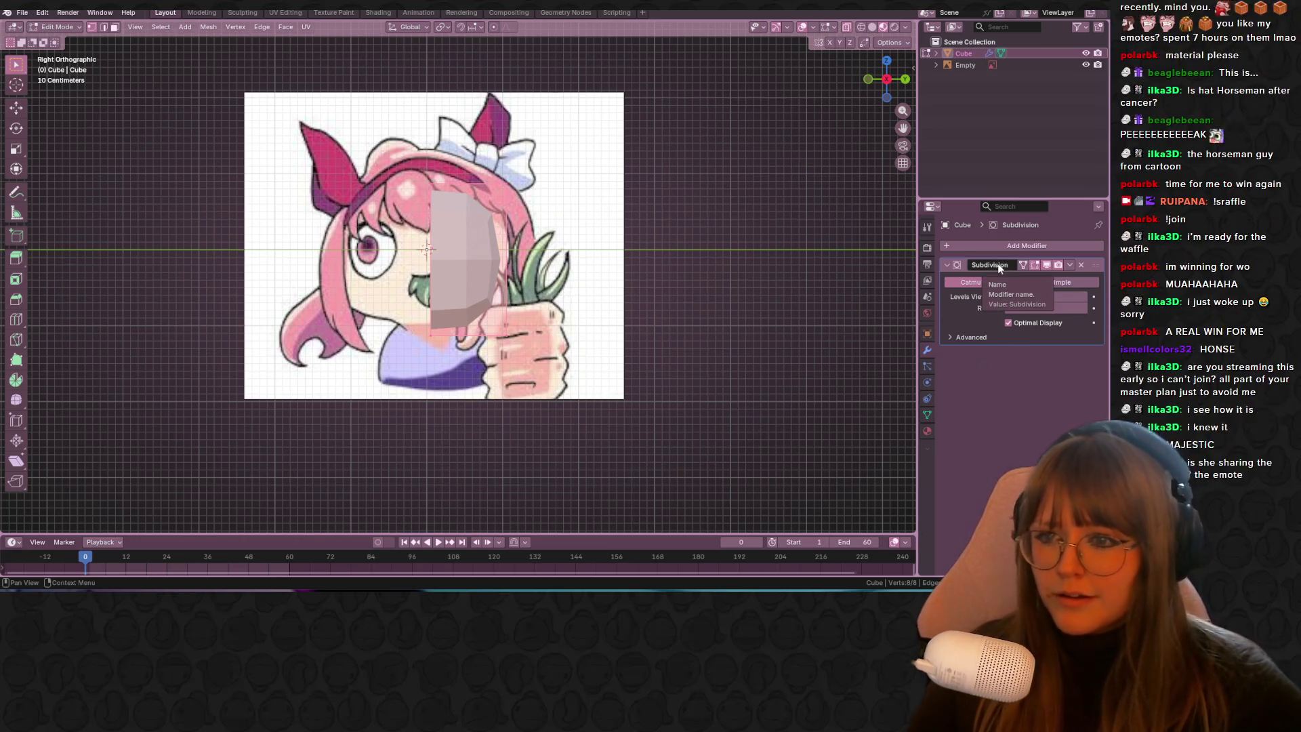
Step: Extrude the half mesh leftward, then move the whole mesh vertically along Z
key(e)
click(911, 256)
drag(189, 91, 678, 423)
shift+middle_drag(594, 320, 601, 350)
key(g)
key(z)
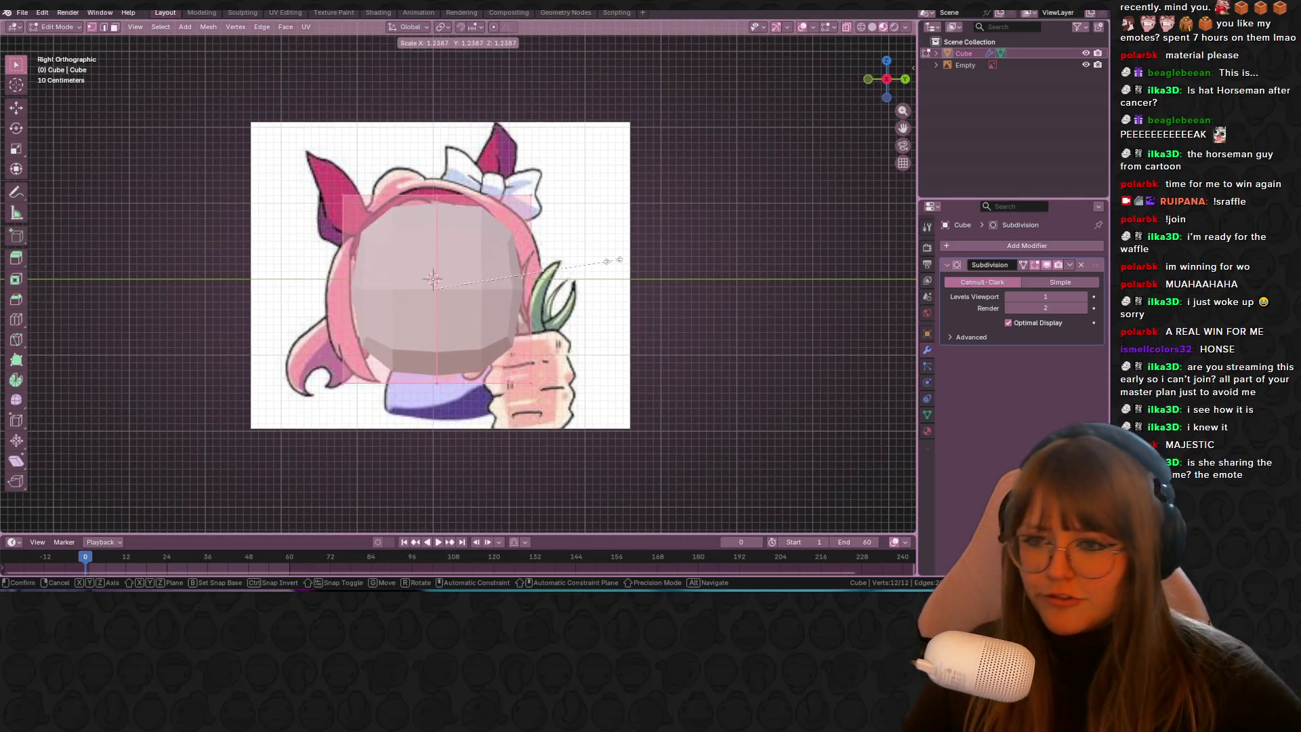
click(623, 249)
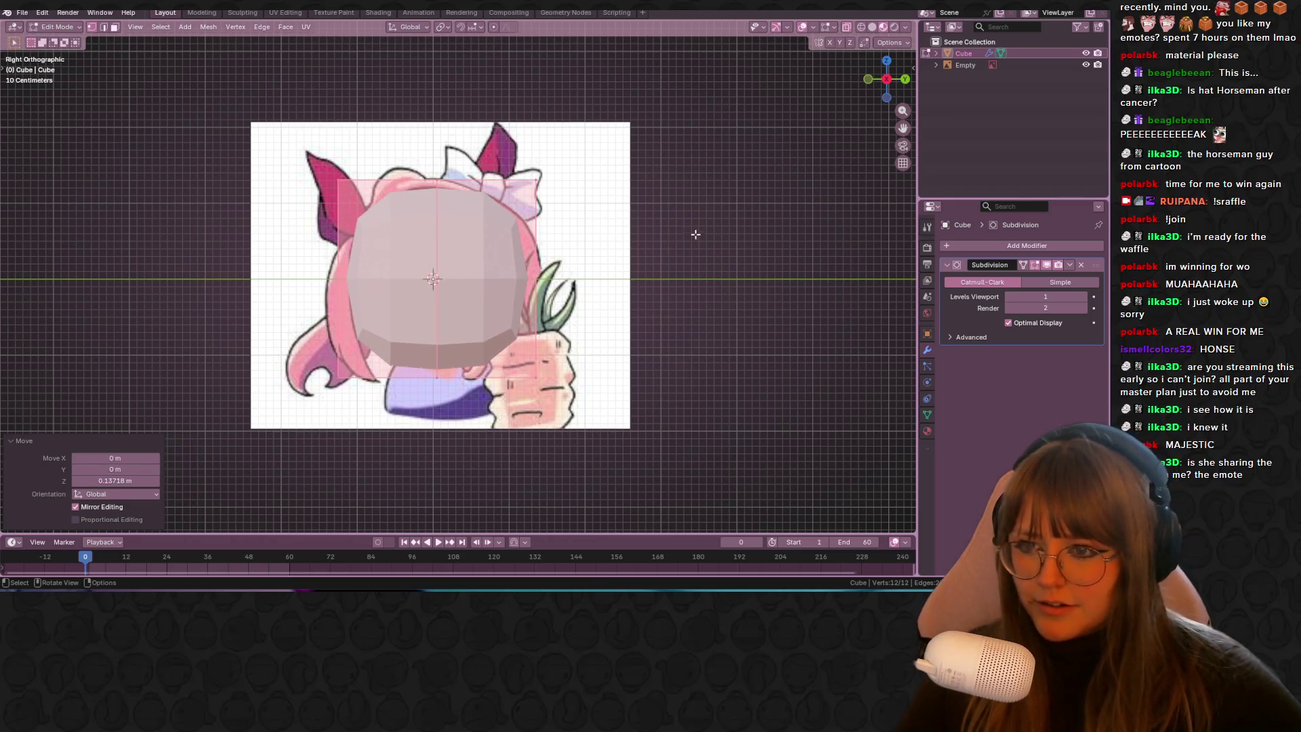
Step: Rotate and scale the mesh to fit the head, then return to the side view
shift+middle_drag(692, 229, 711, 209)
key(r)
click(674, 218)
key(s)
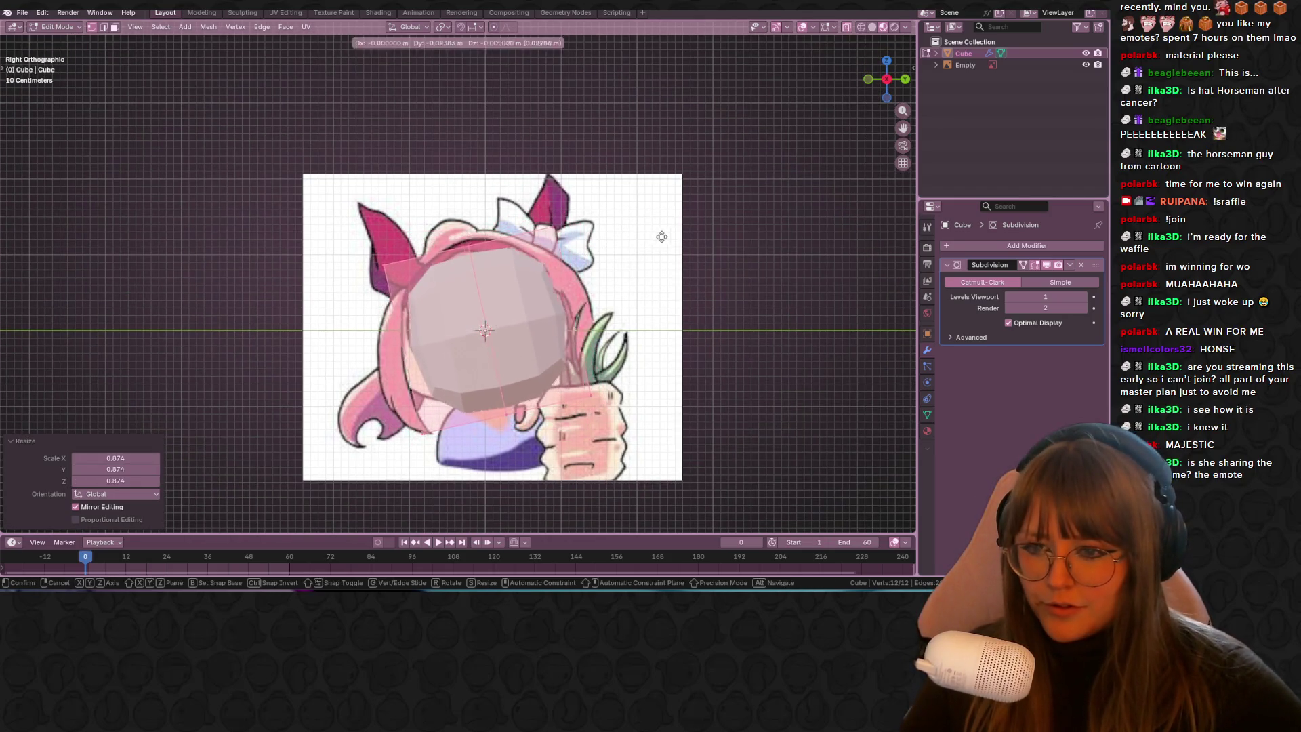
click(685, 251)
mouse_move(685, 251)
middle_down()
mouse_move(680, 270)
mouse_move(684, 257)
middle_up()
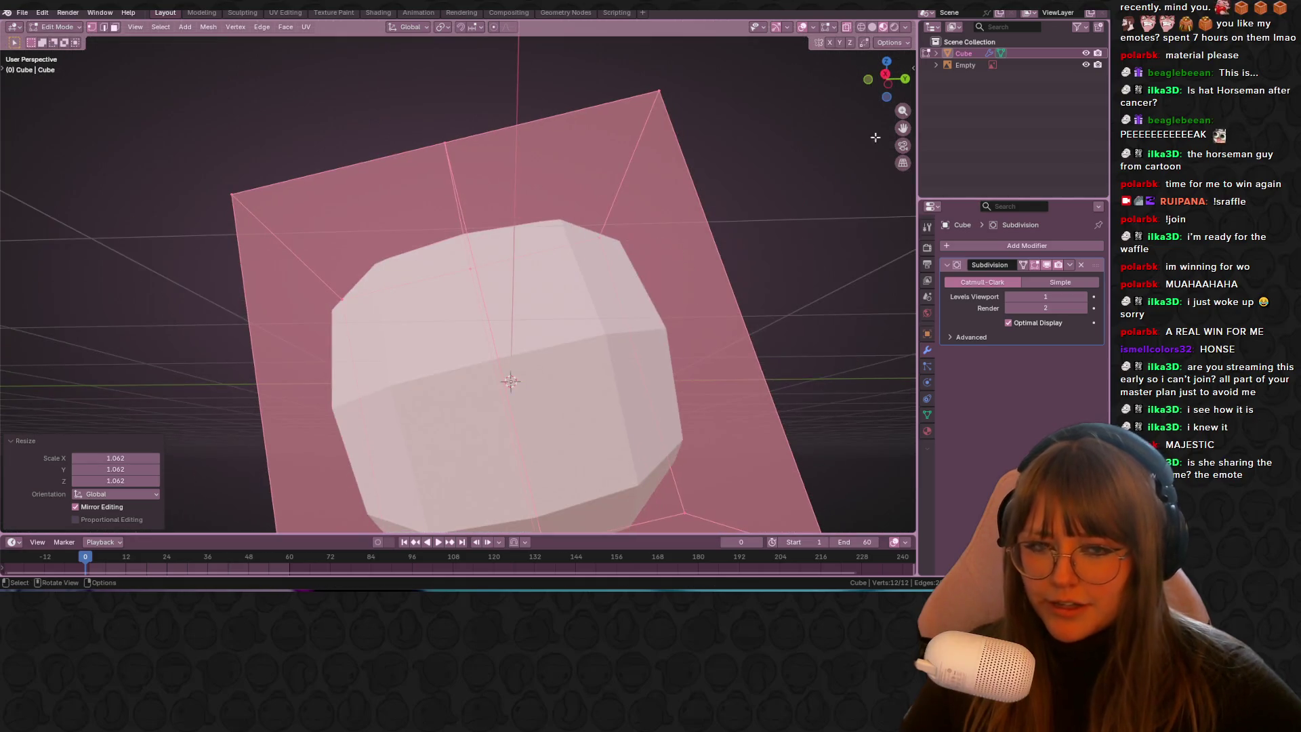
click(882, 66)
Step: Add two centred vertical edge loops to the bottom-left area and tilt the first one
drag(379, 319, 535, 359)
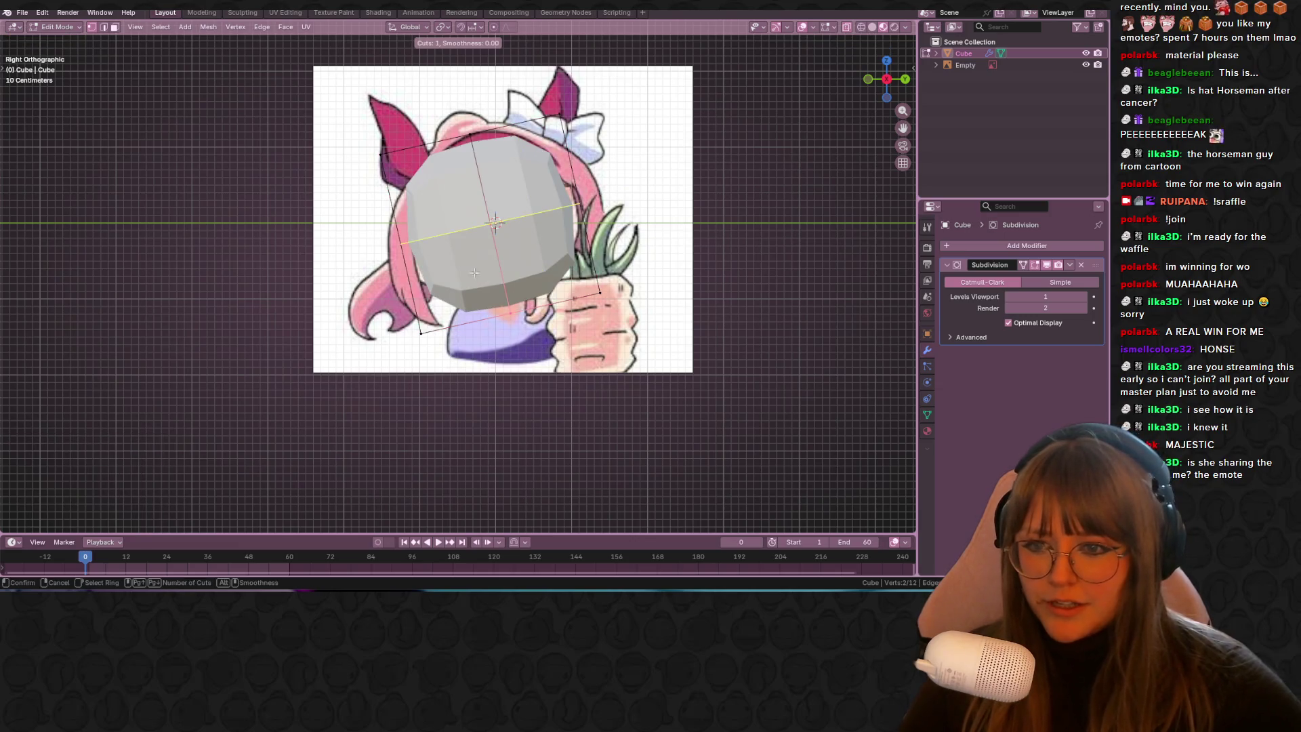
key(ctrl+r)
click(459, 304)
right_click(459, 304)
key(r)
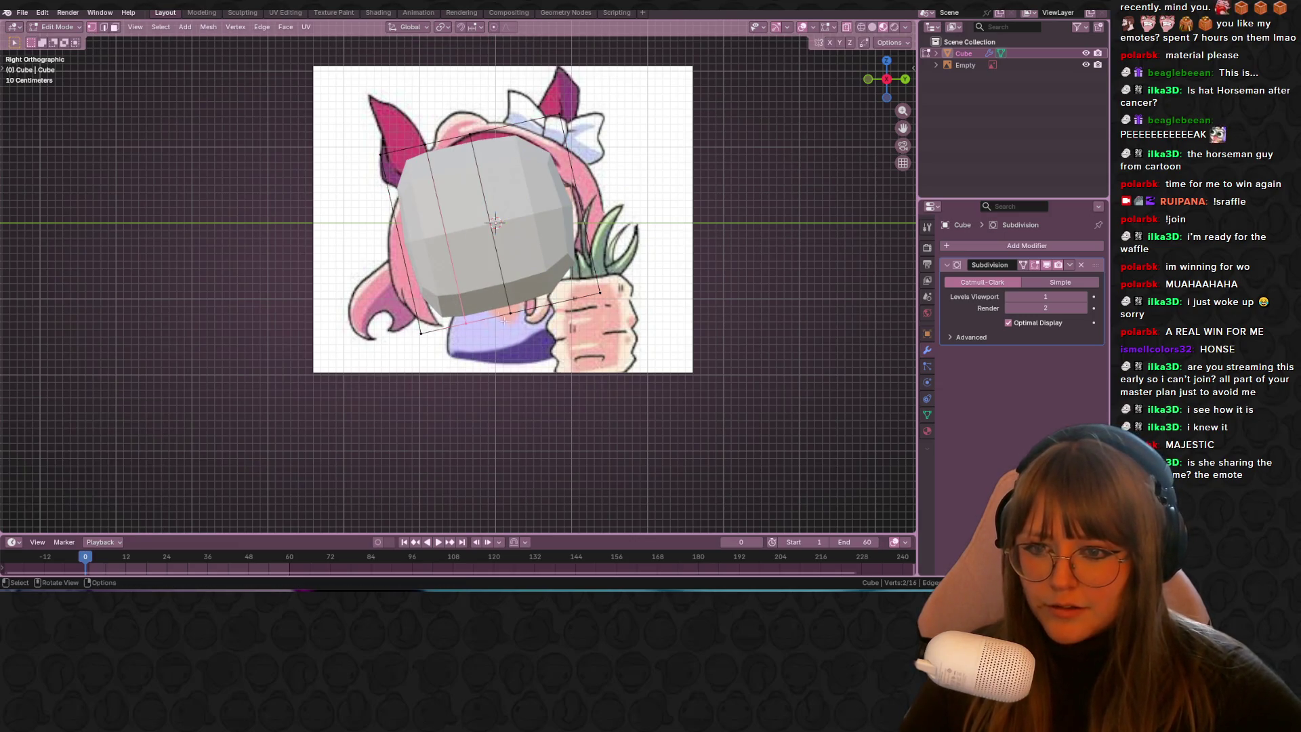
click(523, 398)
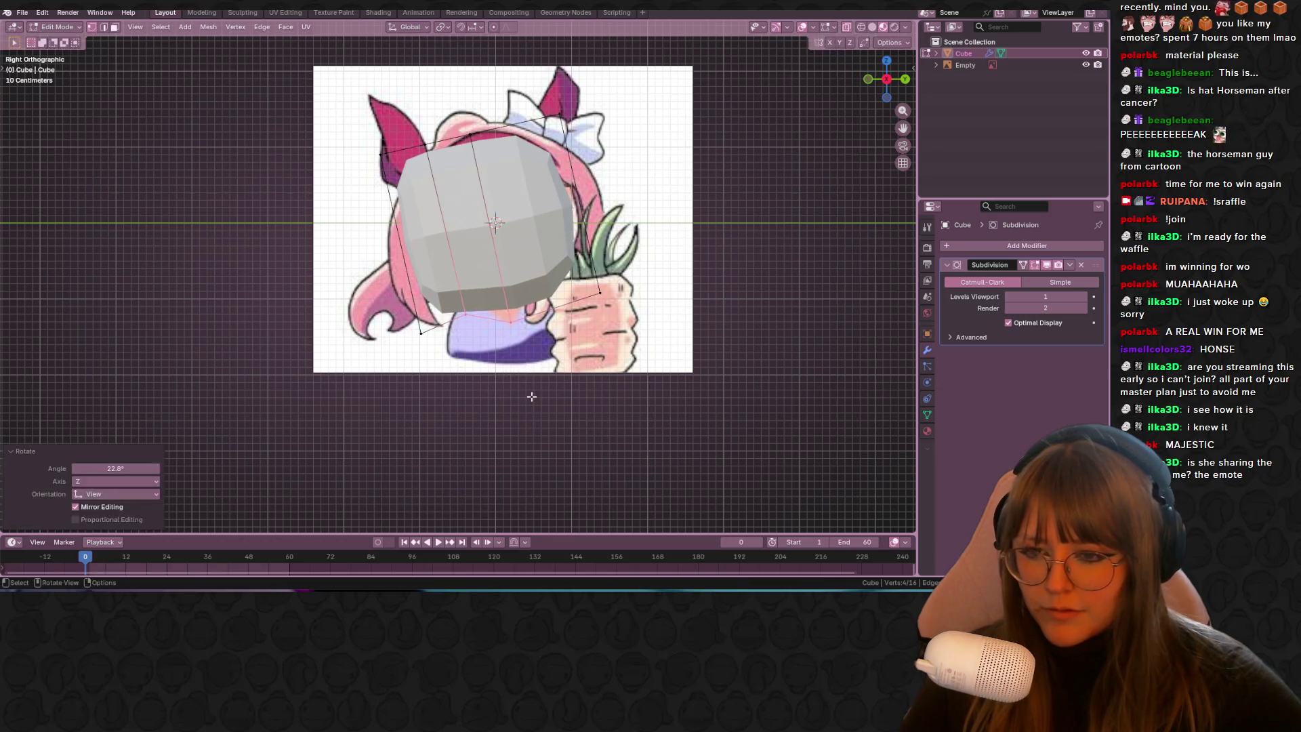
key(ctrl+r)
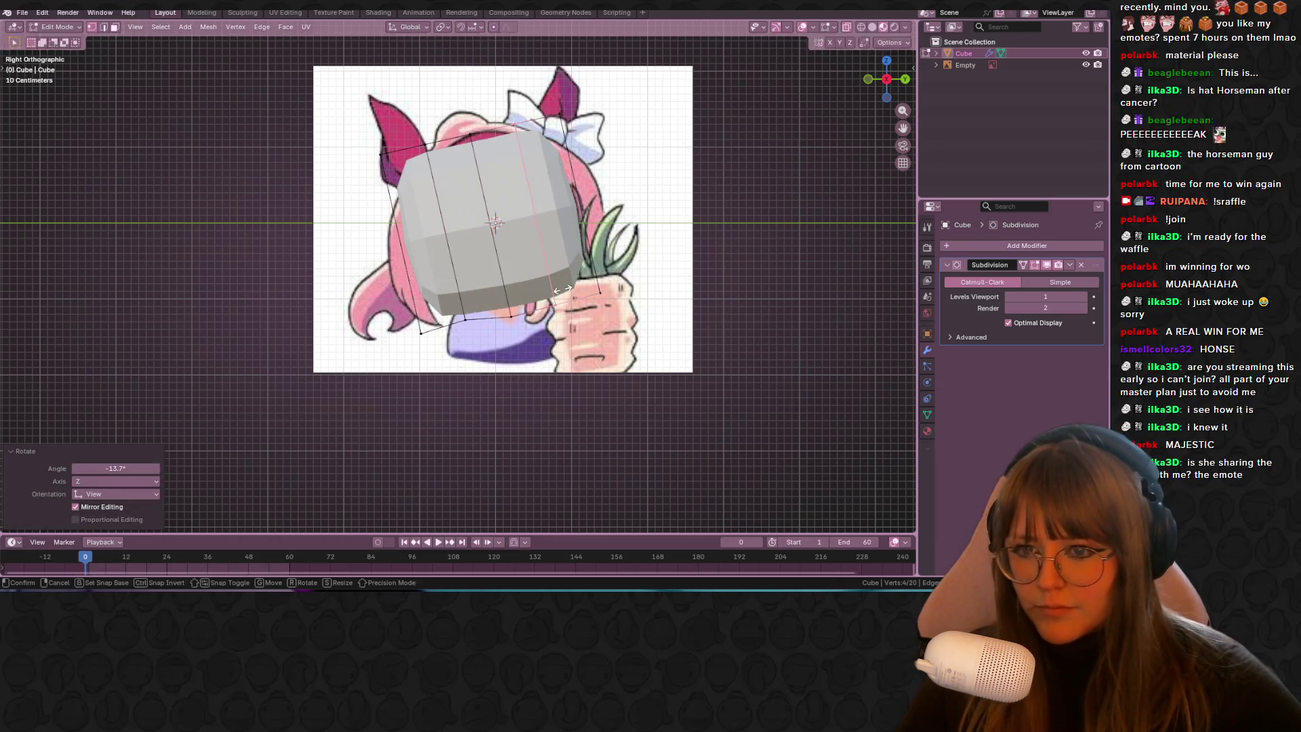
click(456, 298)
right_click(456, 298)
Step: Extrude the bottom vertices downward, turn on X-ray, then undo the extrusion
key(ctrl+r)
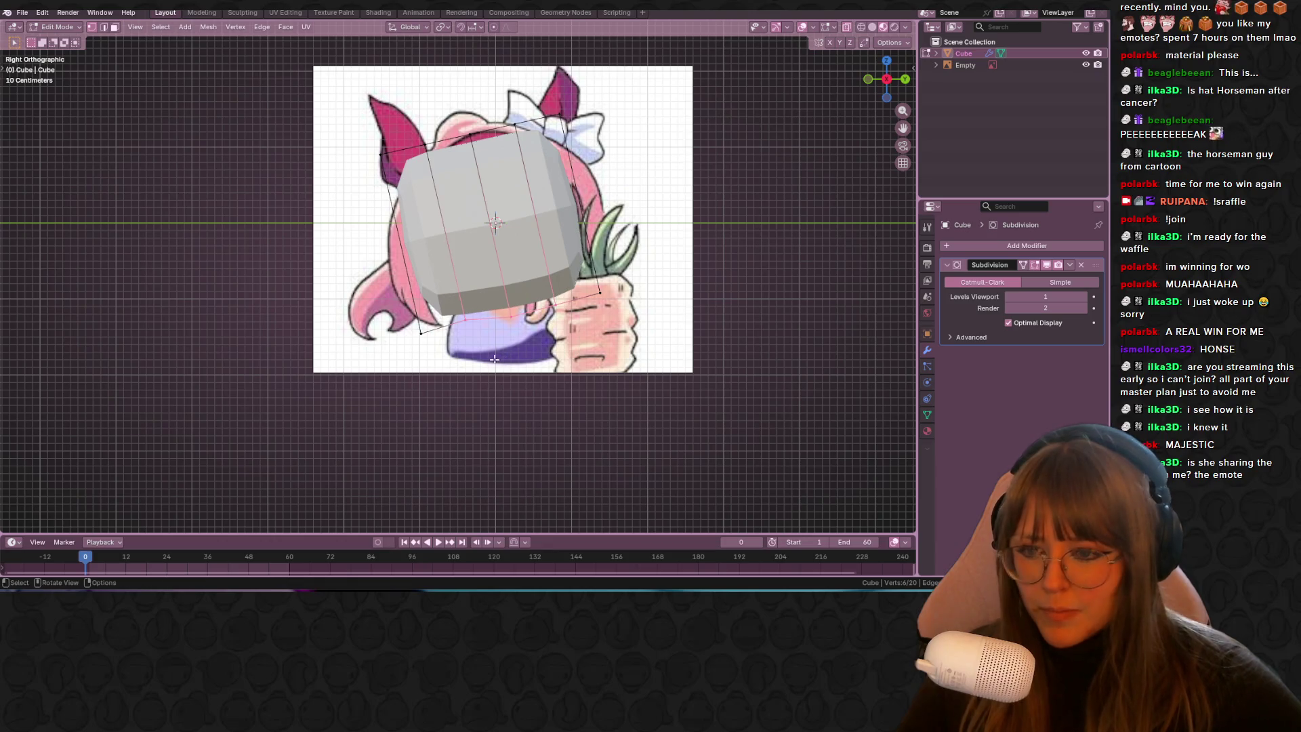
click(466, 326)
key(g)
key(z)
key(z)
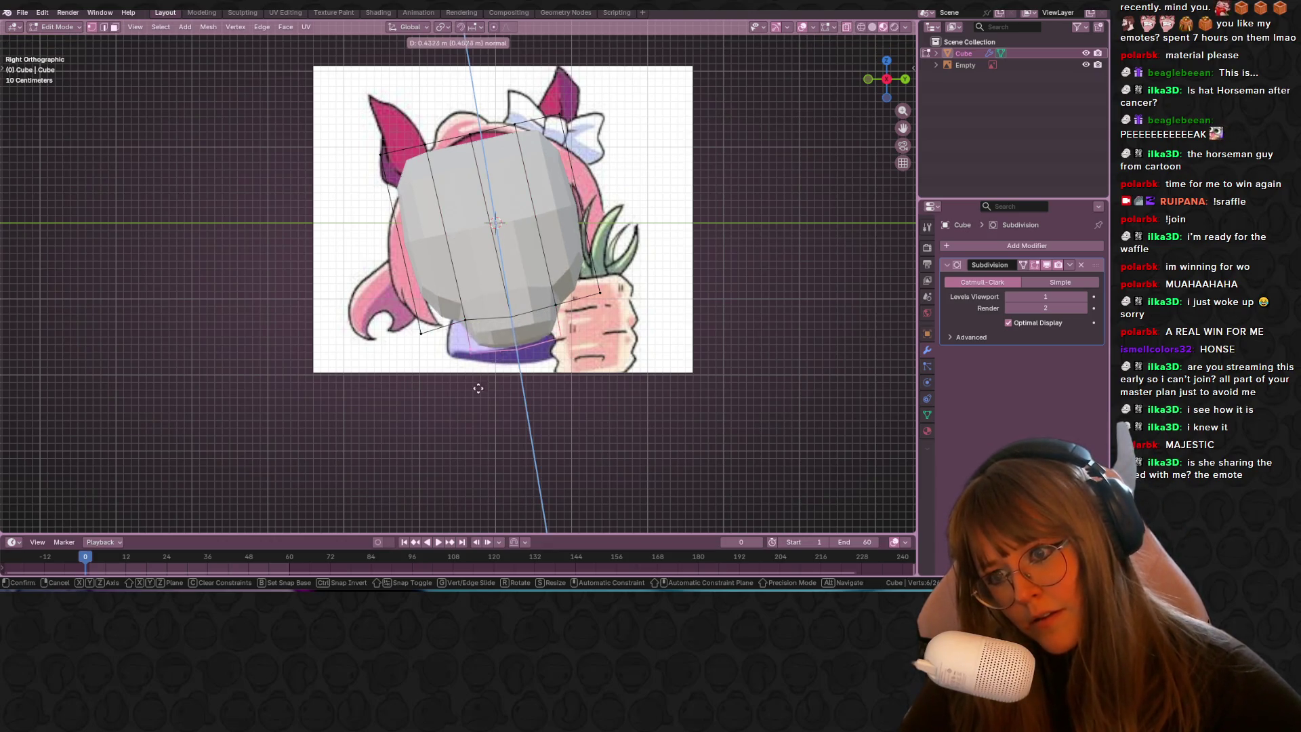
click(479, 386)
key(alt+z)
key(ctrl+z)
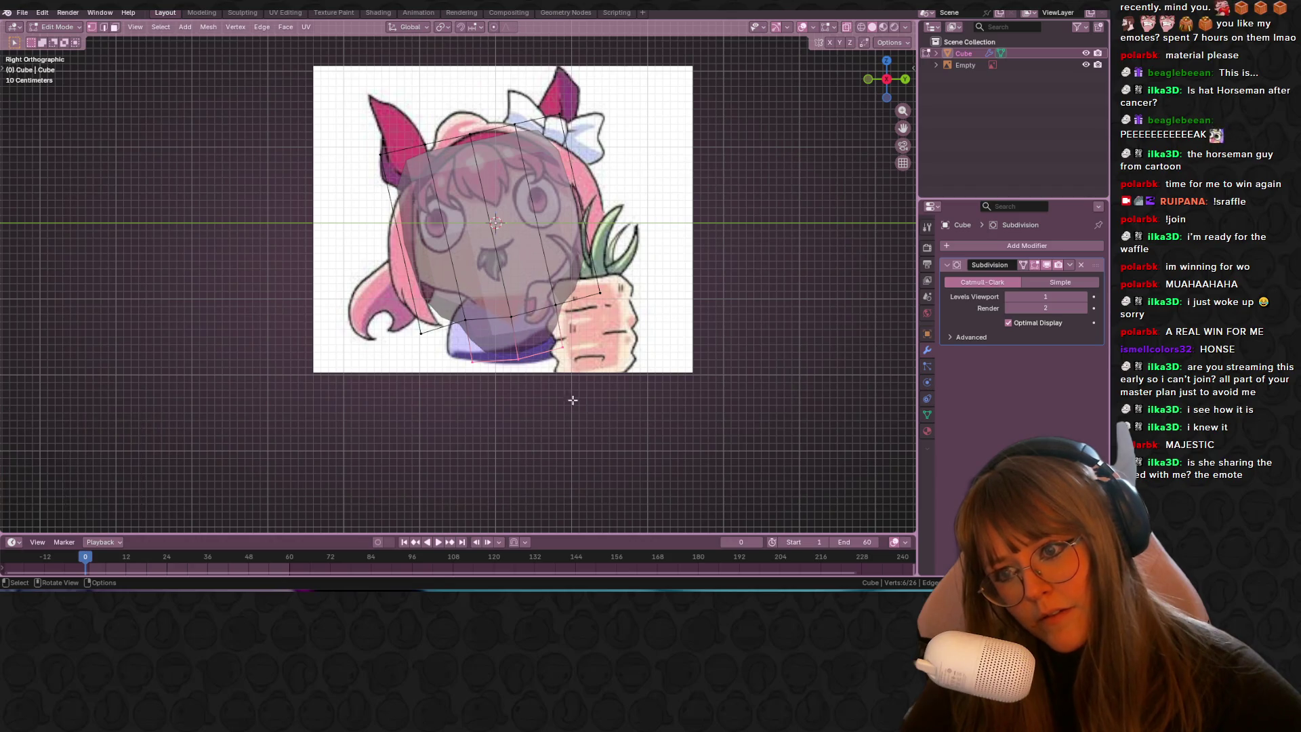
Step: Move the head's two lowest vertices to match the body base in the reference
shift+middle_drag(621, 382, 617, 349)
key(g)
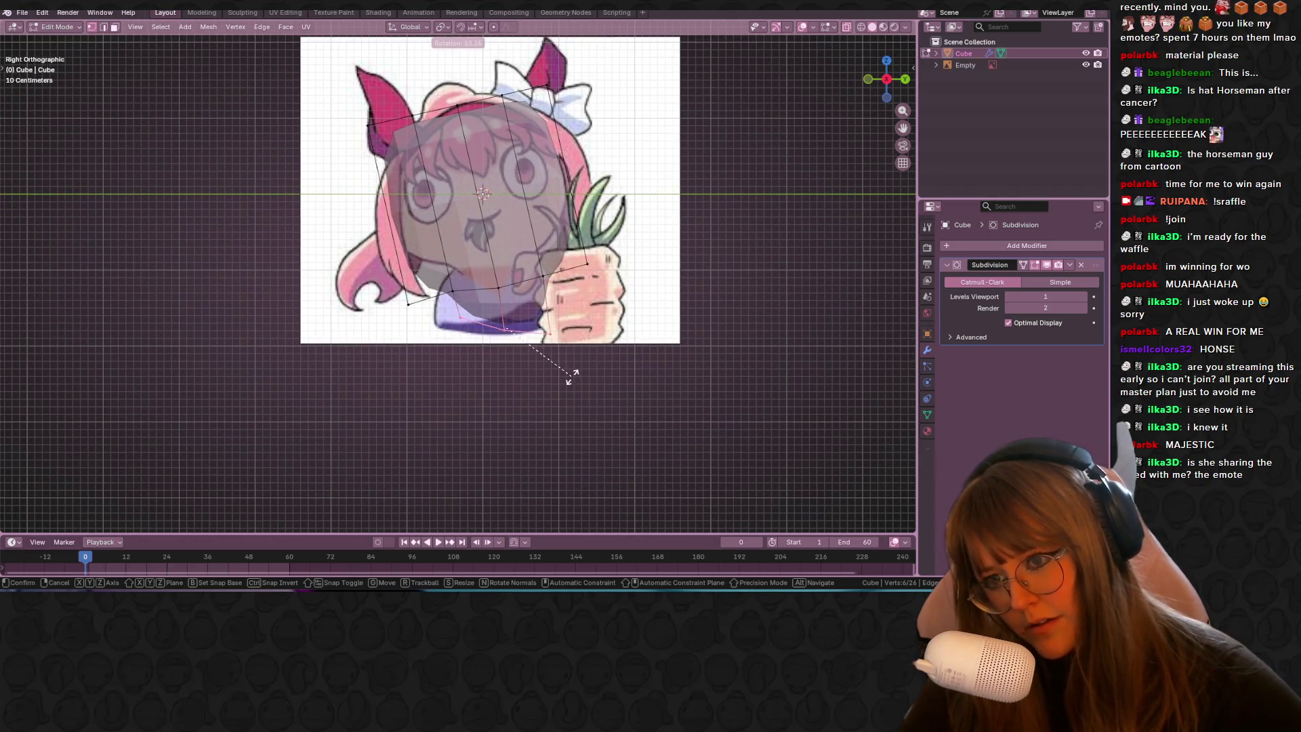
click(563, 389)
key(b)
drag(436, 322, 471, 342)
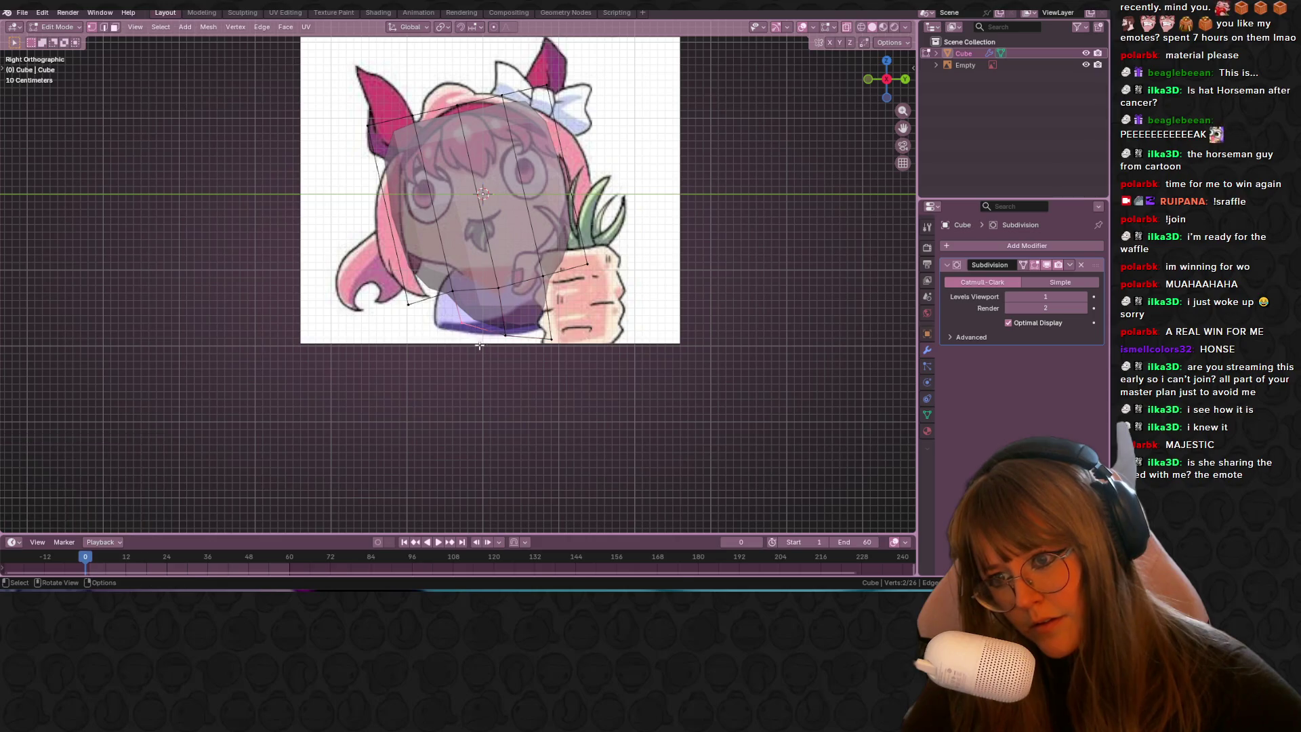
key(g)
click(427, 303)
key(g)
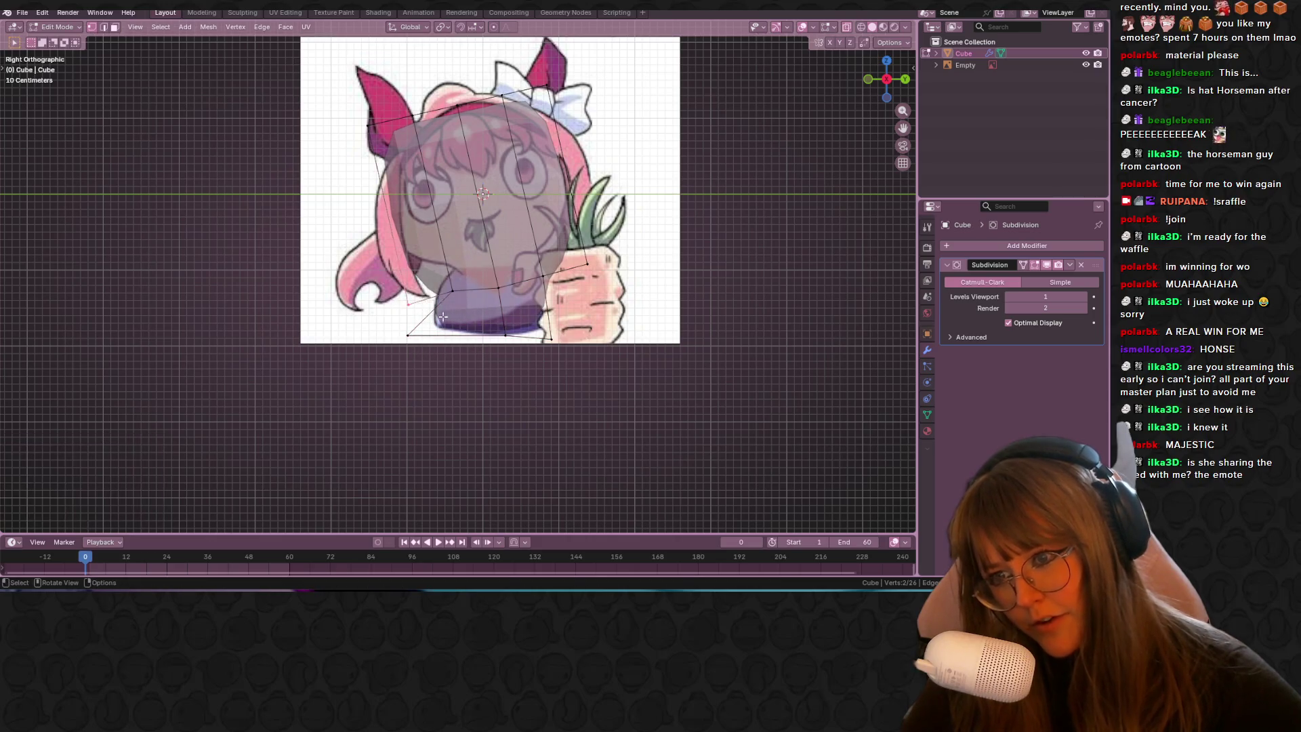
click(434, 310)
Step: Add three evenly spaced edge loops and pull edge vertices toward the head outline
key(ctrl+r)
click(528, 189)
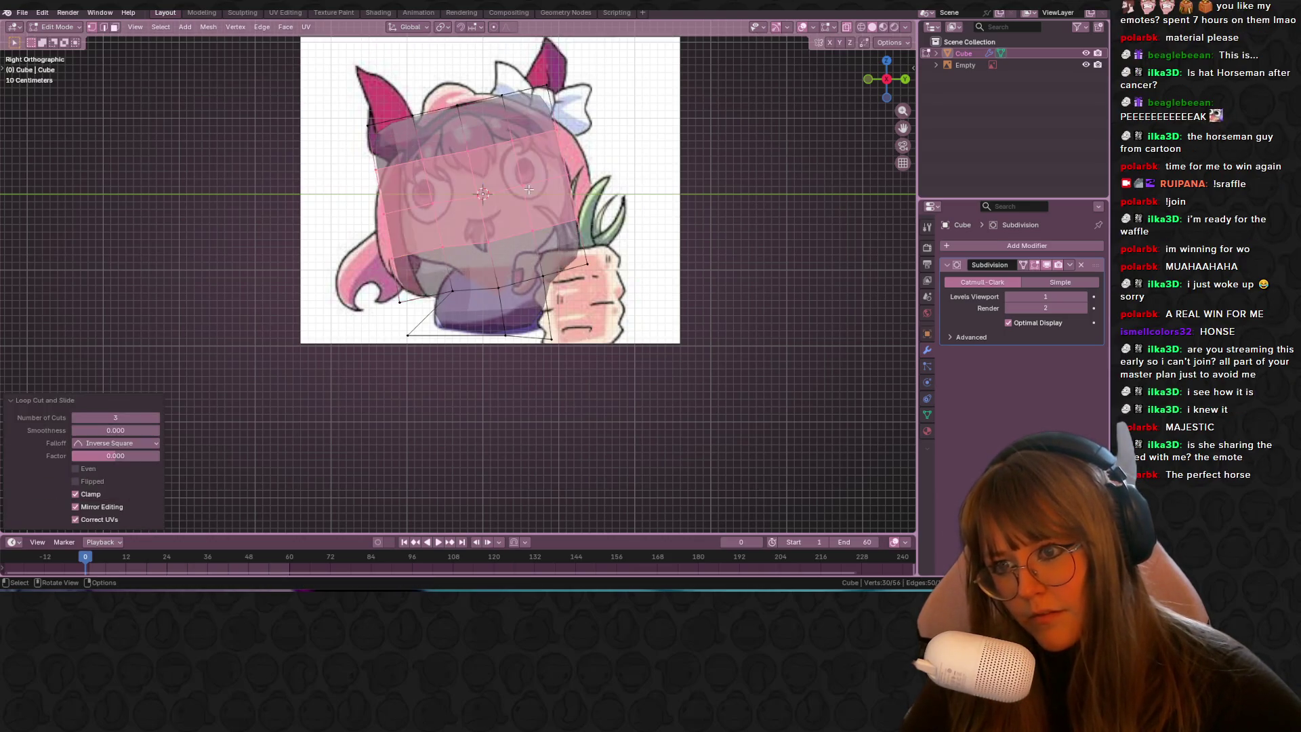
right_click(528, 190)
click(405, 309)
key(g)
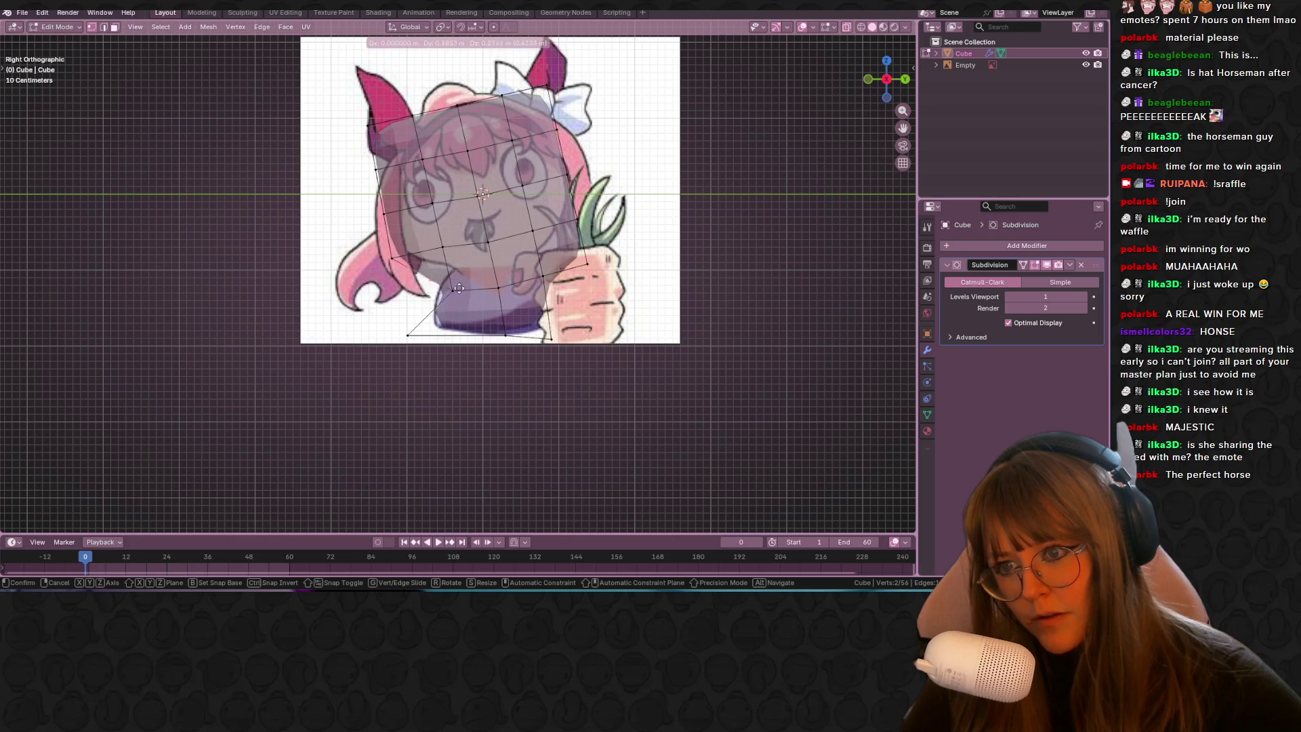
click(487, 274)
Step: Shift the right-side edge leftward and snap a left-side vertex onto the outline
shift+click(614, 283)
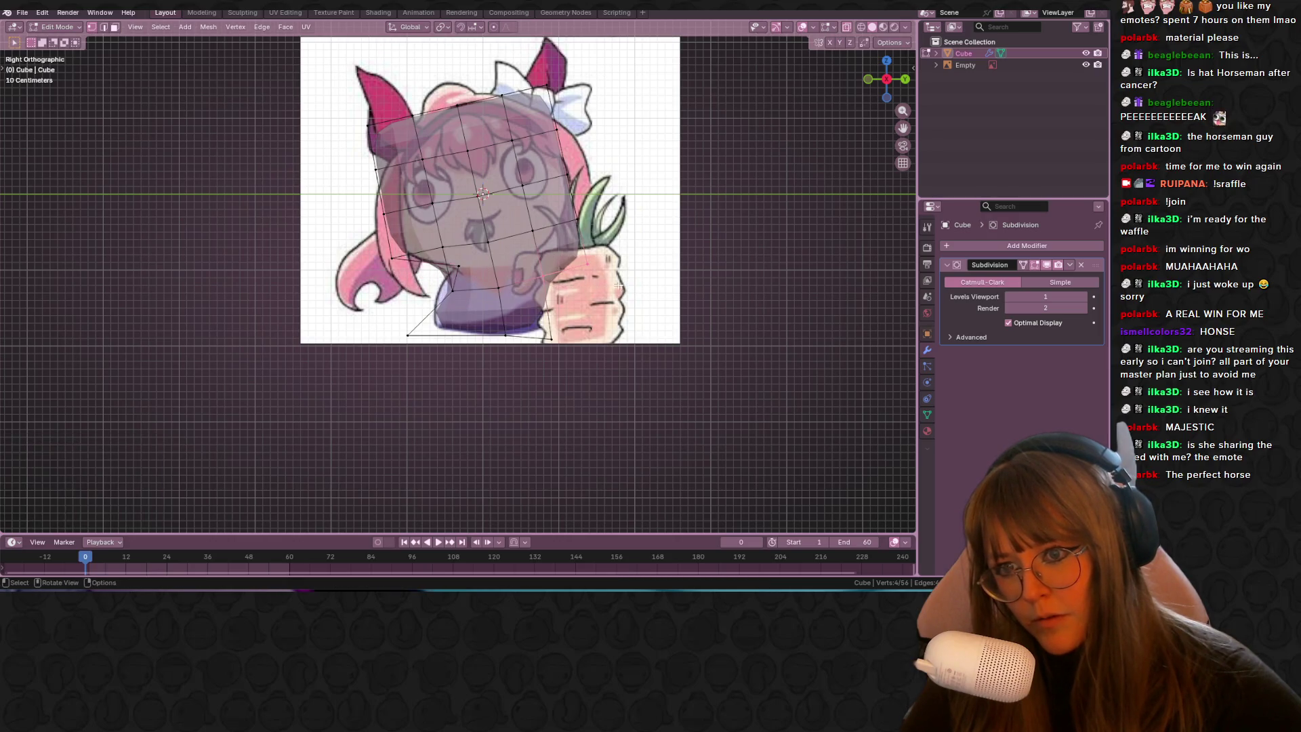
key(g)
click(562, 266)
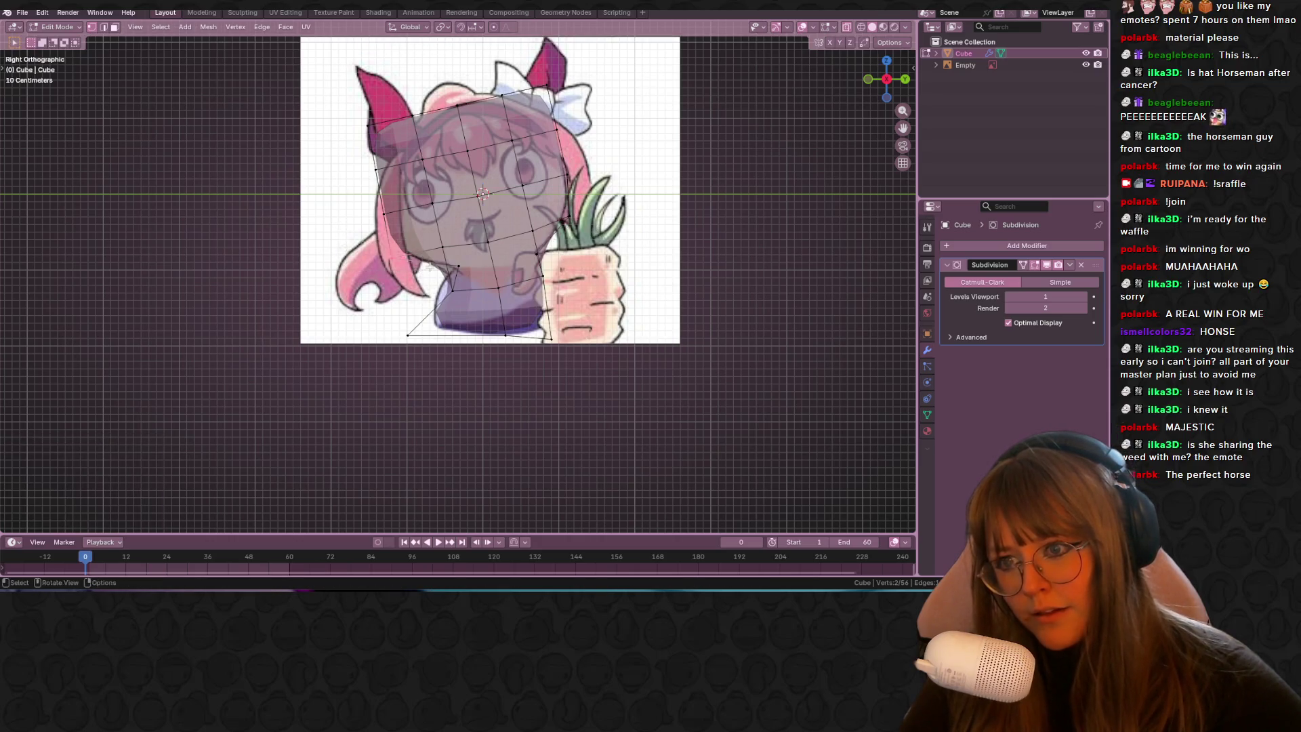
key(g)
click(406, 252)
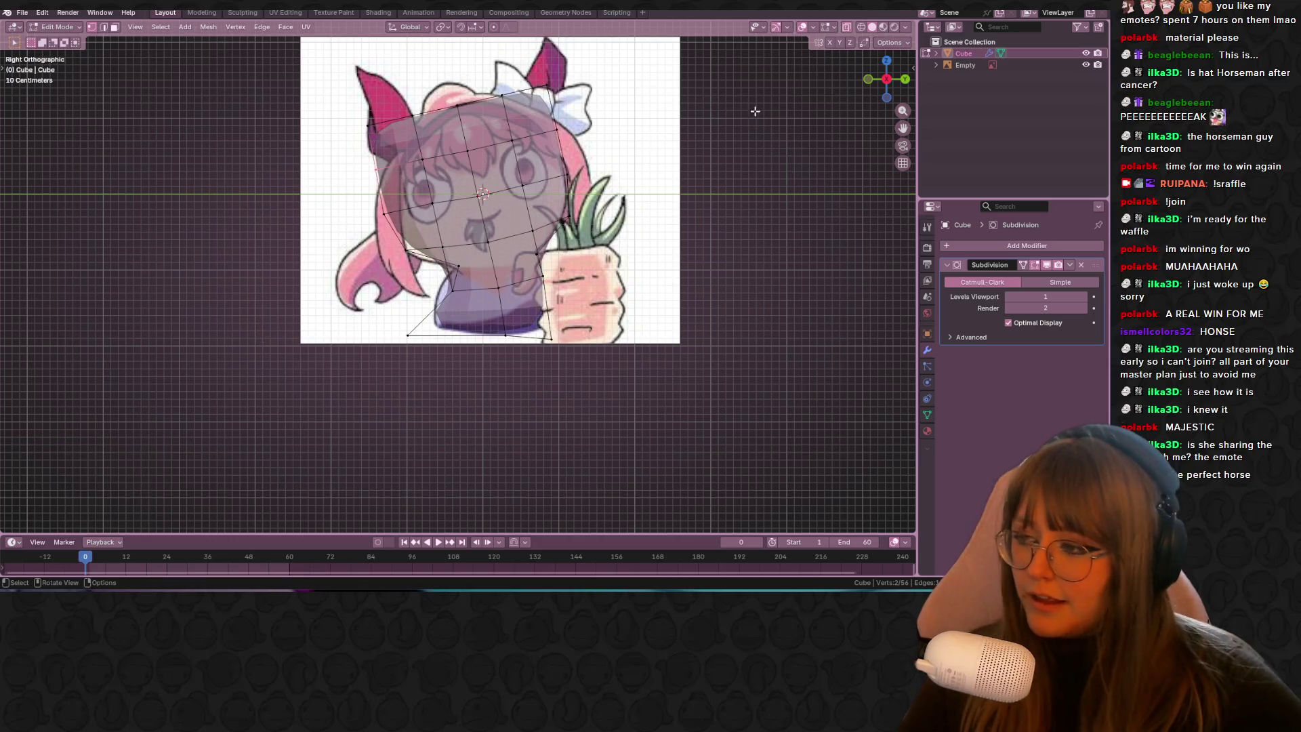
Step: Fit the left and top-left vertices to the head outline
shift+middle_drag(756, 110, 737, 193)
scroll(763, 183, up, 1)
mouse_move(291, 171)
mouse_down()
mouse_move(336, 187)
mouse_move(326, 240)
mouse_up()
key(g)
click(335, 242)
key(g)
click(336, 255)
click(404, 194)
key(g)
click(415, 182)
Step: Reshape the four top vertices and the top-right vertices along the outline
click(464, 178)
drag(475, 140, 393, 197)
key(g)
click(441, 163)
drag(529, 129, 562, 159)
key(g)
click(538, 179)
key(g)
click(554, 251)
key(g)
click(576, 261)
Step: Return to Object Mode and orbit around the head to check its rounded shape
scroll(624, 305, down, 3)
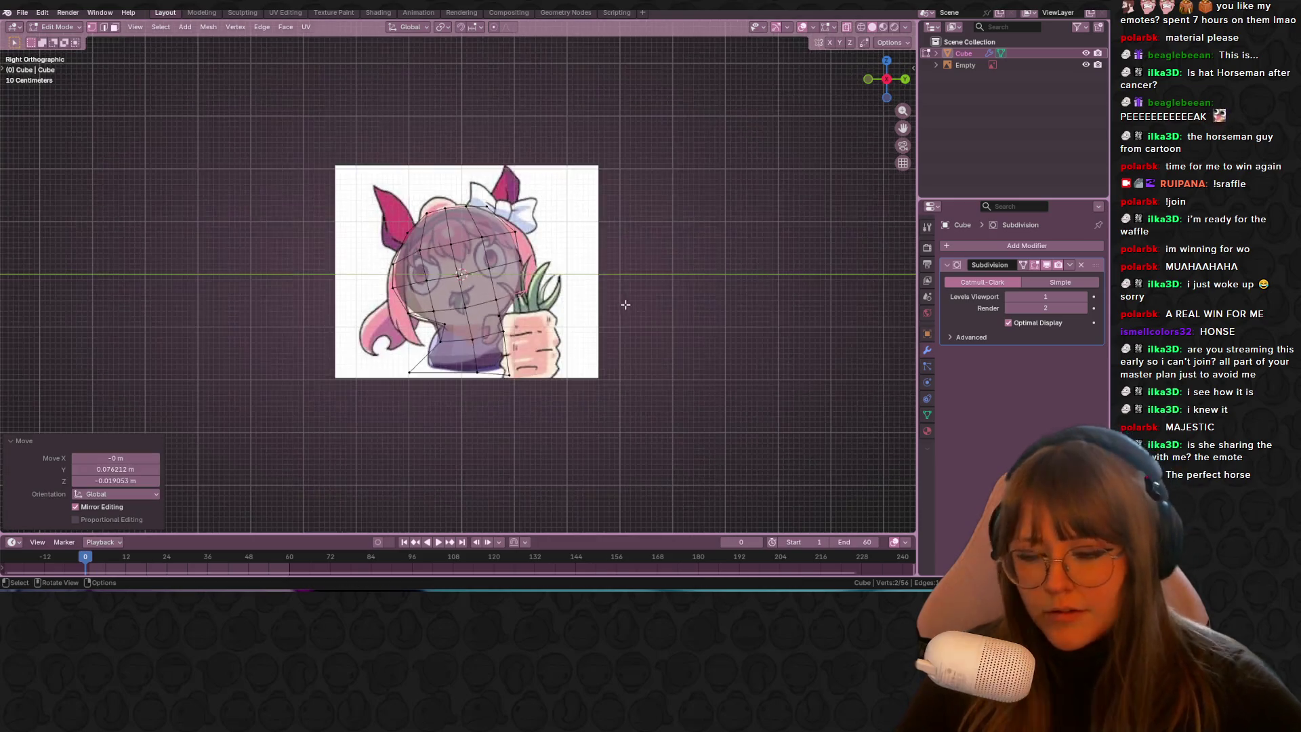
key(Tab)
scroll(643, 304, up, 2)
mouse_move(753, 300)
middle_down()
mouse_move(797, 334)
mouse_move(863, 319)
mouse_move(818, 230)
mouse_move(874, 89)
middle_up()
Step: Snap back to the side view and turn off X-ray so the head appears solid
click(887, 80)
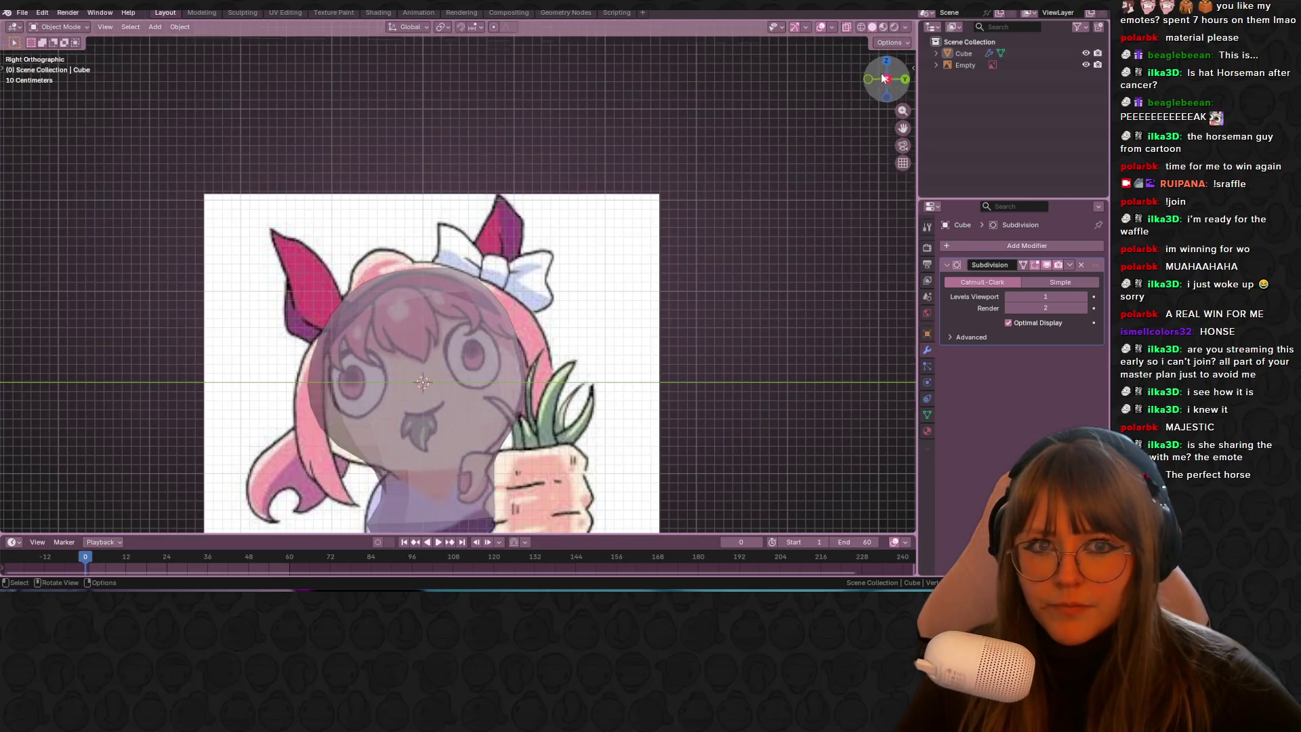
click(849, 24)
scroll(769, 206, down, 3)
scroll(576, 231, up, 2)
scroll(383, 256, down, 2)
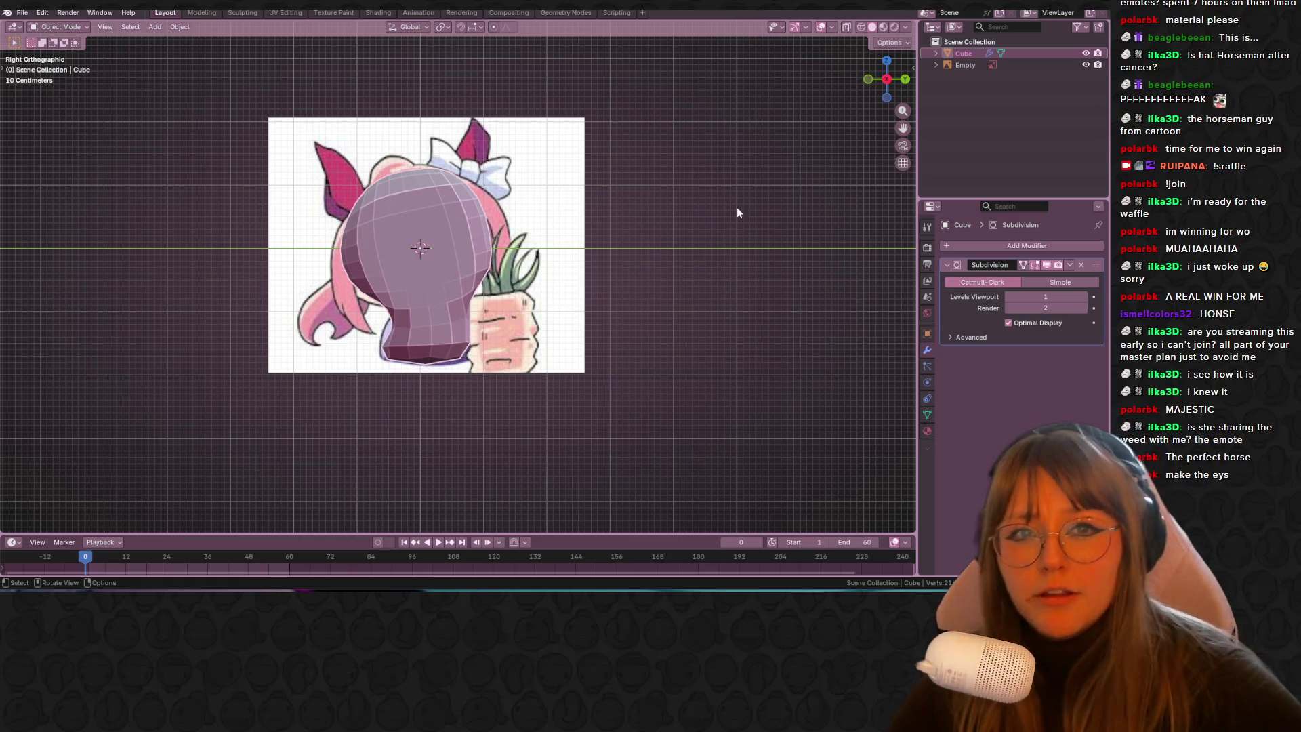
Step: Turn X-ray back on, deselect the head and add a mesh circle
click(845, 27)
click(800, 169)
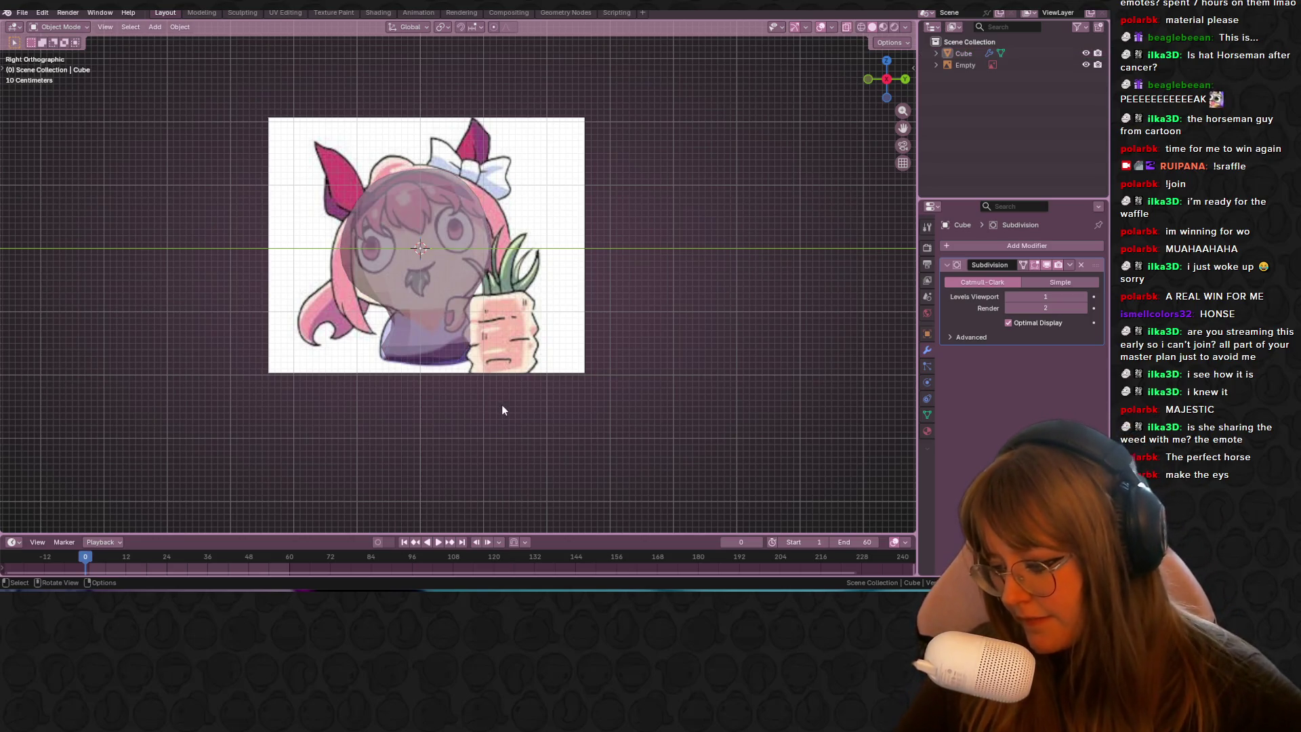
scroll(522, 414, up, 1)
key(shift+a)
mouse_move(530, 359)
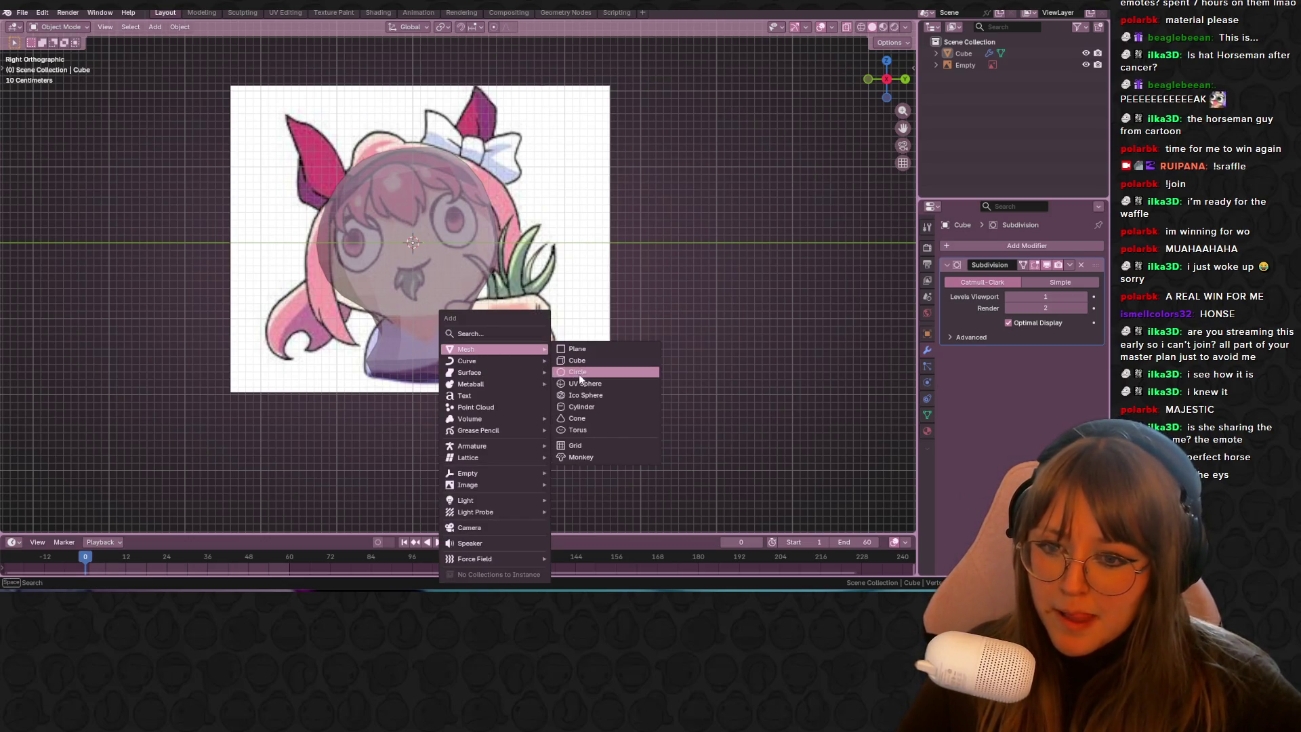
click(579, 372)
key(r)
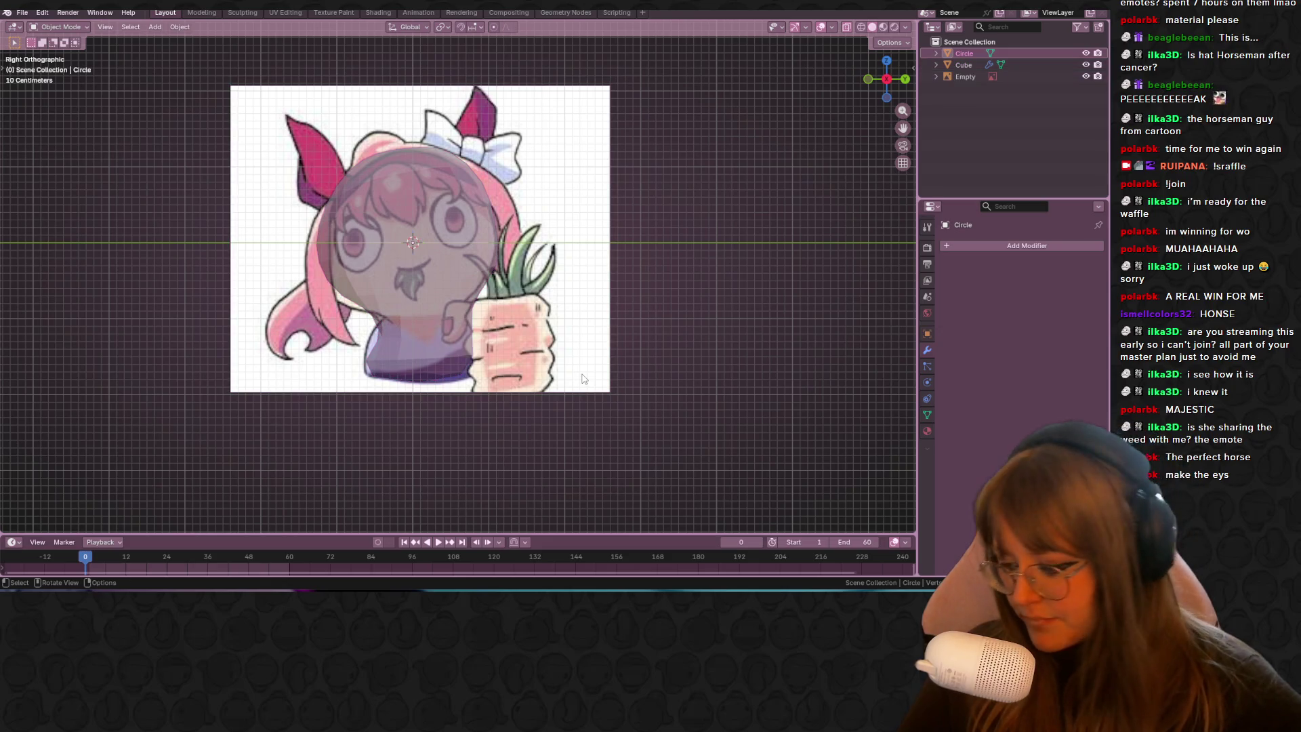
Step: Add a UV sphere, shrink it to eye size and place it over the left eye
key(shift+a)
mouse_move(566, 348)
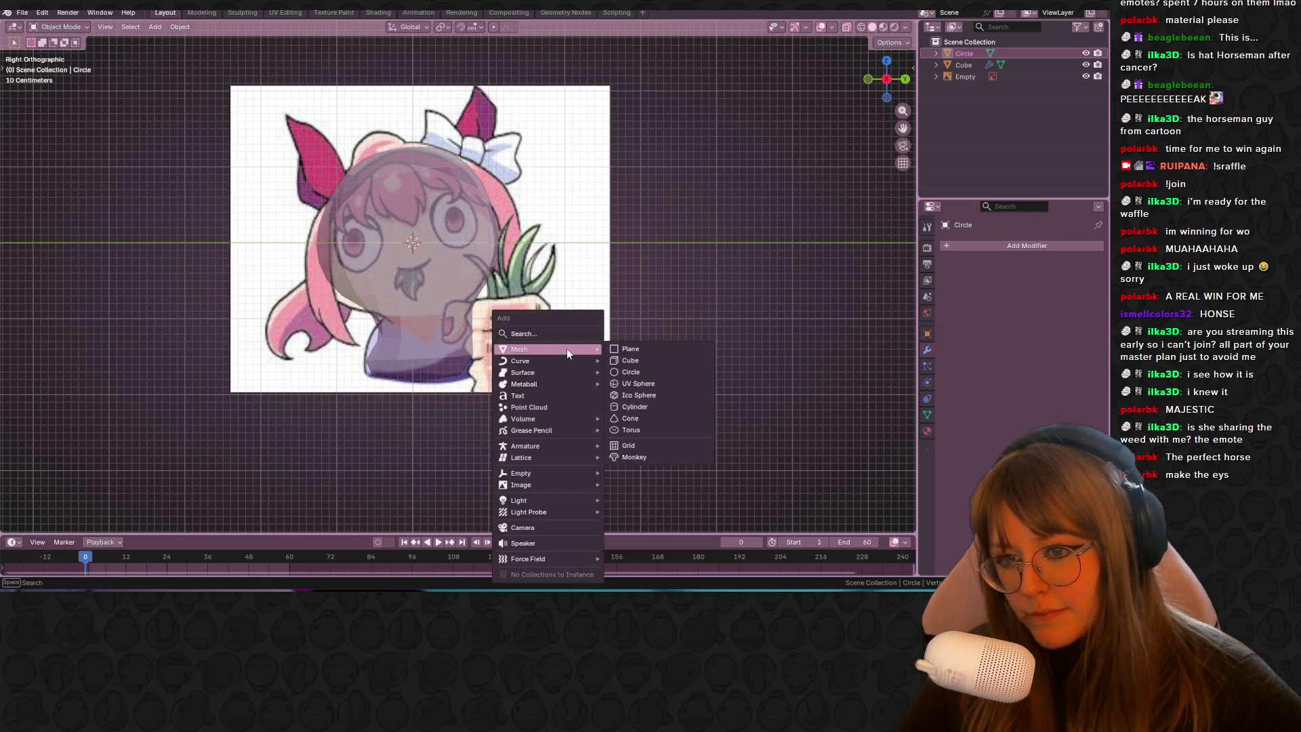
click(637, 384)
key(s)
click(468, 250)
key(g)
click(413, 252)
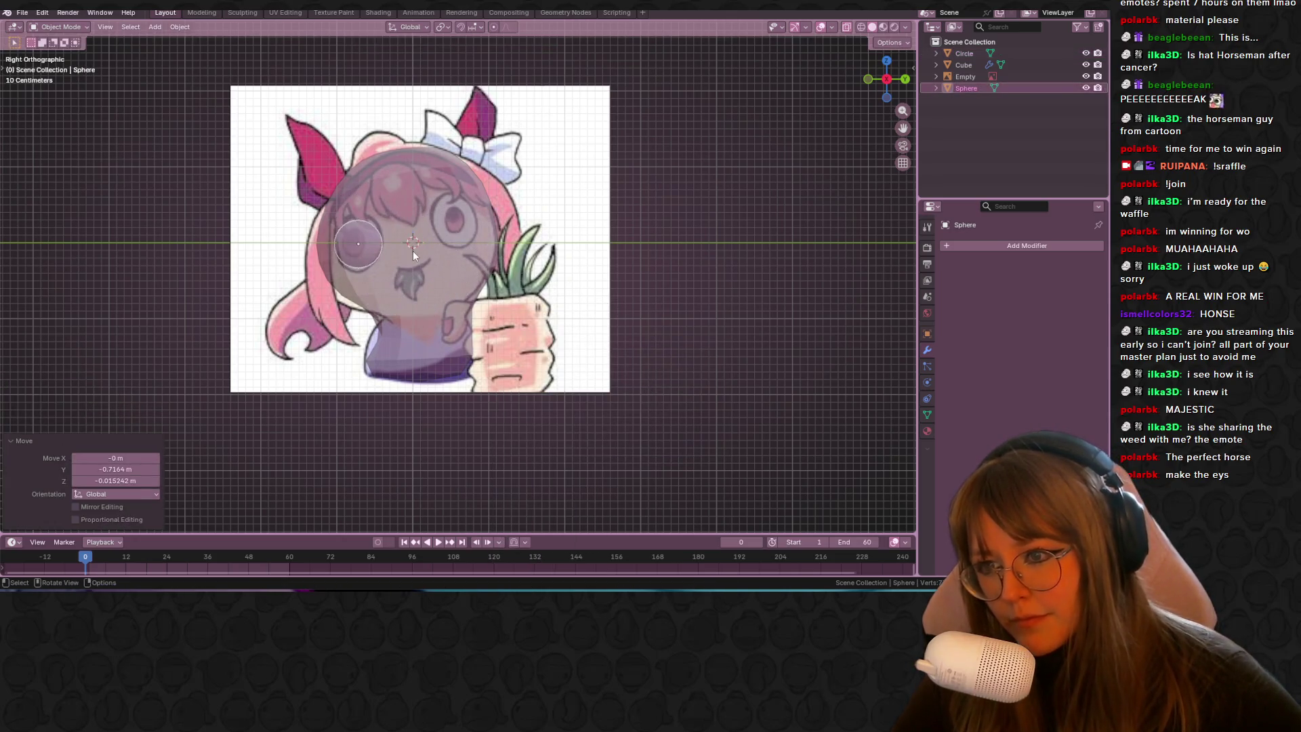
Step: In Edit Mode, duplicate the sphere over the right eye and move both eyes together
key(Tab)
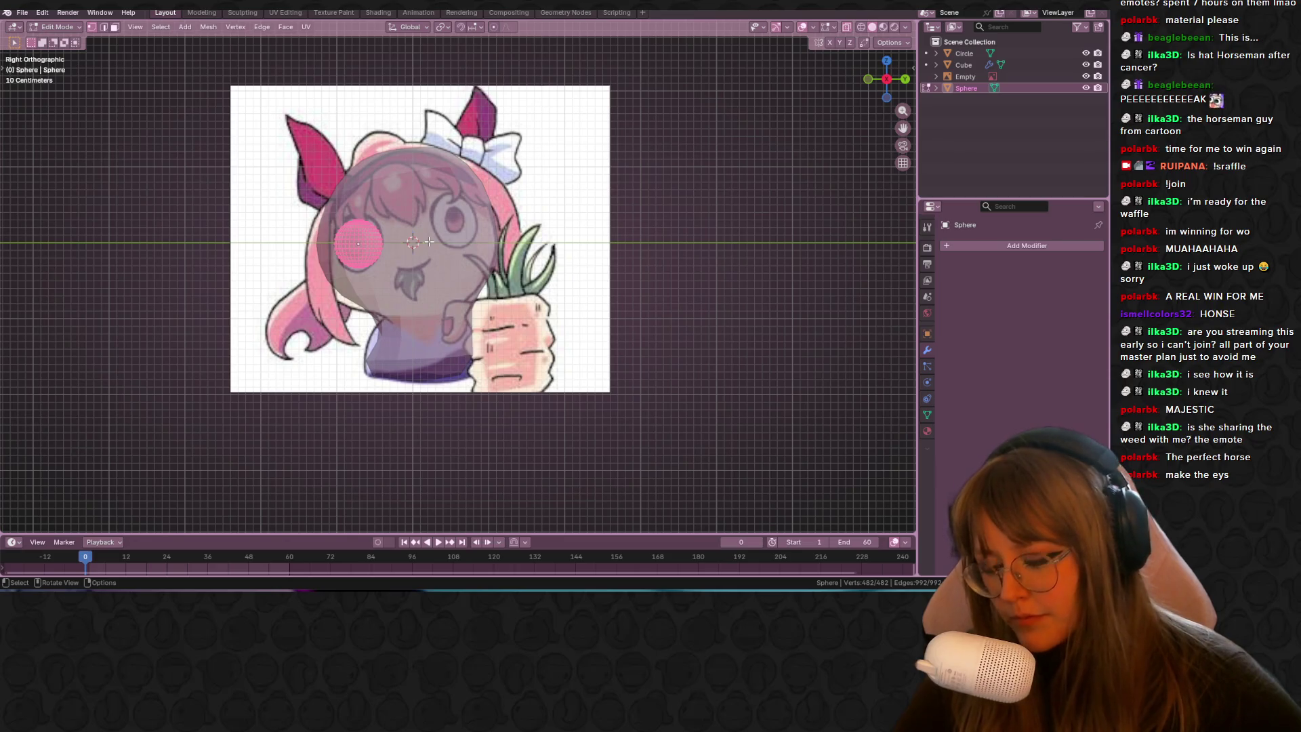
key(shift+d)
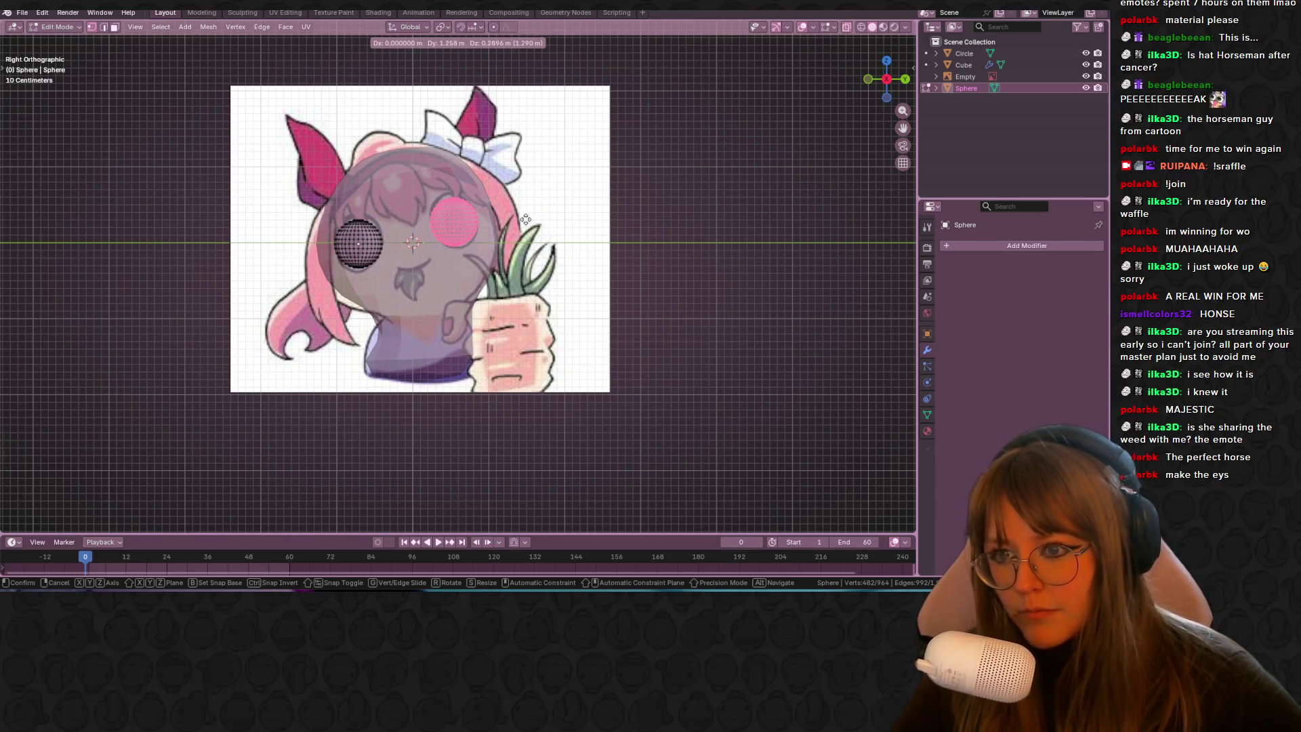
click(526, 219)
drag(303, 85, 447, 260)
key(g)
click(597, 304)
Step: Check the eyes' depth, then nudge both spheres into place in the zoomed side view
mouse_move(597, 304)
middle_down()
mouse_move(657, 267)
mouse_move(673, 226)
middle_up()
key(Tab)
click(889, 83)
mouse_move(902, 110)
mouse_down()
mouse_move(855, 108)
mouse_move(759, 212)
mouse_up()
shift+middle_drag(759, 212, 711, 227)
key(g)
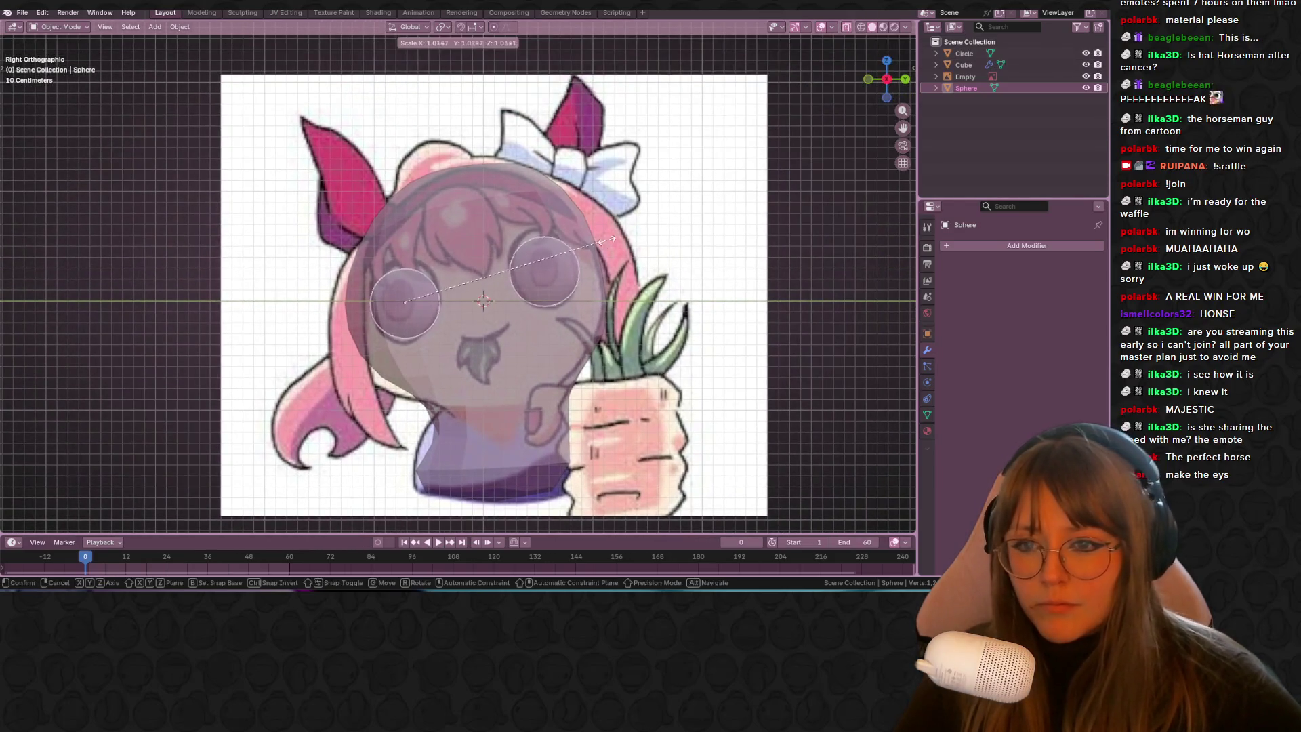
click(620, 229)
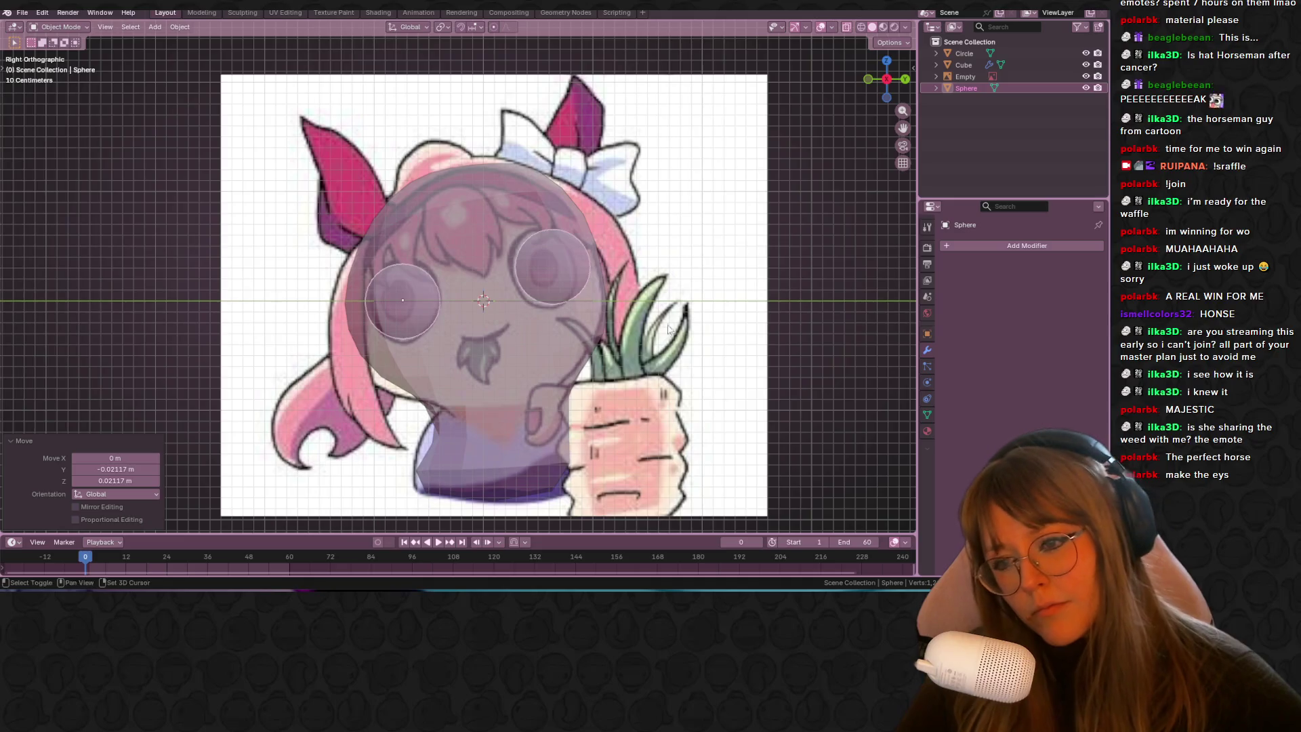
Step: Select the head mesh again and enter Edit Mode on its vertices
shift+scroll(665, 276, down, 3)
scroll(572, 243, down, 1)
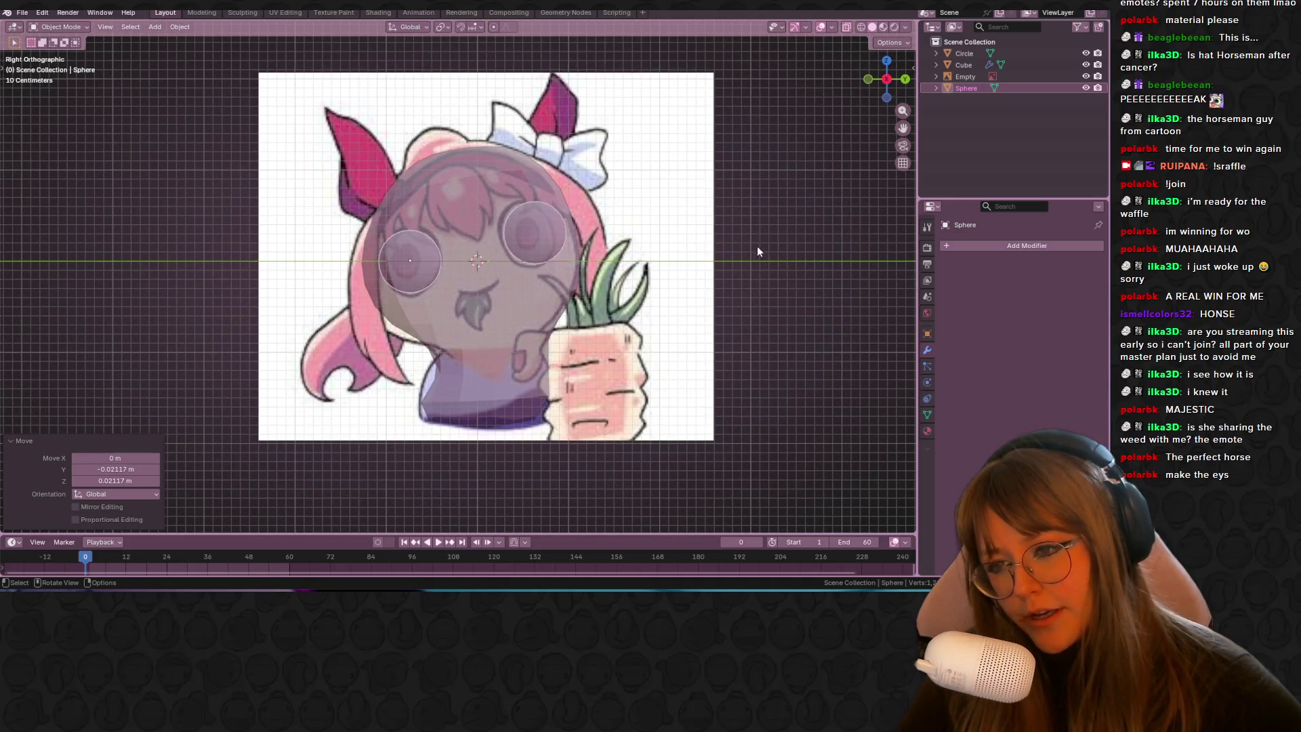
click(437, 180)
key(Tab)
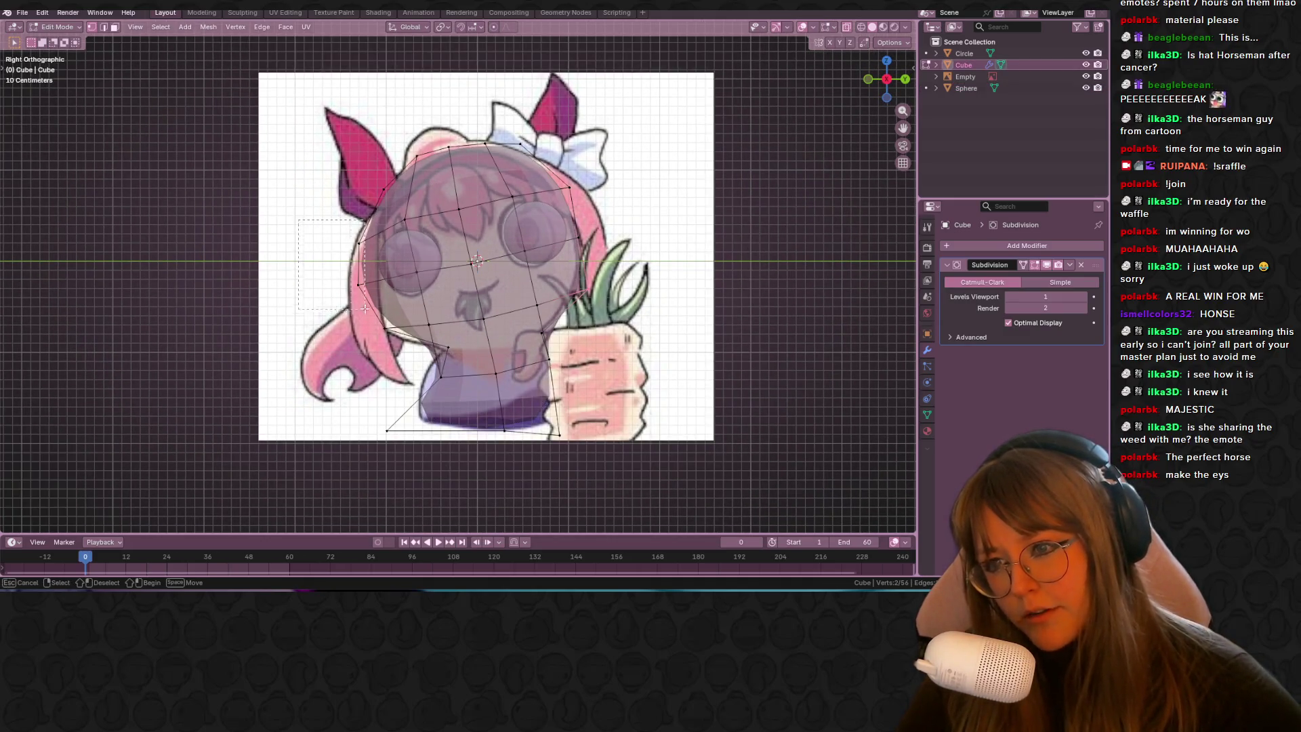
Step: Extrude the lower-back head vertices twice to form a small flap
key(e)
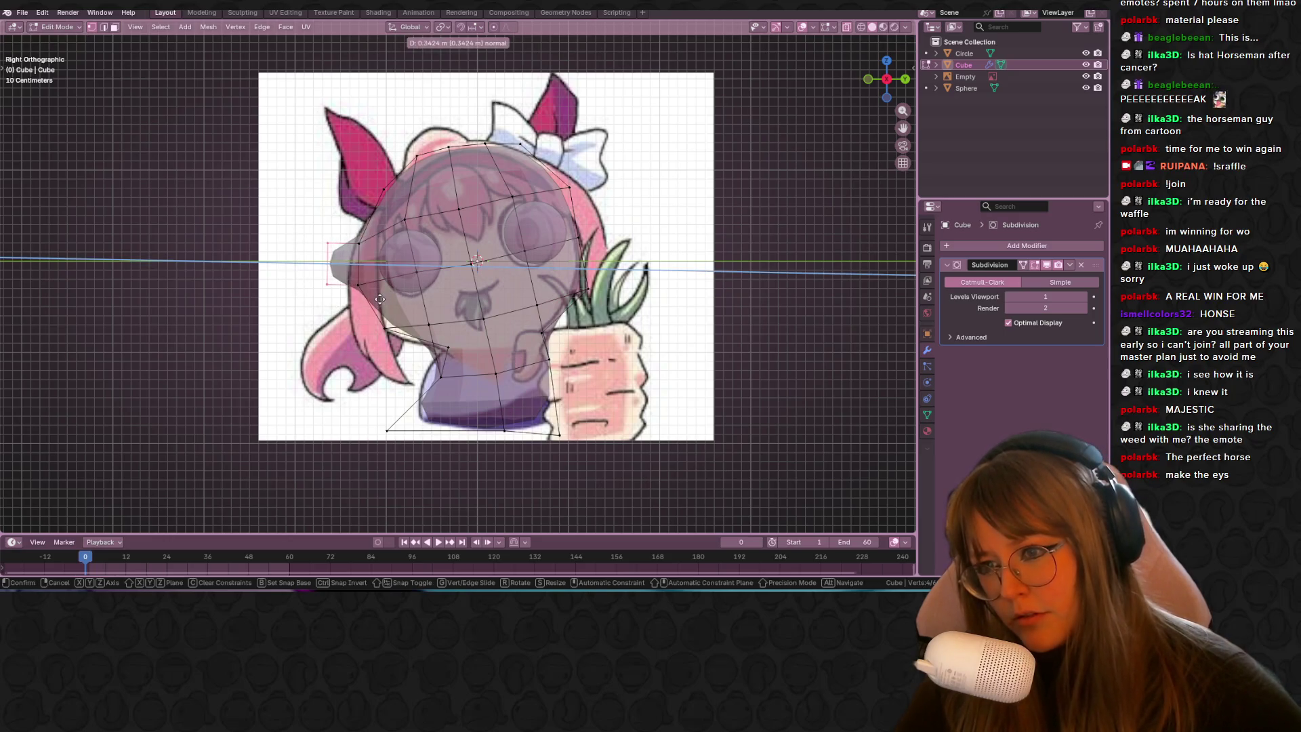
click(380, 319)
key(g)
click(393, 343)
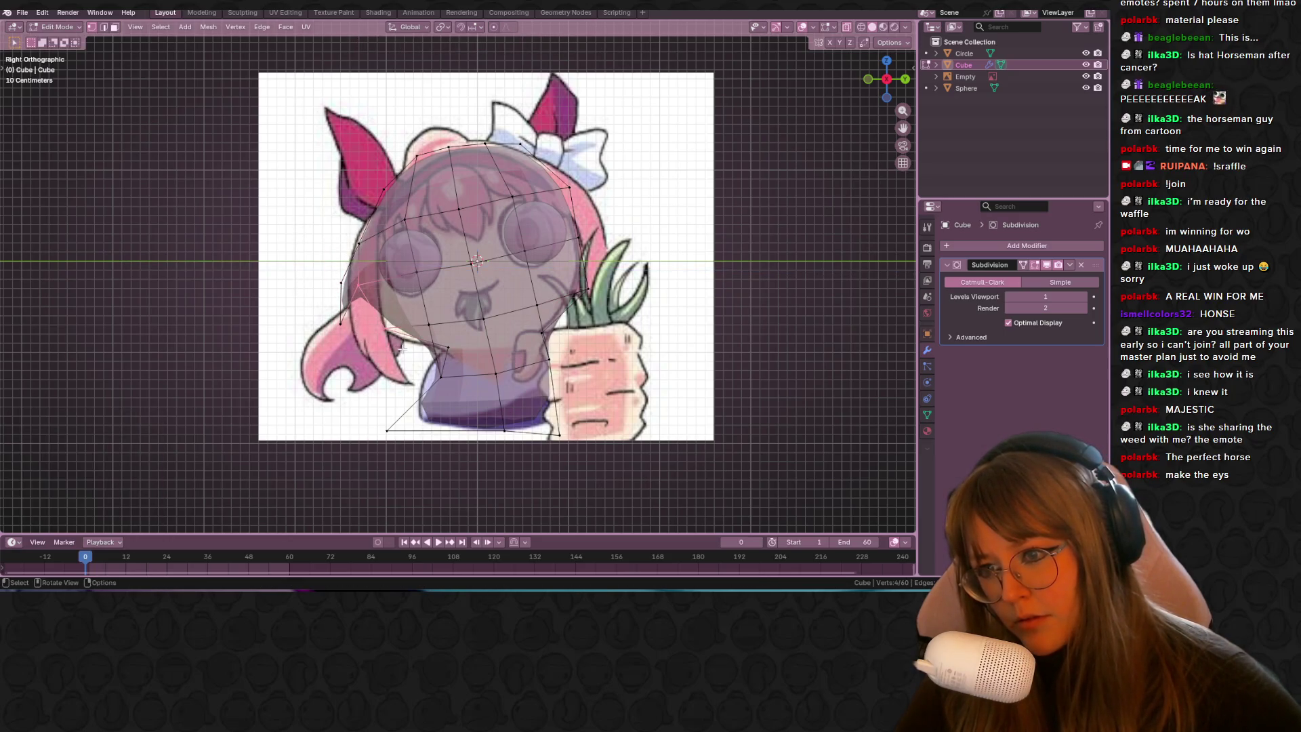
shift+middle_drag(397, 340, 387, 320)
key(e)
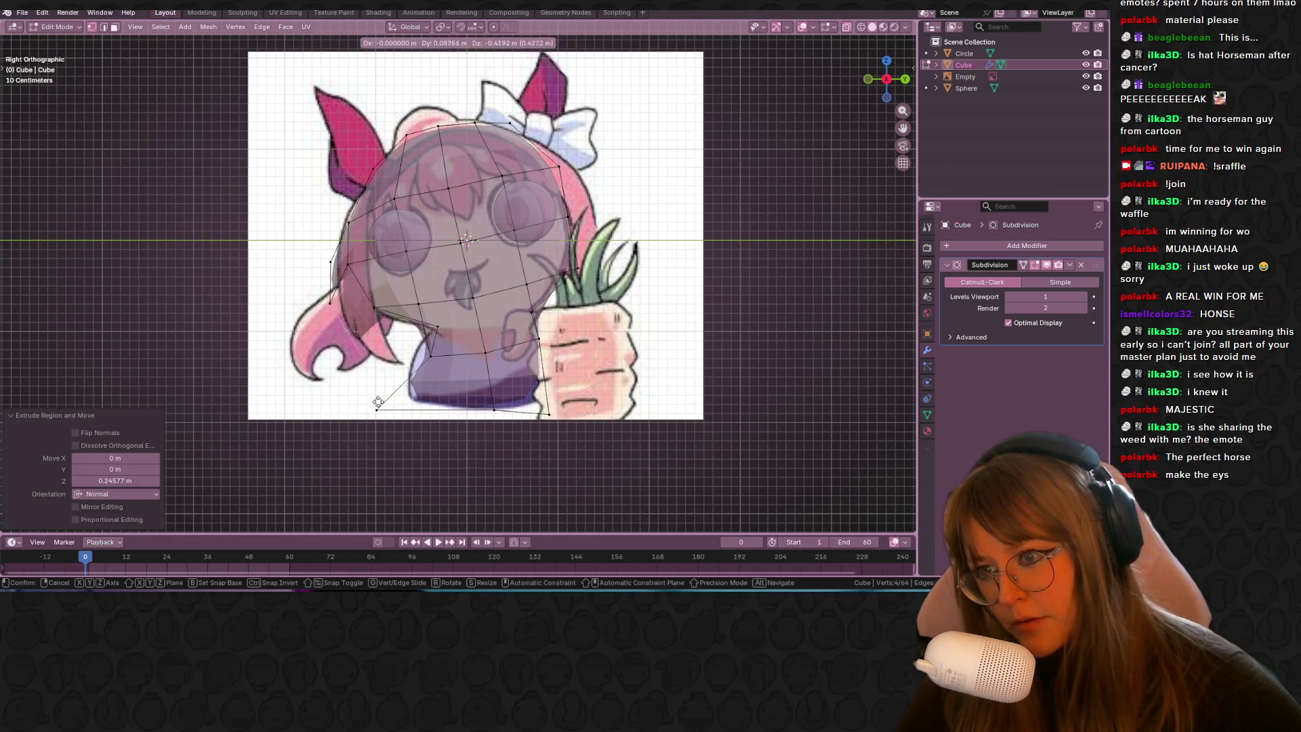
click(378, 410)
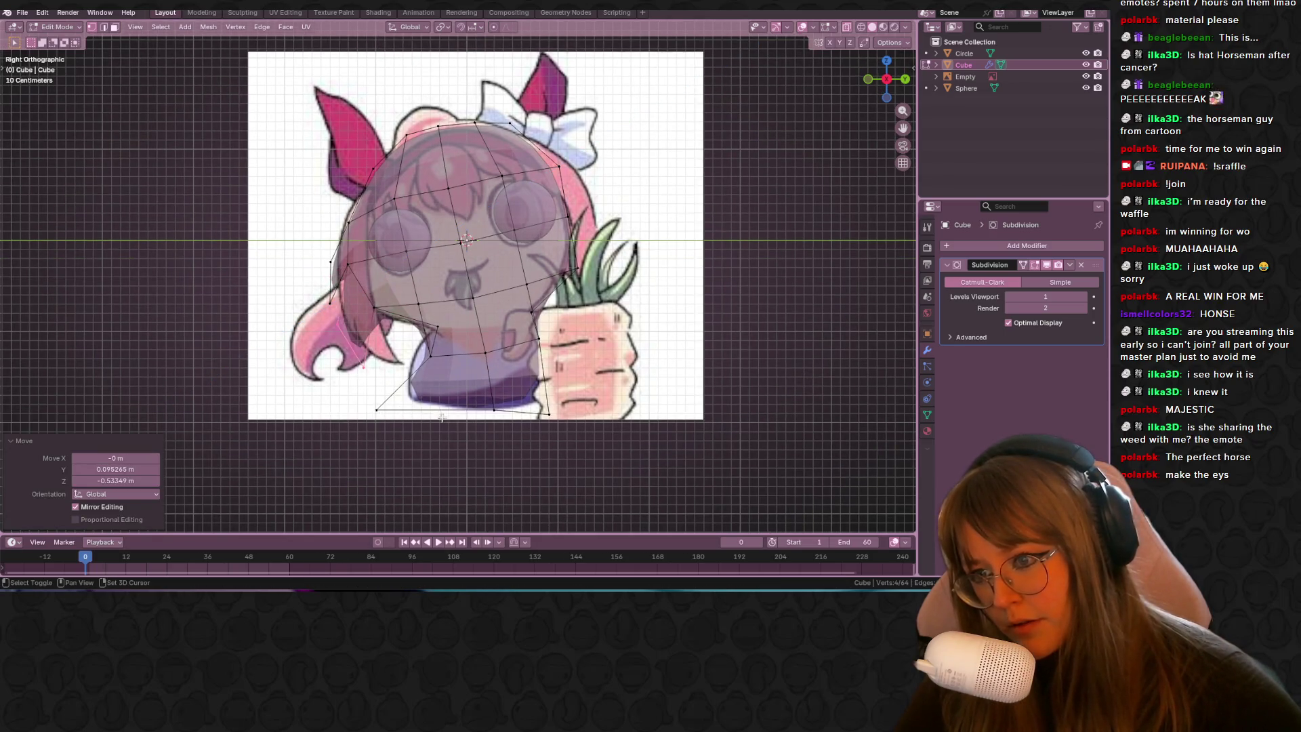
Step: Slightly rotate the flap vertices and move them along Z in the side view
shift+click(380, 305)
middle_drag(380, 305, 372, 337)
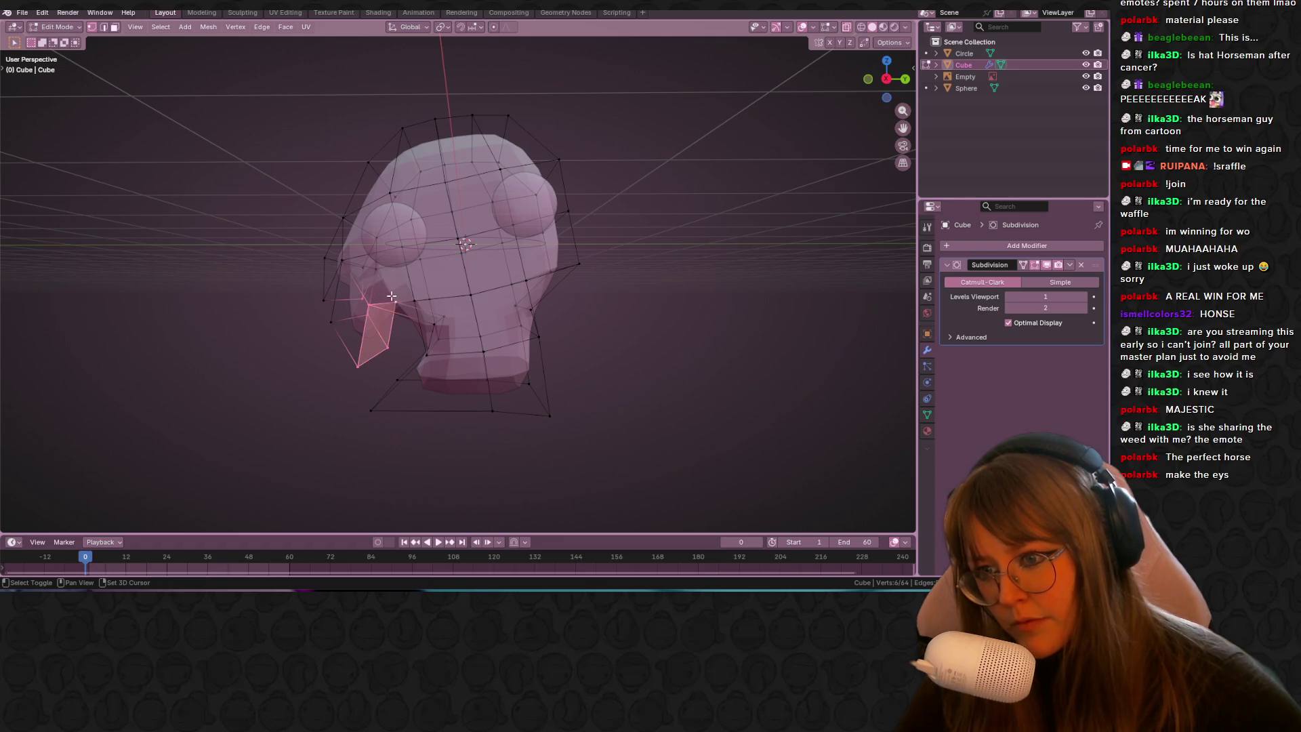
click(868, 77)
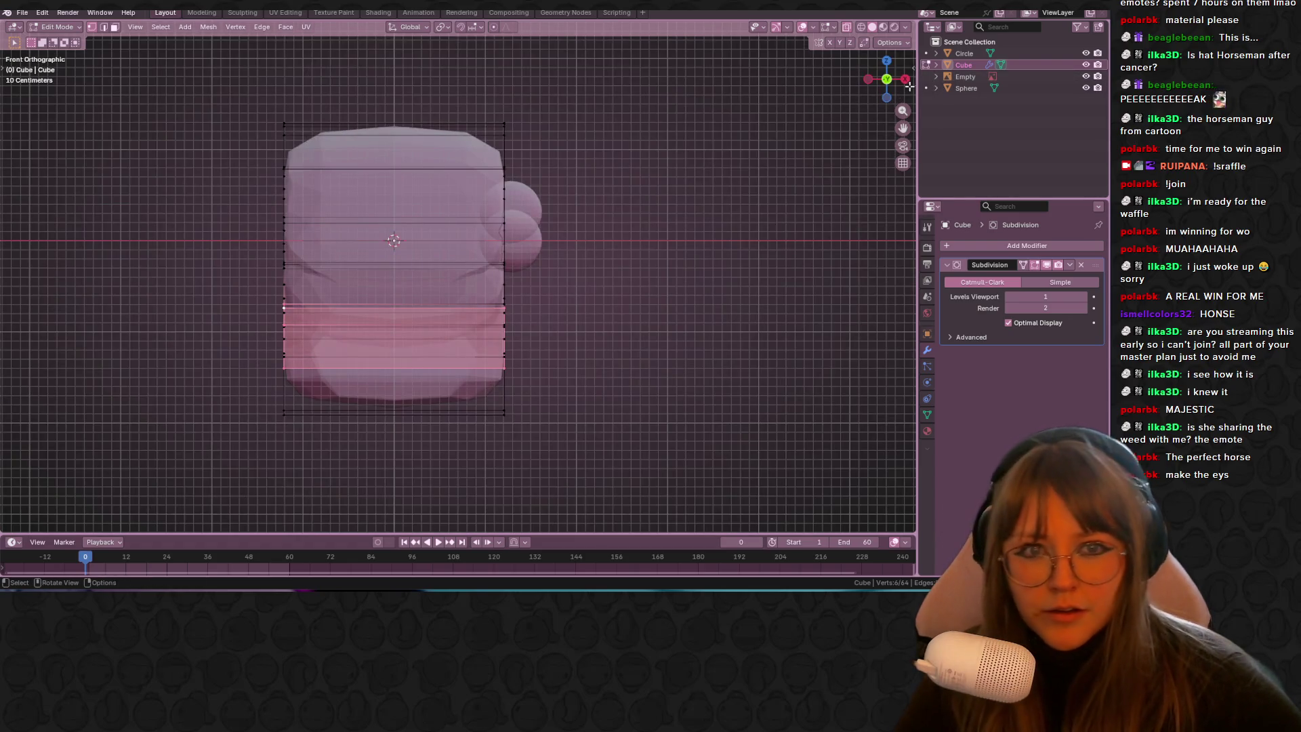
click(905, 79)
key(r)
click(425, 358)
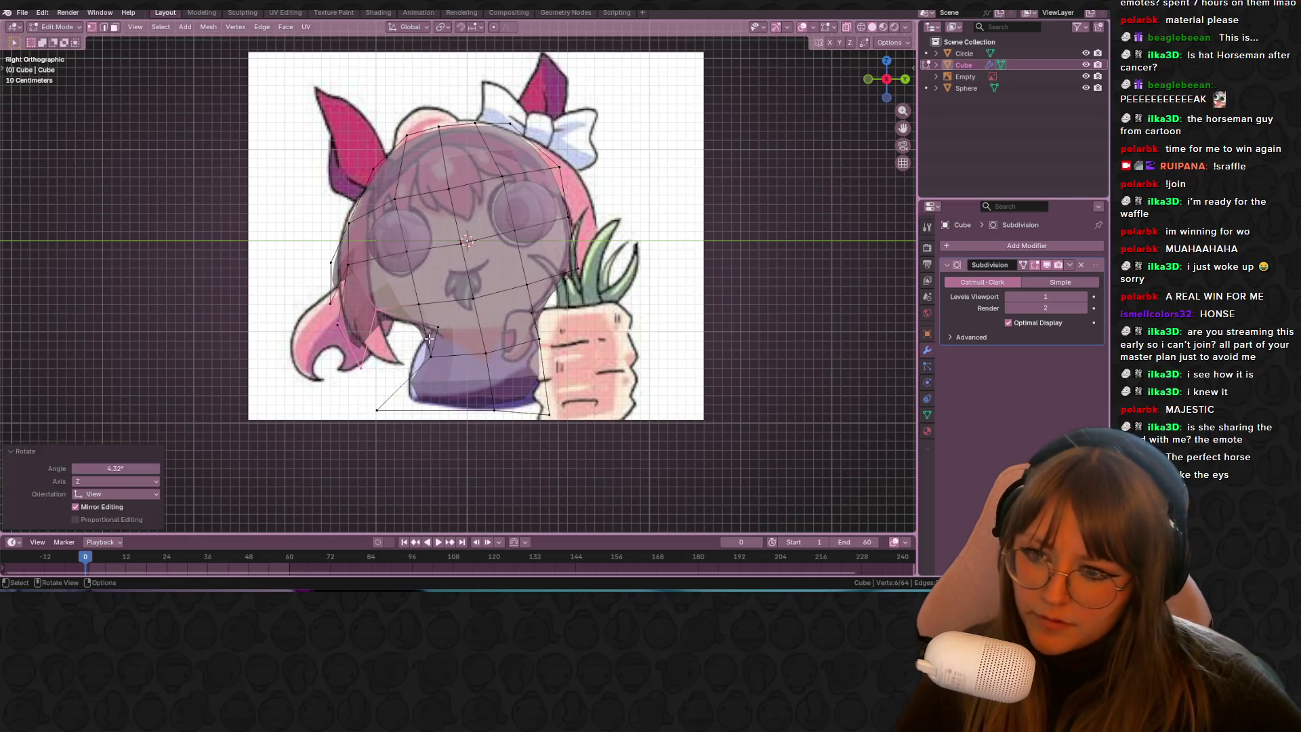
key(g)
key(z)
key(z)
click(425, 361)
Step: Reposition the flap and select vertices near its lower side, then return to the side view
key(g)
click(421, 337)
mouse_move(353, 331)
middle_down()
mouse_move(431, 331)
mouse_move(344, 288)
middle_up()
click(430, 331)
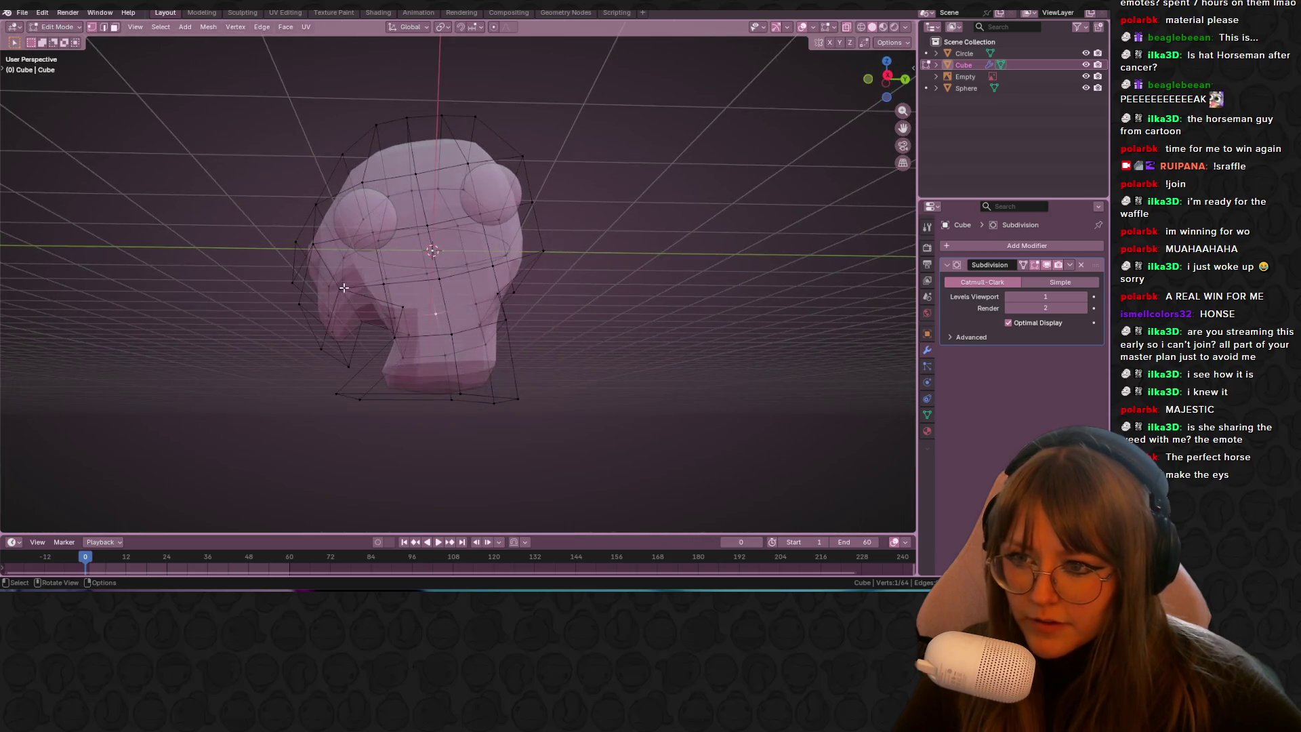
mouse_move(414, 342)
middle_down()
mouse_move(429, 375)
mouse_move(375, 330)
middle_up()
drag(341, 404, 371, 374)
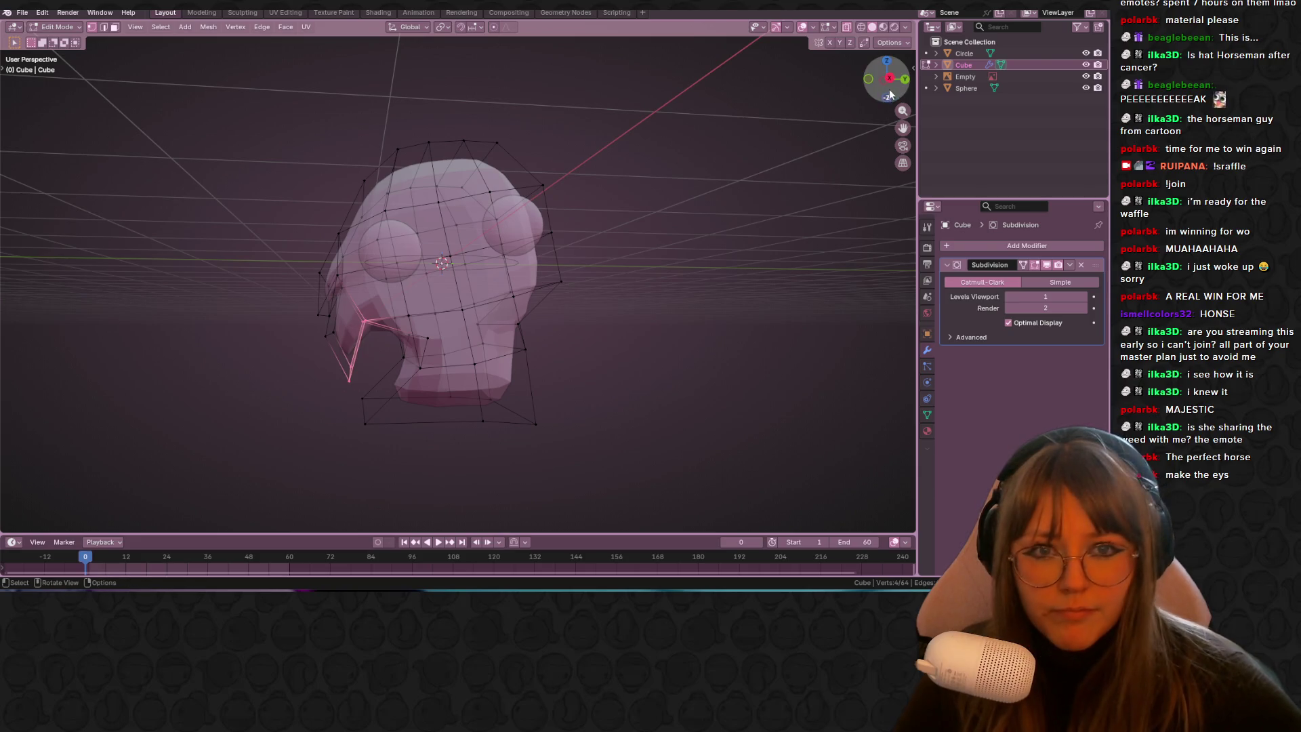
click(890, 79)
scroll(299, 318, up, 2)
Step: Move the hair vertices along Z and scale down the hair tip
shift+middle_drag(292, 324, 304, 283)
key(g)
key(z)
key(z)
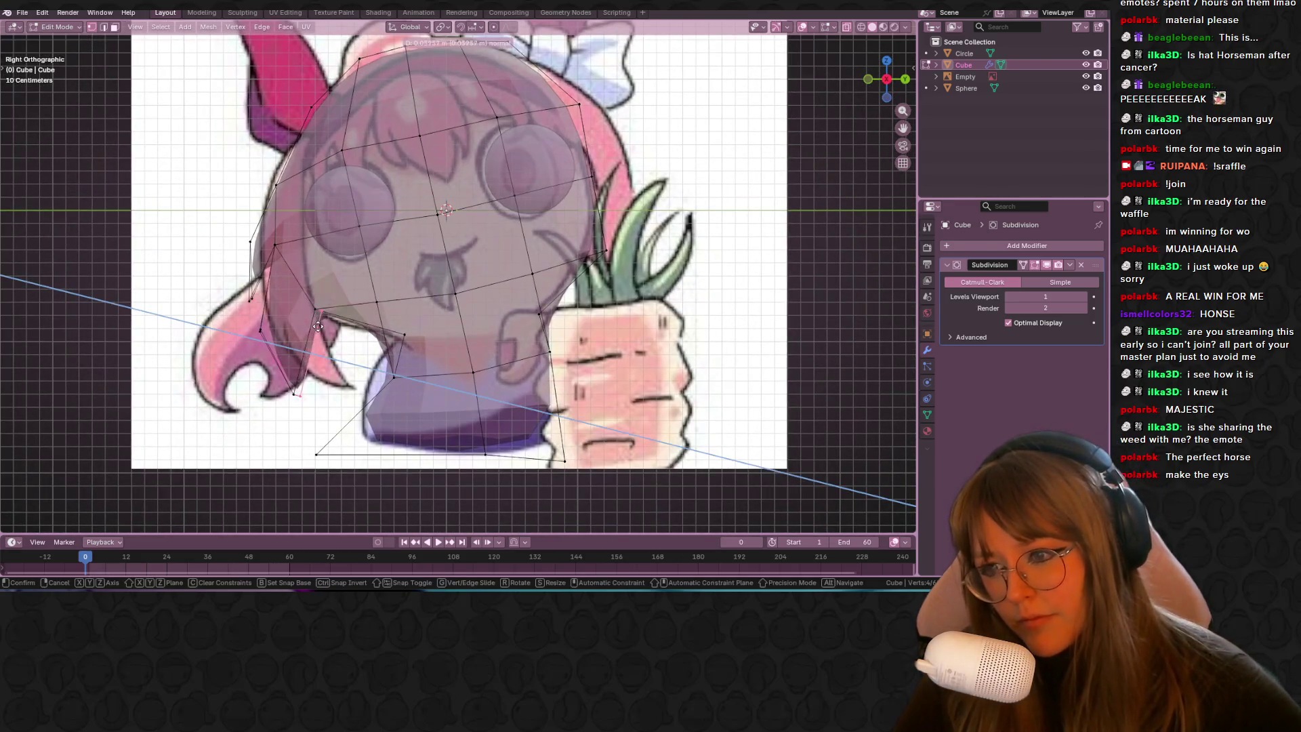
click(347, 346)
key(s)
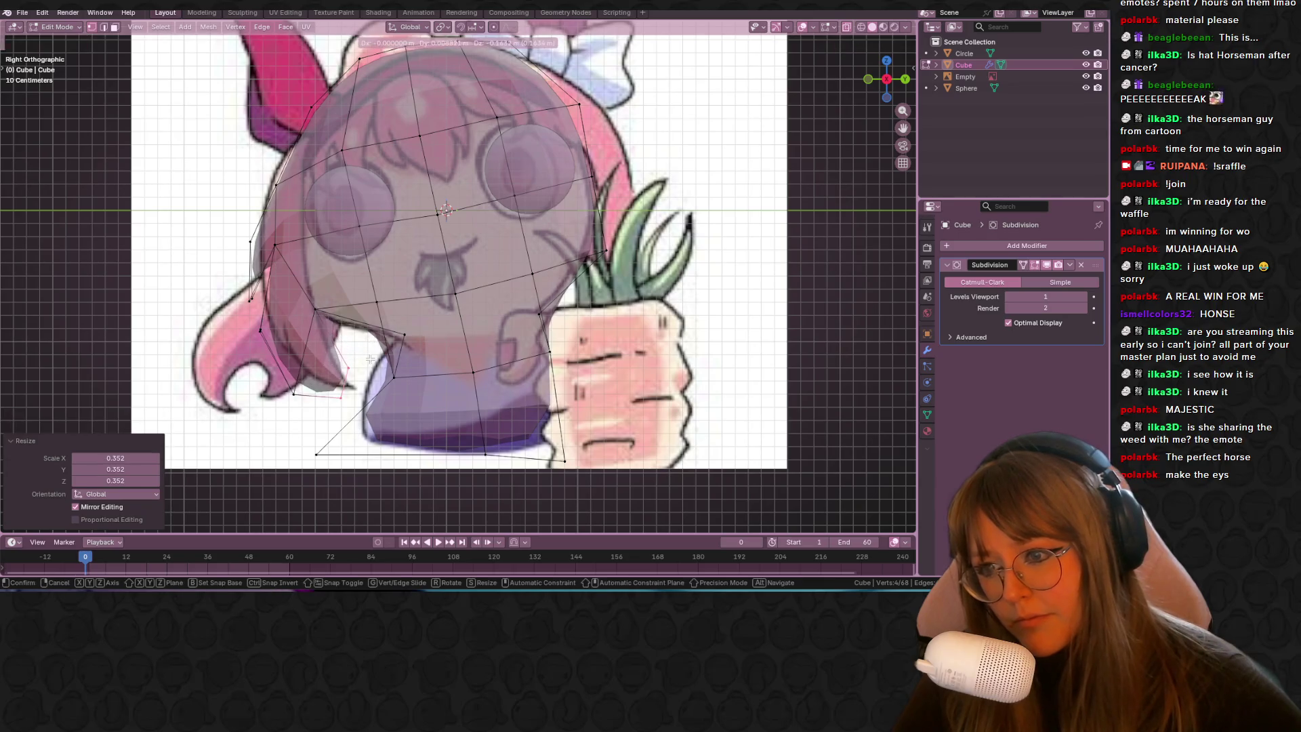
click(354, 372)
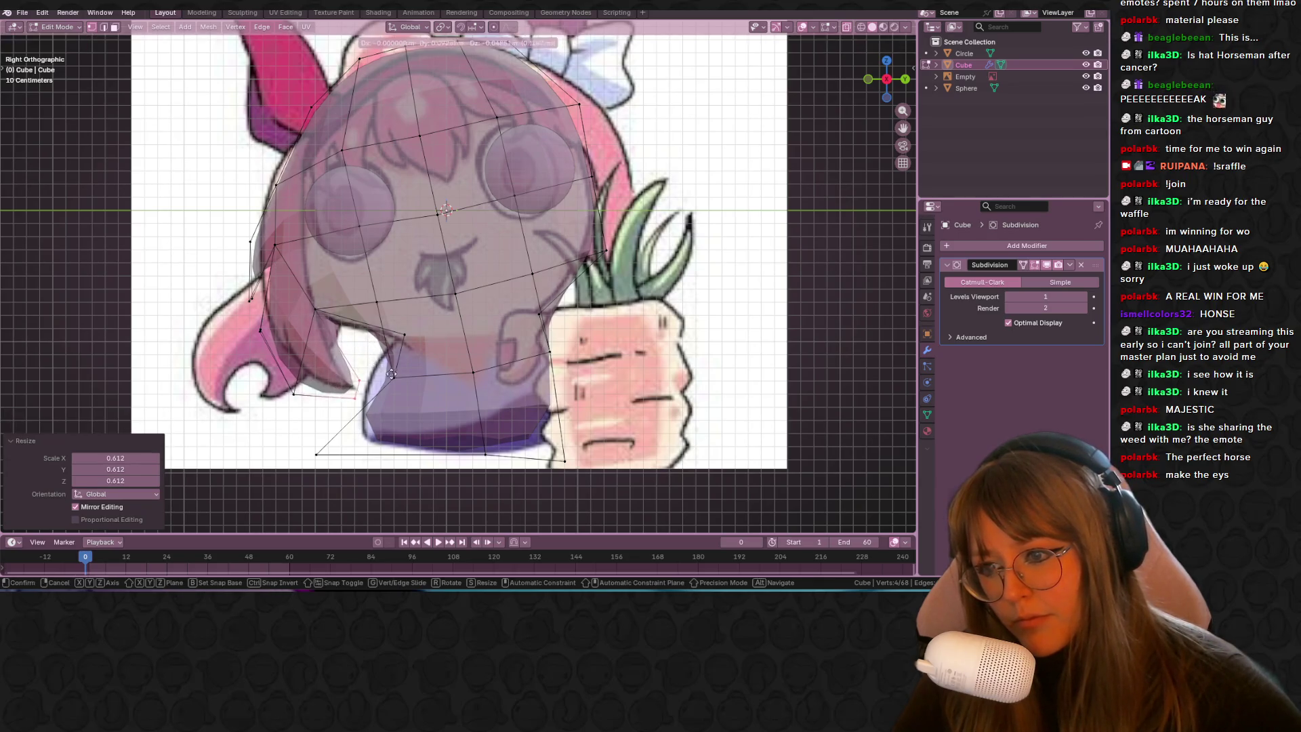
Step: Shift the hair-tip vertices toward the pink hair, undoing one strand vertex move
click(299, 393)
key(g)
click(318, 393)
key(g)
right_click(342, 345)
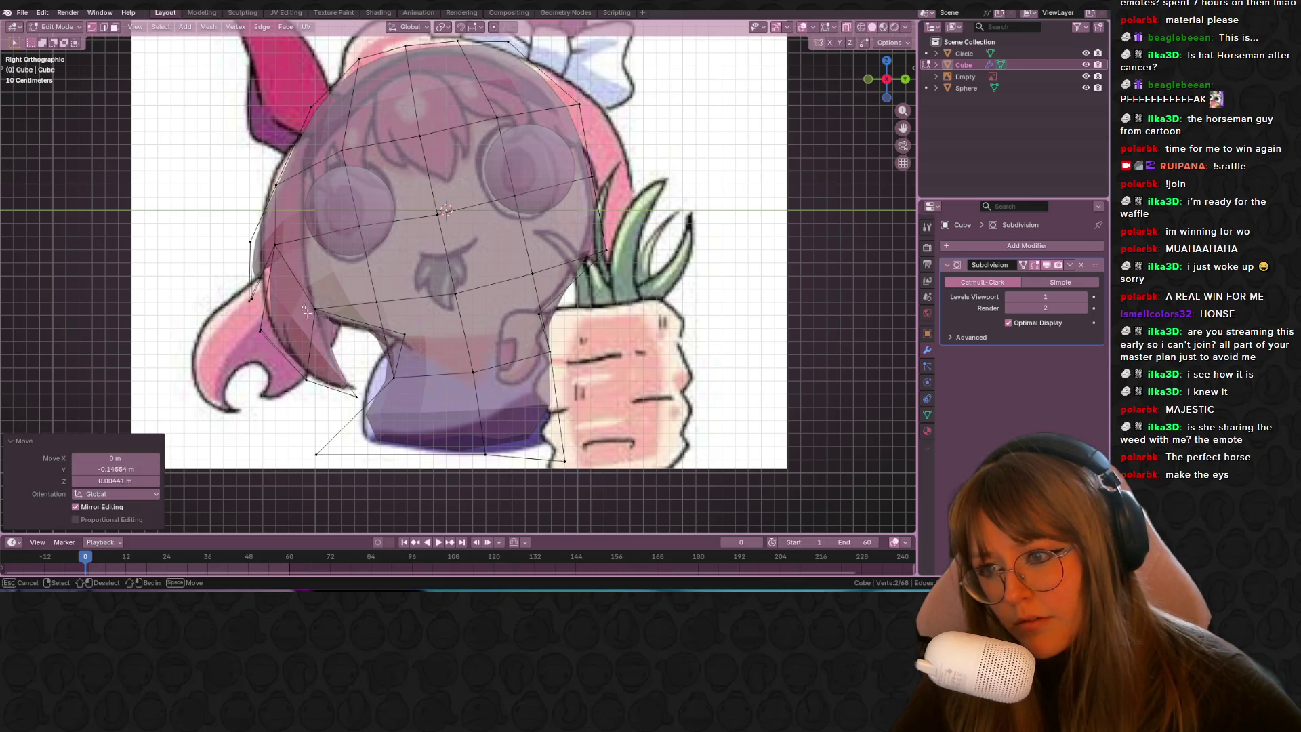
drag(307, 311, 329, 319)
key(g)
click(409, 341)
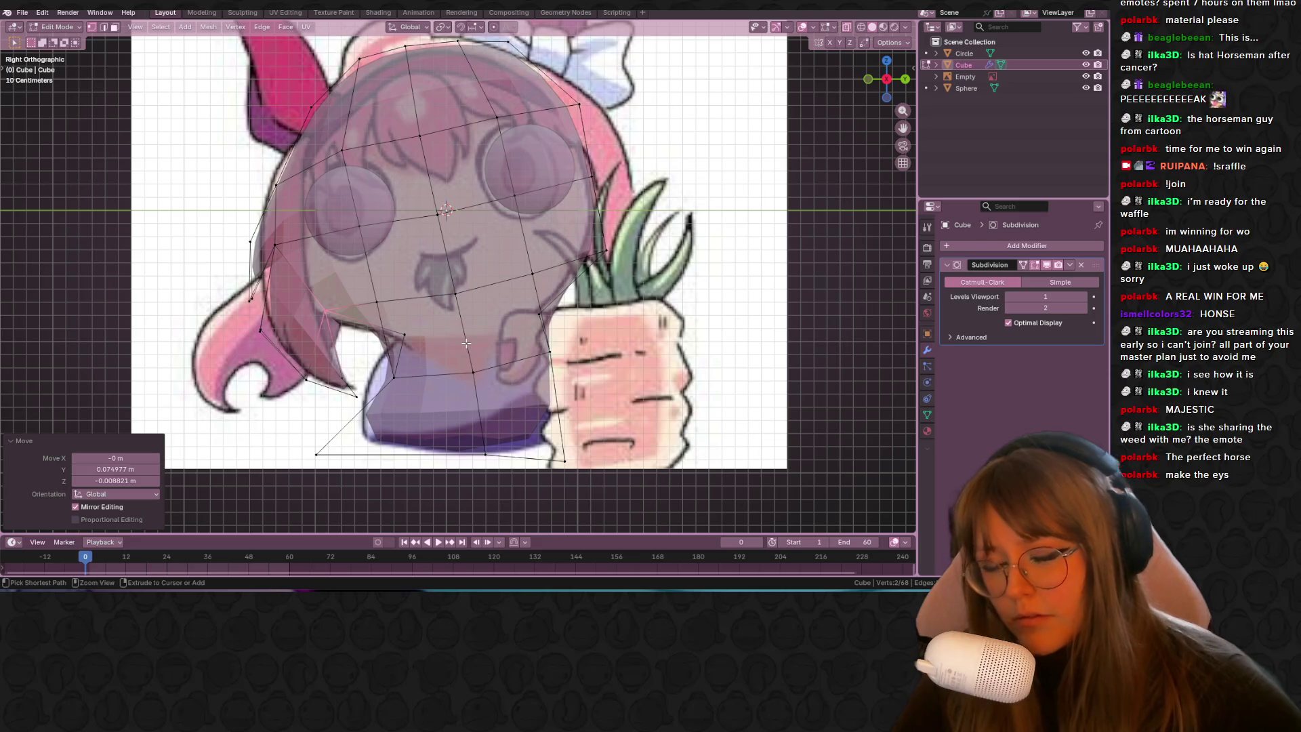
key(ctrl+z)
Step: Move a single hair vertex into place, check the shape in Object Mode, then start box-selecting
drag(245, 290, 258, 305)
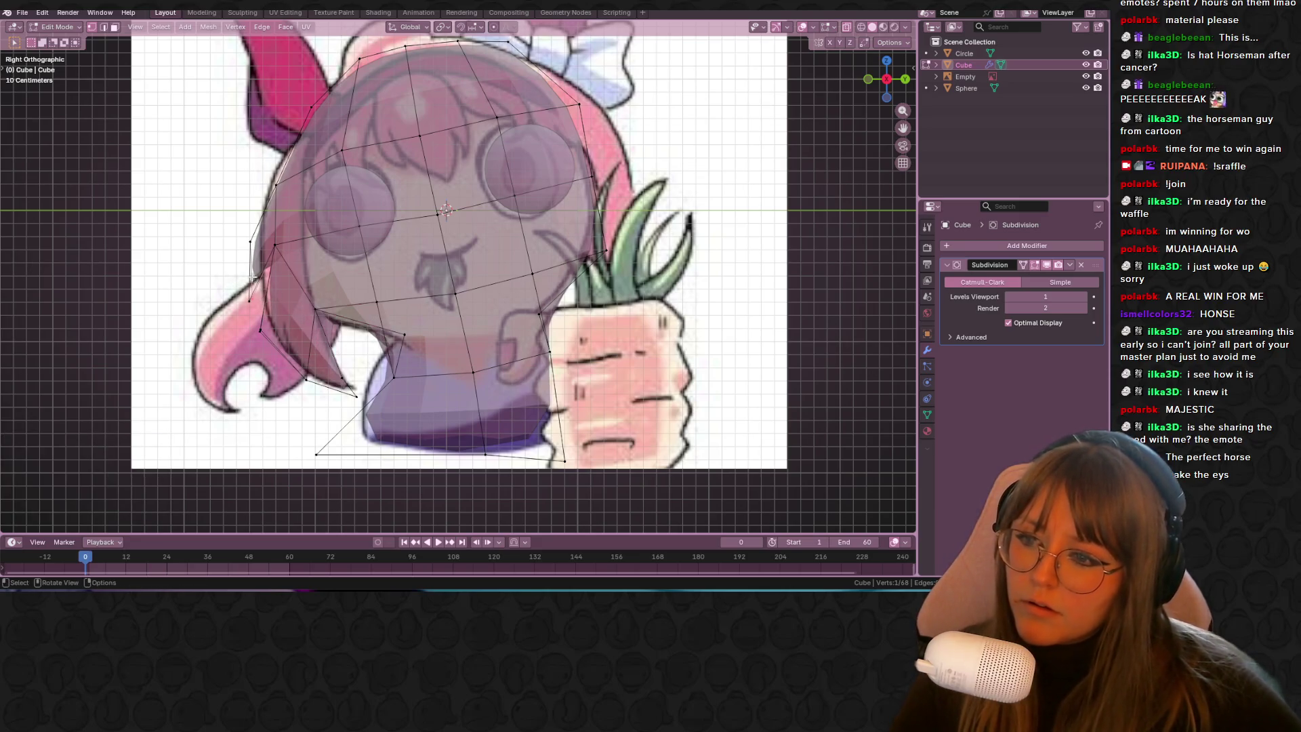
key(g)
click(293, 284)
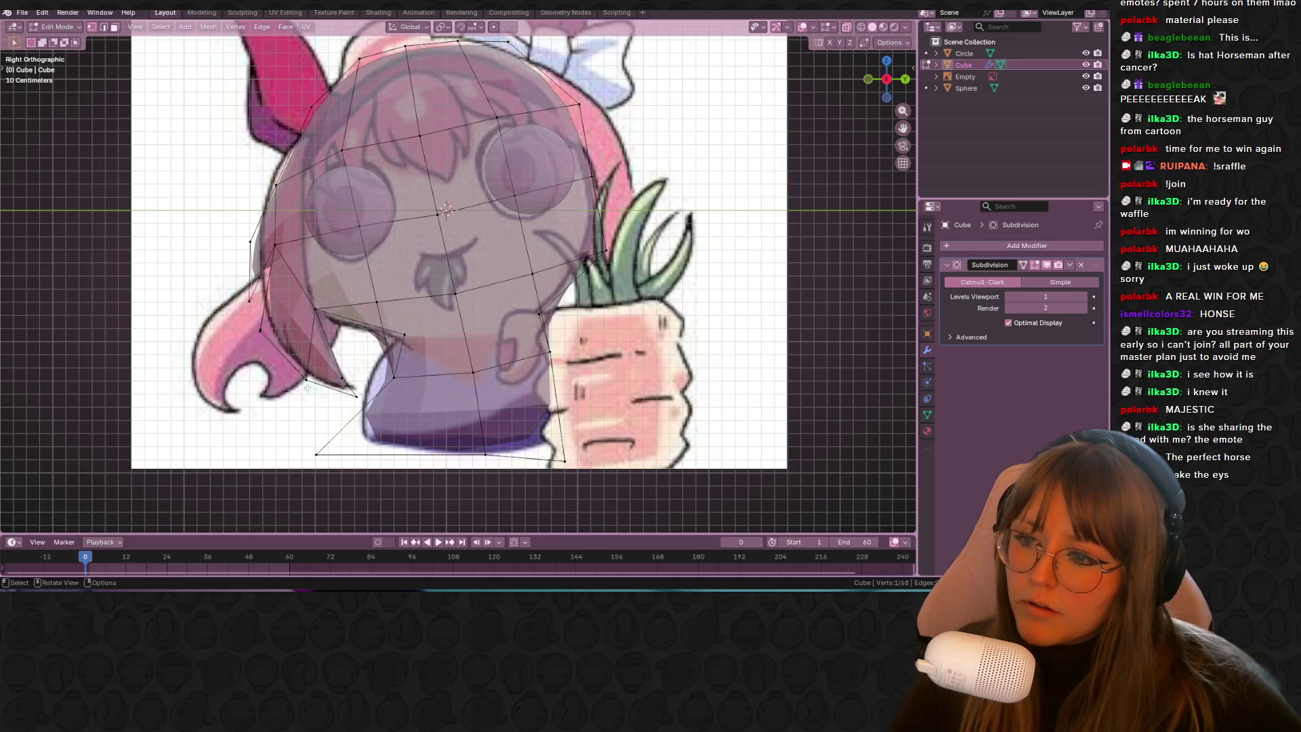
key(Tab)
scroll(351, 370, down, 3)
key(Tab)
mouse_move(352, 370)
middle_down()
mouse_move(485, 366)
mouse_move(456, 290)
mouse_move(508, 276)
mouse_move(188, 247)
middle_up()
key(b)
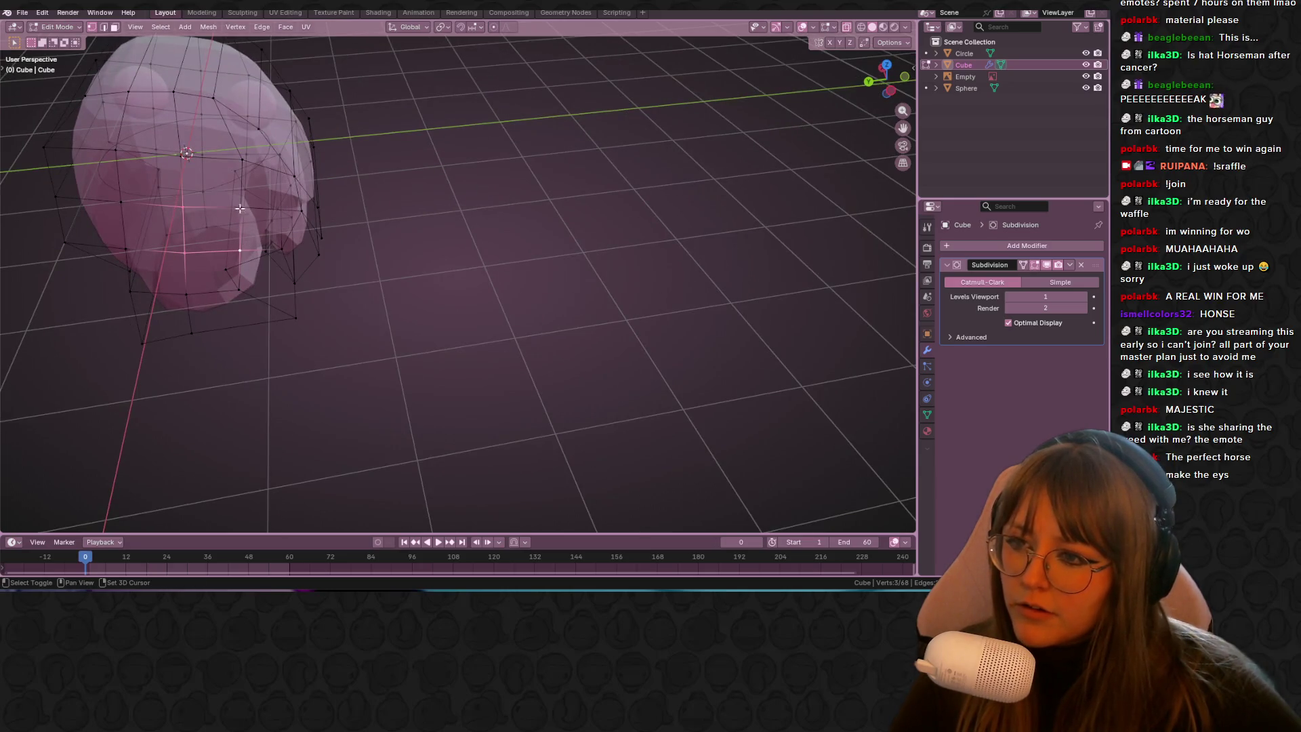
Step: Extrude a face from the back of the head, then move and rotate it in Top view
shift+click(299, 210)
mouse_move(299, 211)
middle_down()
mouse_move(287, 265)
mouse_move(316, 278)
mouse_move(277, 325)
mouse_move(570, 270)
middle_up()
key(e)
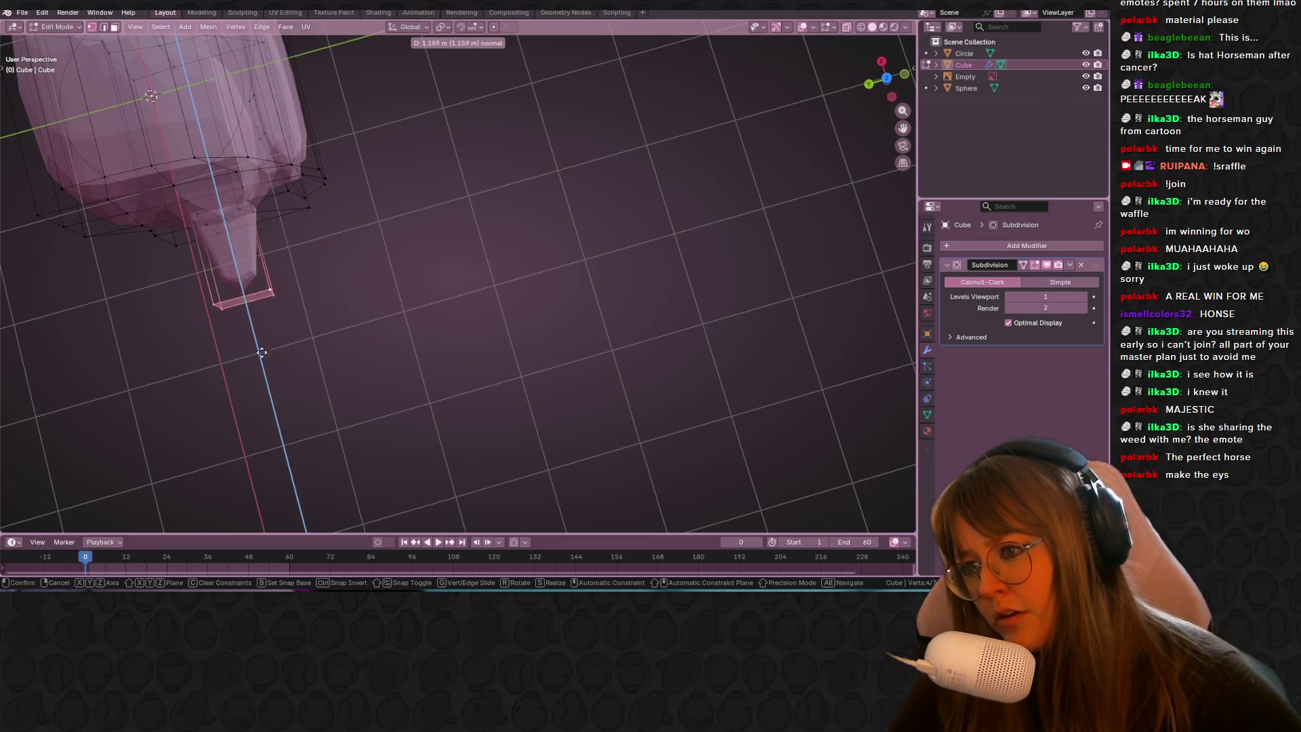
click(252, 319)
click(890, 79)
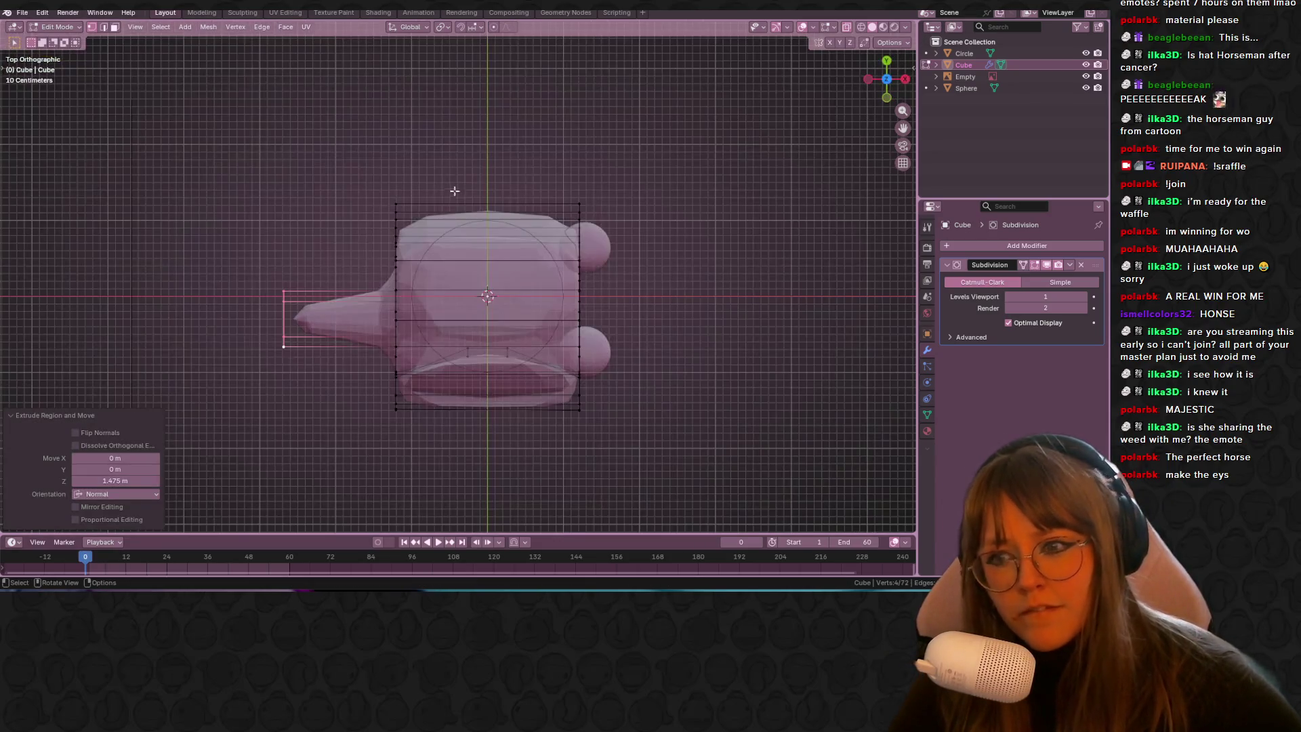
key(g)
click(412, 379)
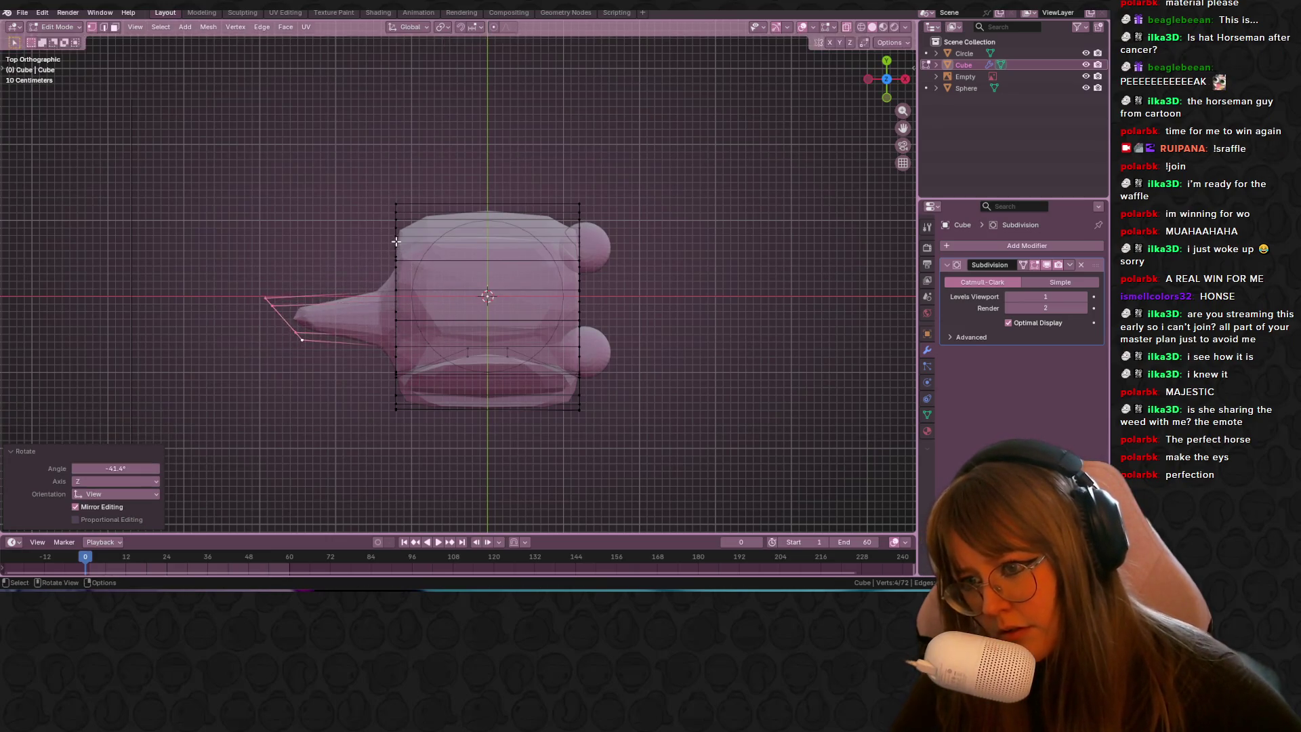
key(r)
click(363, 316)
key(g)
click(387, 410)
mouse_move(387, 410)
shift+middle_down()
mouse_move(397, 265)
mouse_move(439, 251)
mouse_move(388, 268)
shift+middle_up()
Step: Extrude two more ponytail segments, rotating and bending the strand downward
key(e)
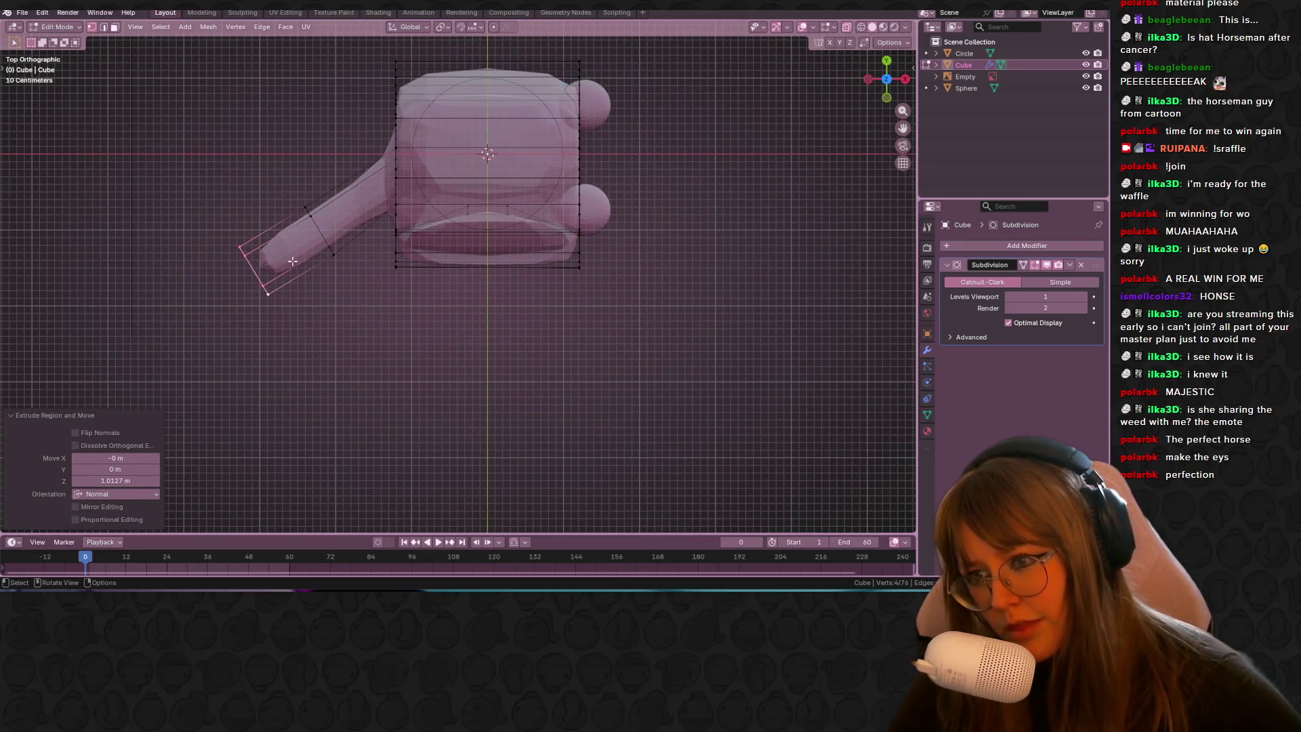
click(386, 359)
key(r)
click(477, 303)
key(e)
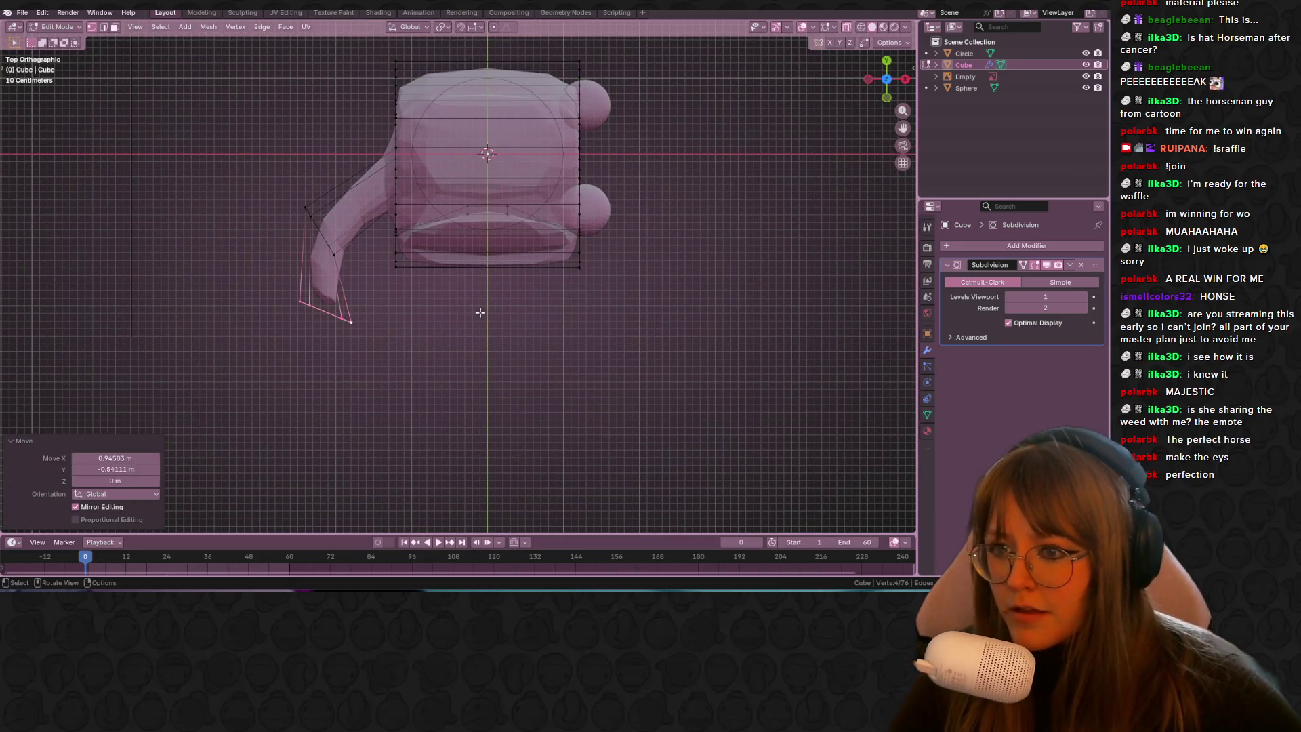
click(452, 393)
key(g)
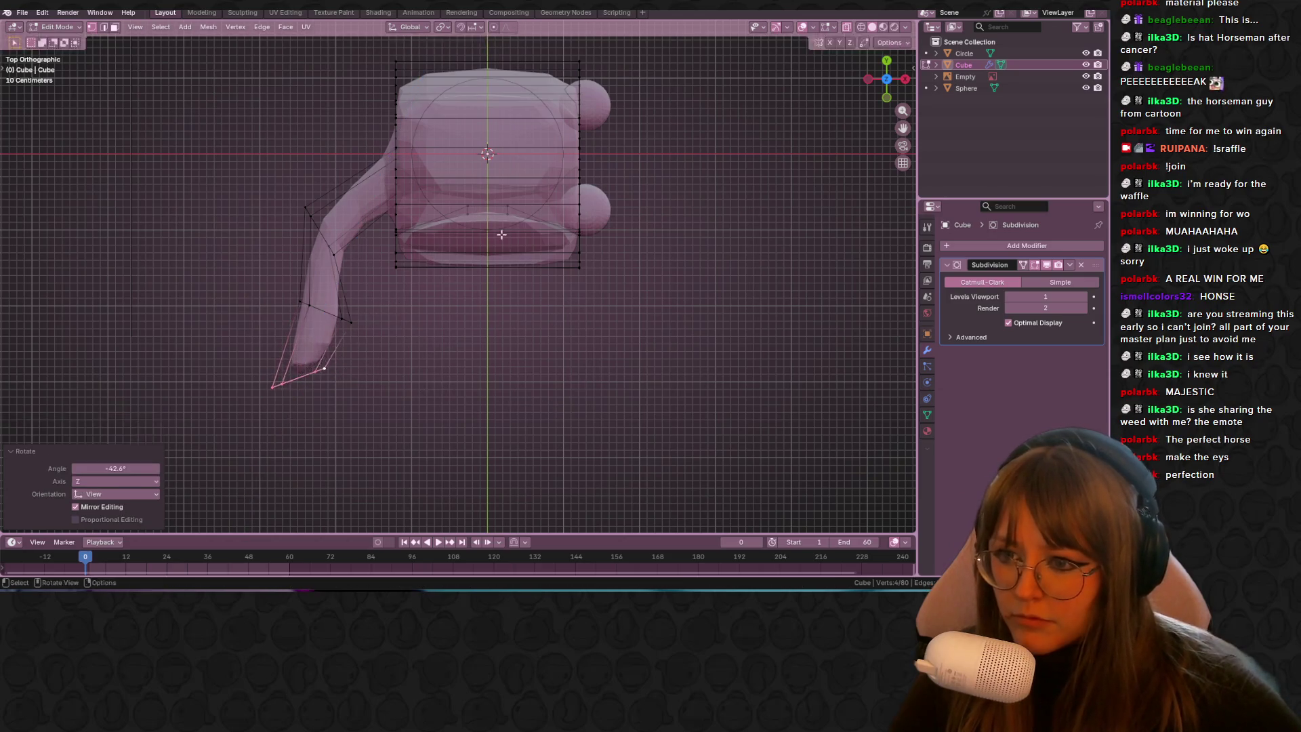
click(653, 359)
Step: In Right view, move and rotate the strand end to follow the reference hair
click(906, 79)
mouse_move(488, 380)
shift+middle_down()
mouse_move(439, 357)
mouse_move(421, 231)
shift+middle_up()
key(g)
click(407, 215)
key(g)
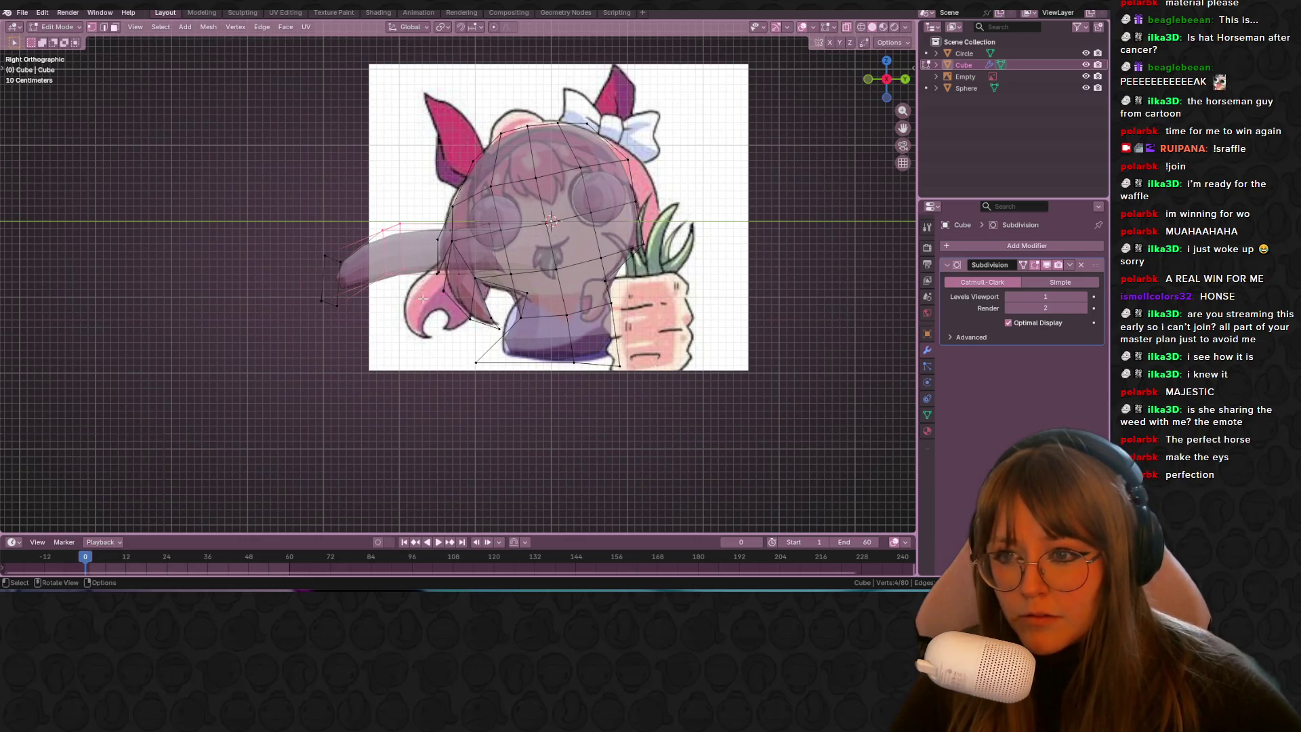
click(307, 239)
key(g)
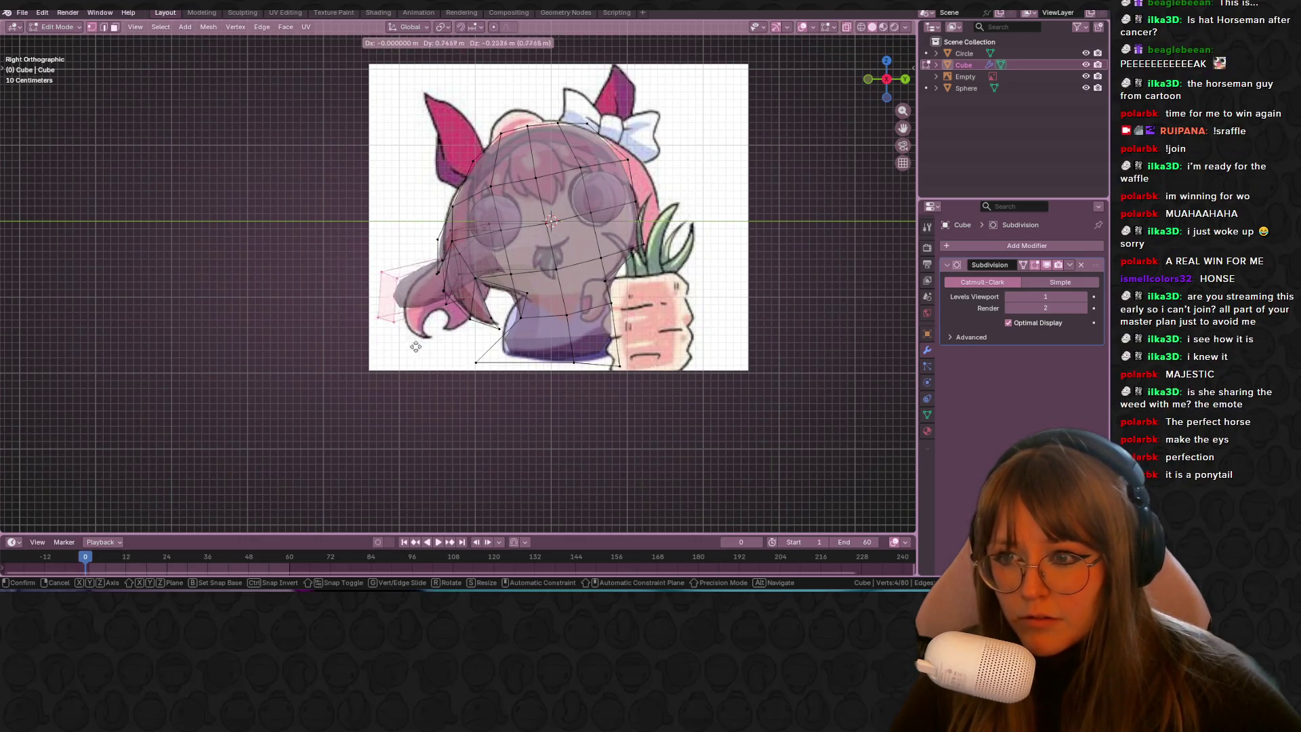
click(432, 353)
shift+middle_drag(432, 353, 394, 288)
key(r)
click(504, 288)
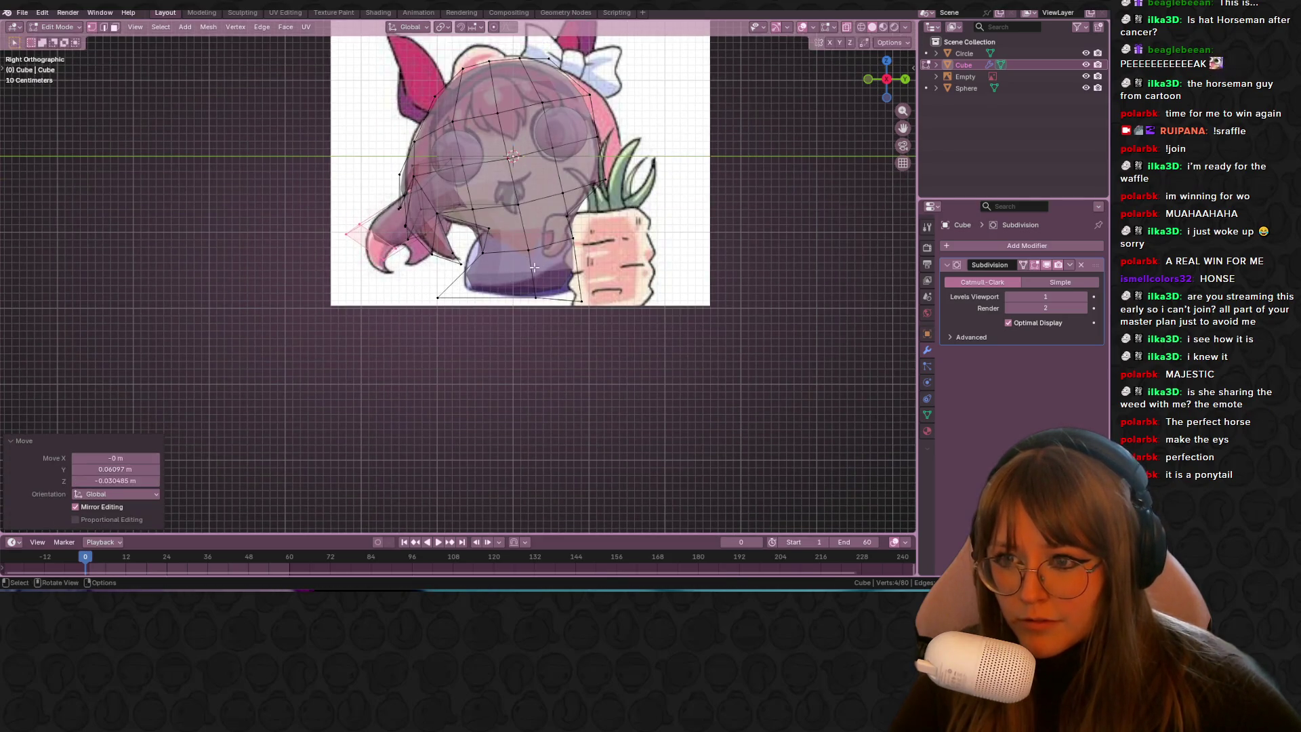
scroll(536, 260, up, 2)
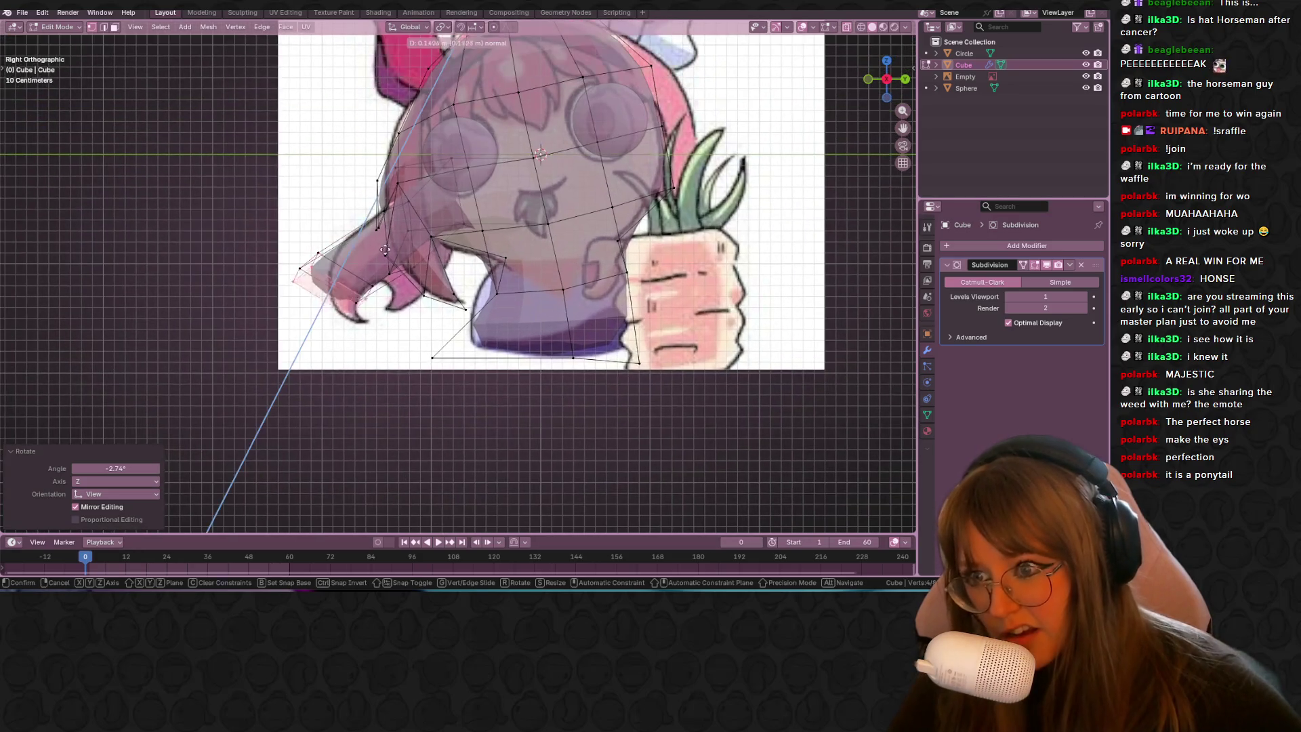
Step: Extrude a final segment and split the tip by extruding selected tip vertices
key(e)
click(400, 290)
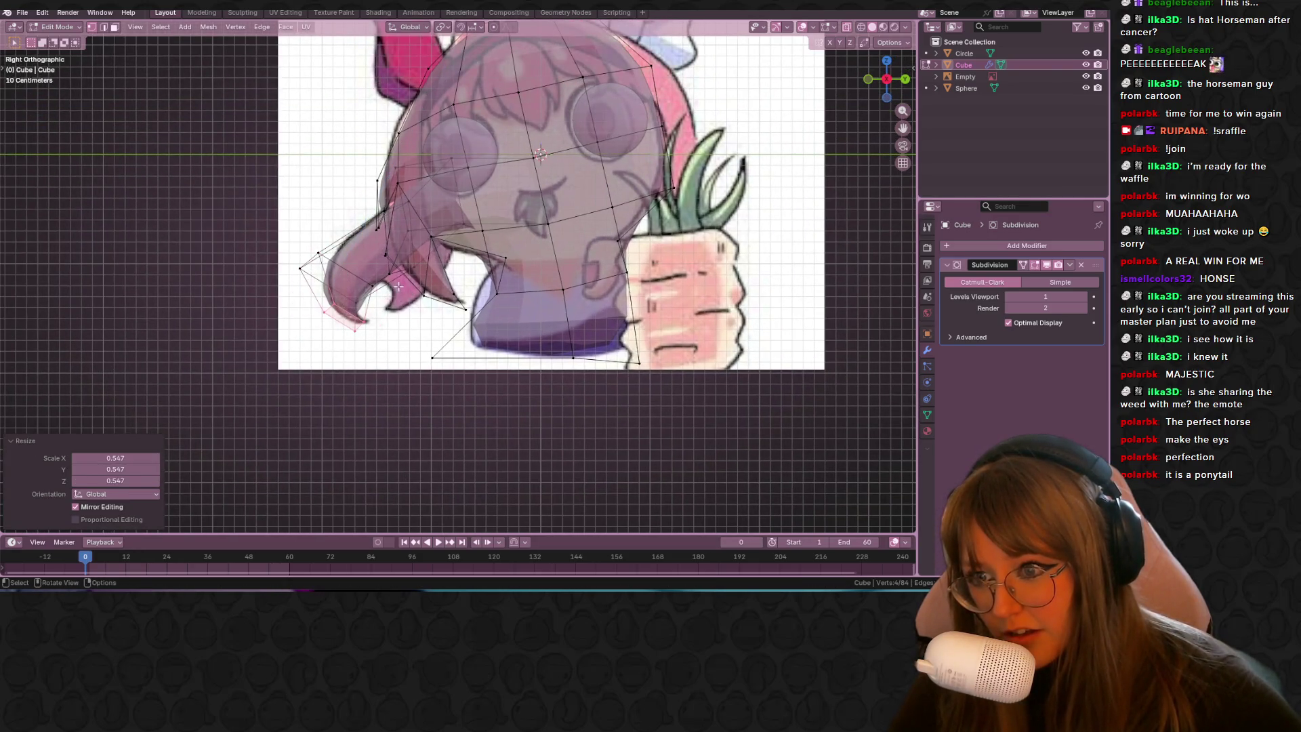
click(383, 280)
key(g)
click(383, 280)
middle_drag(421, 288, 390, 236)
shift+click(423, 295)
mouse_move(479, 354)
middle_down()
mouse_move(499, 325)
mouse_move(431, 230)
middle_up()
key(e)
key(KP_3)
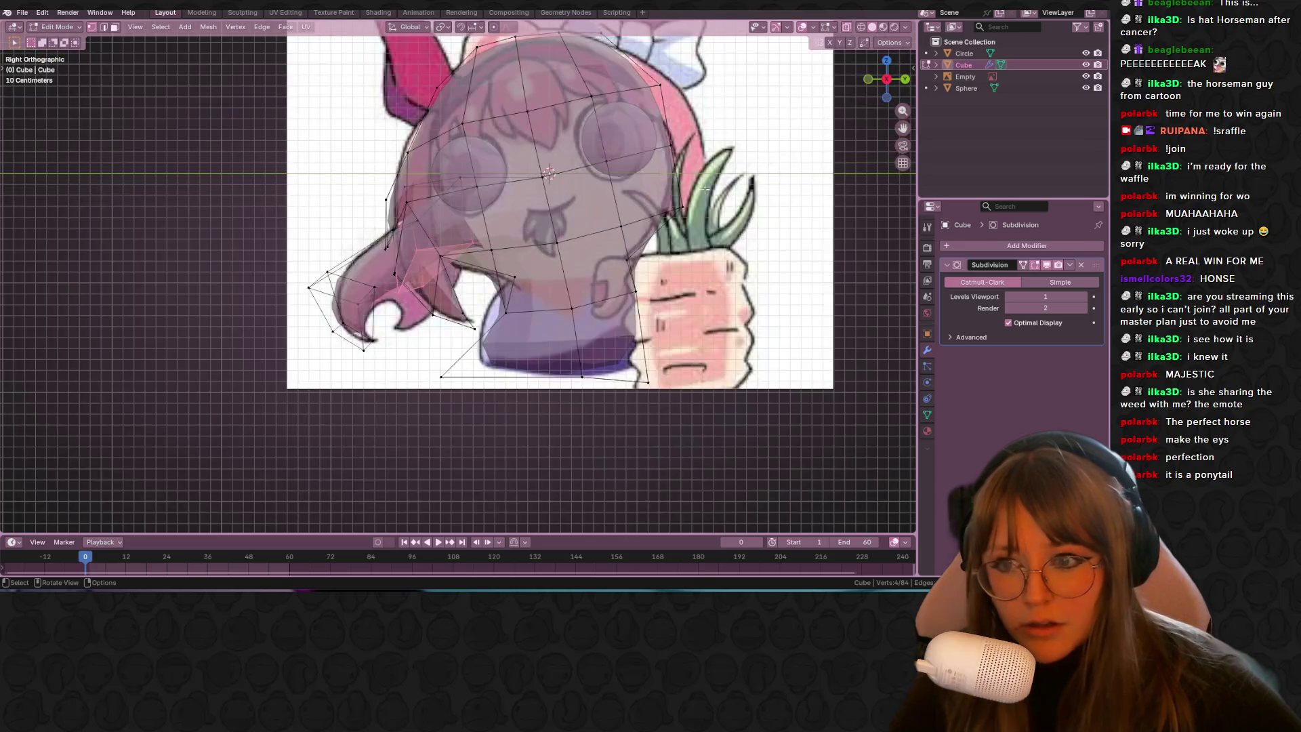
click(580, 325)
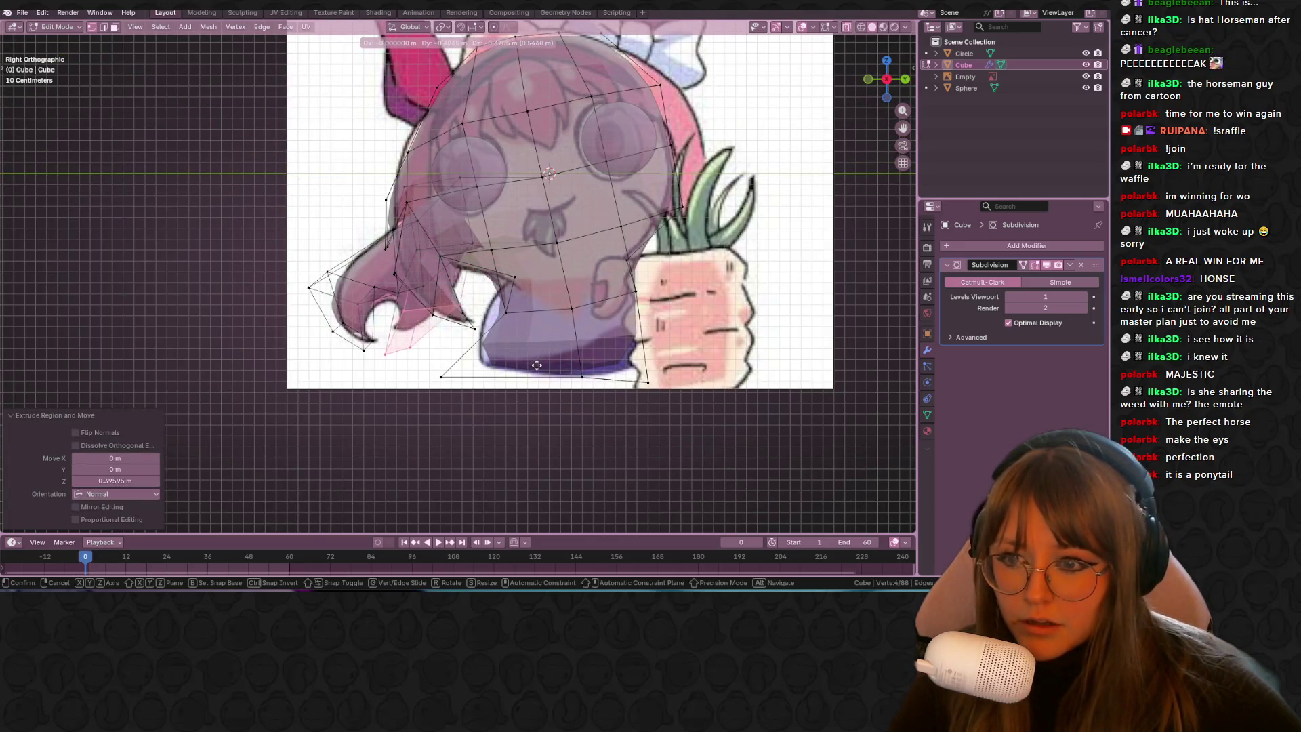
Step: Turn X-ray off to view the whole model solid, then re-enter Edit Mode
key(Tab)
scroll(537, 347, down, 2)
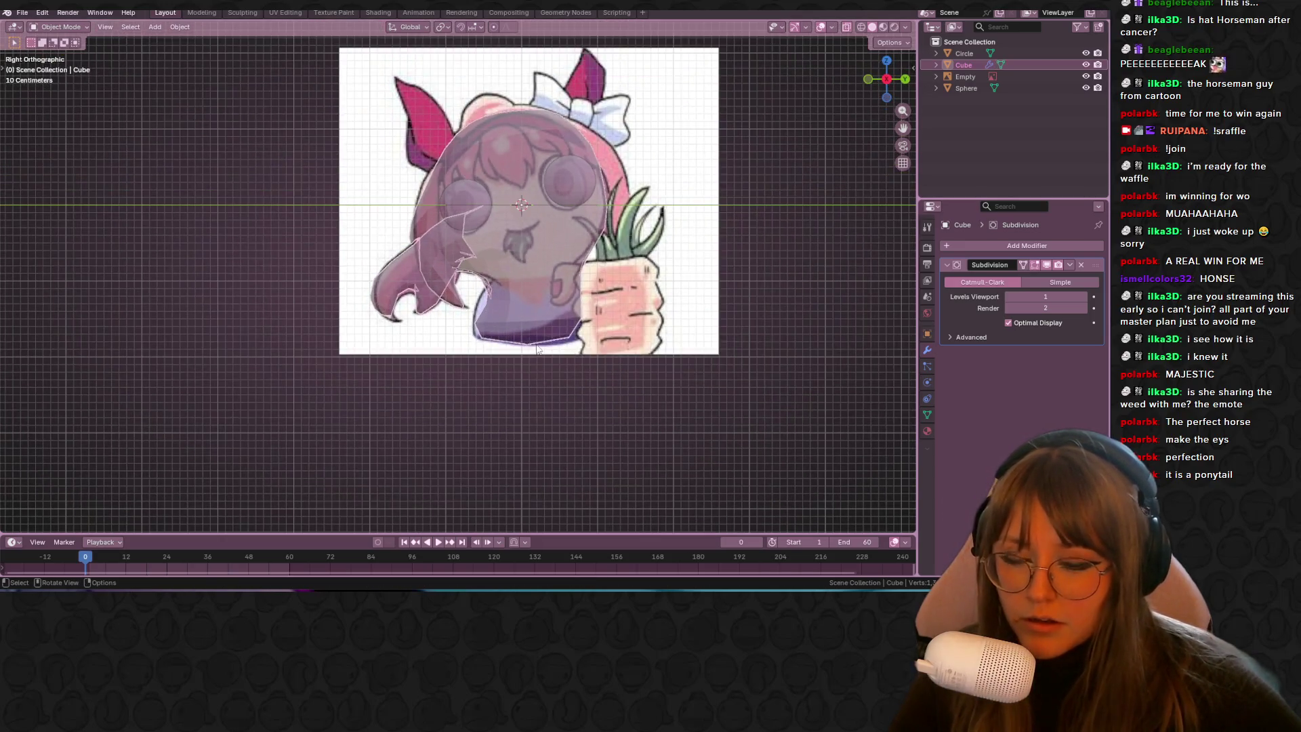
click(847, 27)
shift+middle_drag(646, 154, 563, 228)
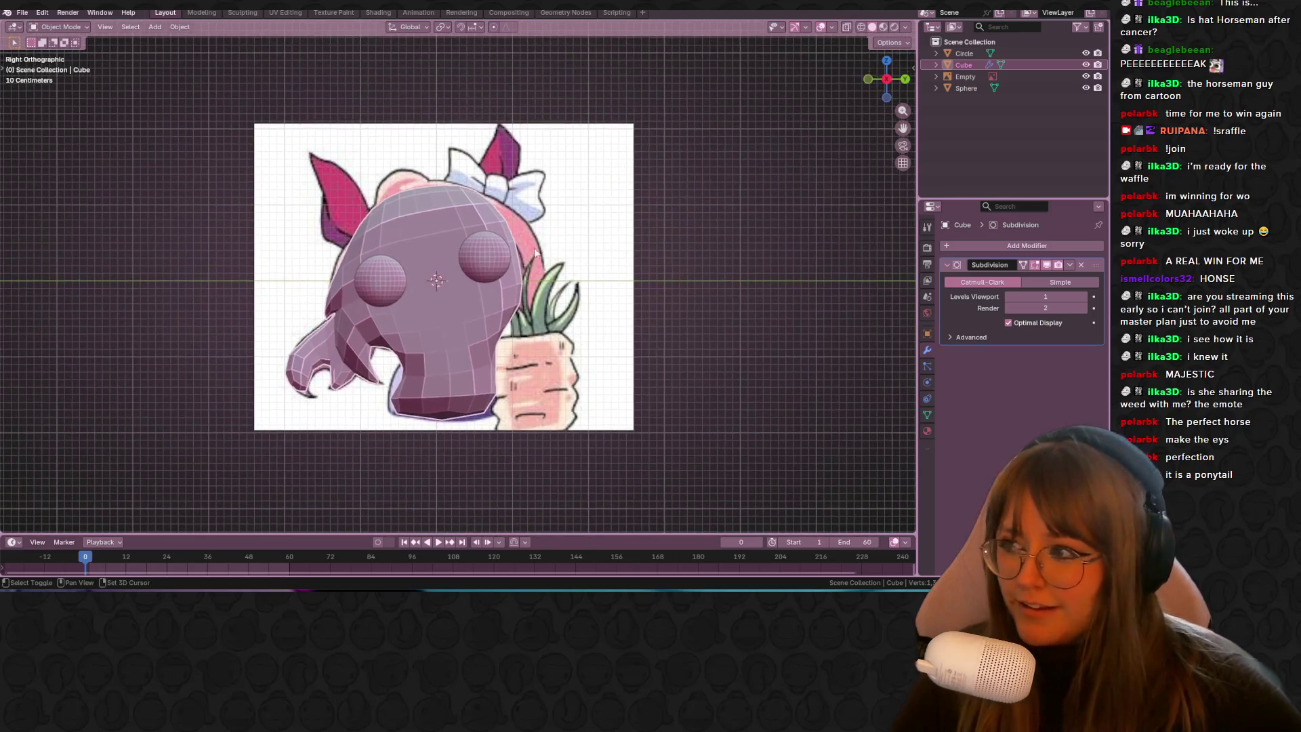
scroll(518, 266, up, 1)
key(Tab)
middle_drag(448, 226, 402, 241)
Step: Add three centred edge loops around the head and scale them up to about 1.048
right_click(459, 246)
key(ctrl+r)
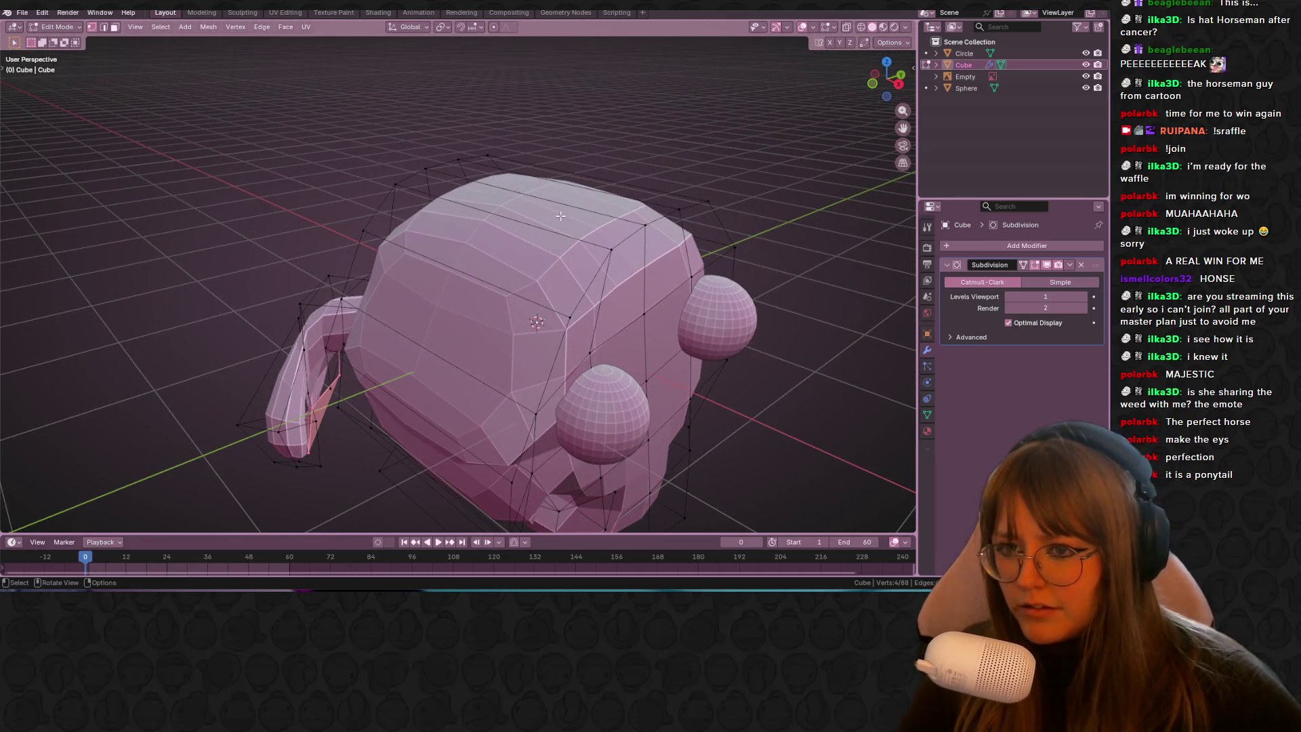
scroll(562, 217, up, 2)
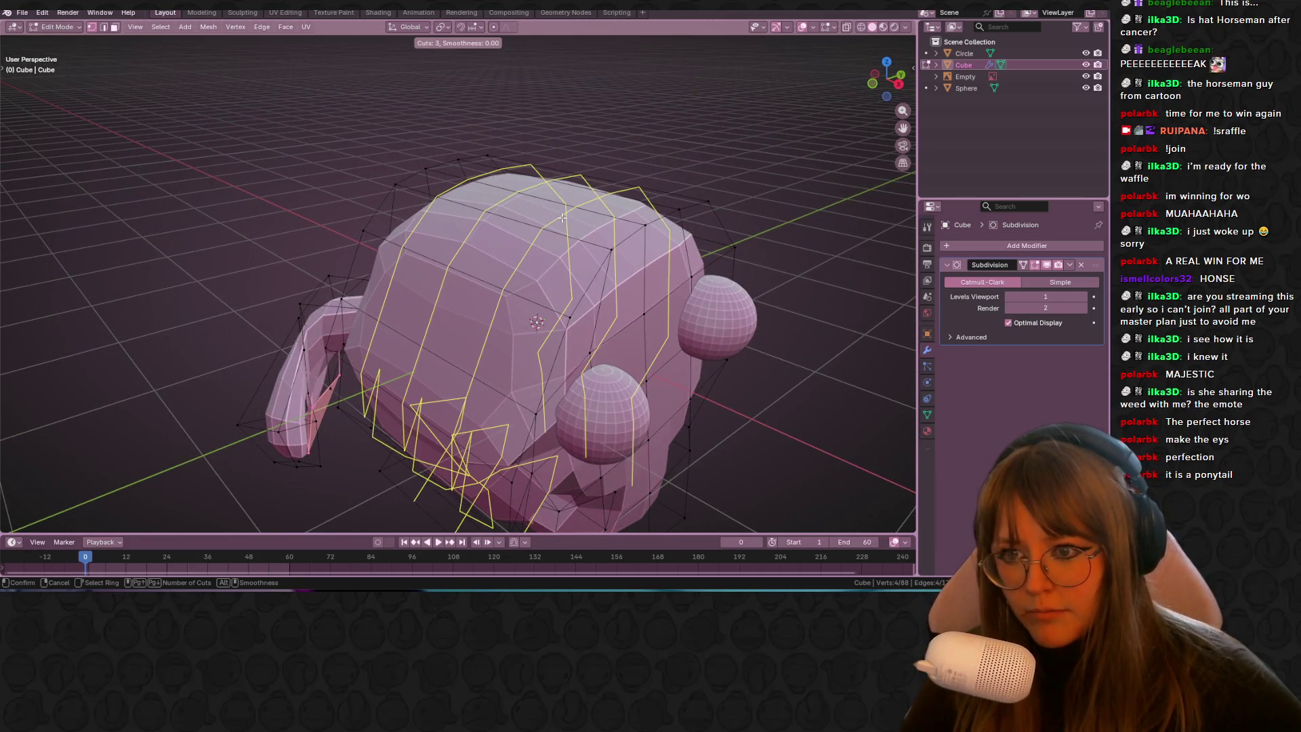
click(562, 217)
right_click(562, 218)
key(s)
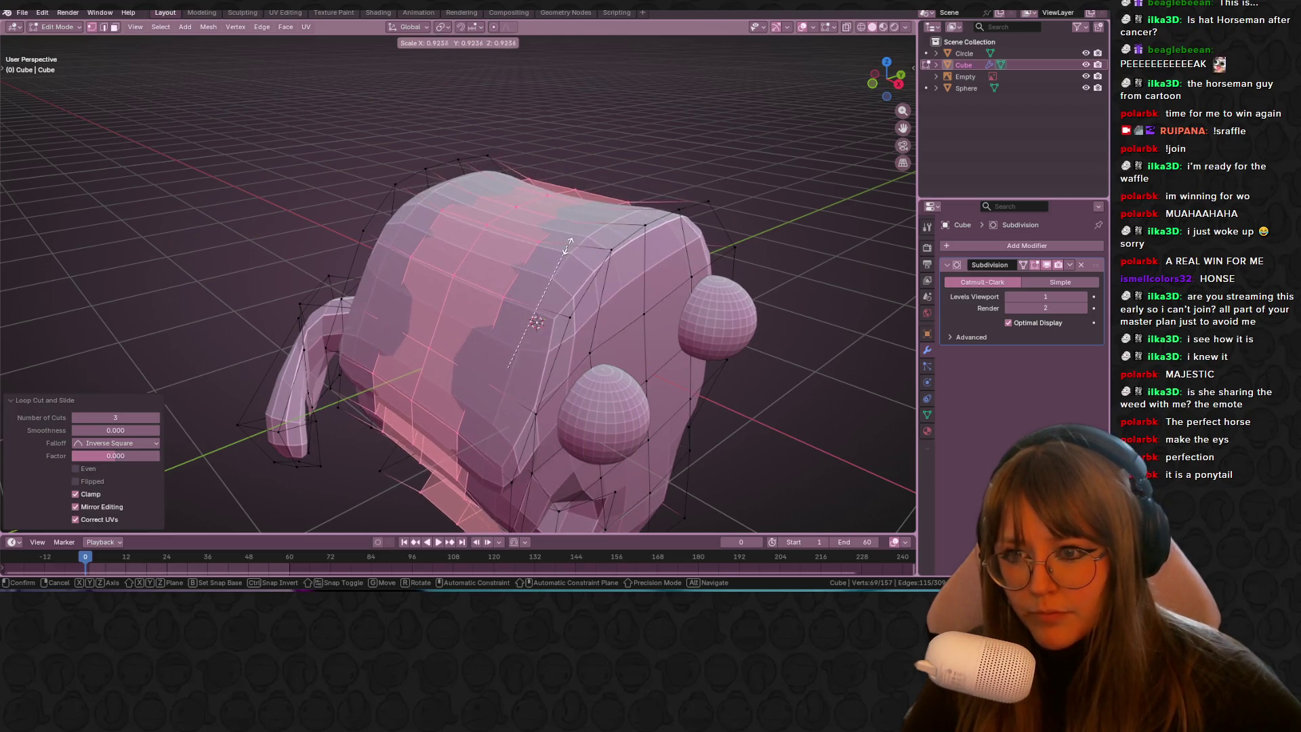
click(618, 257)
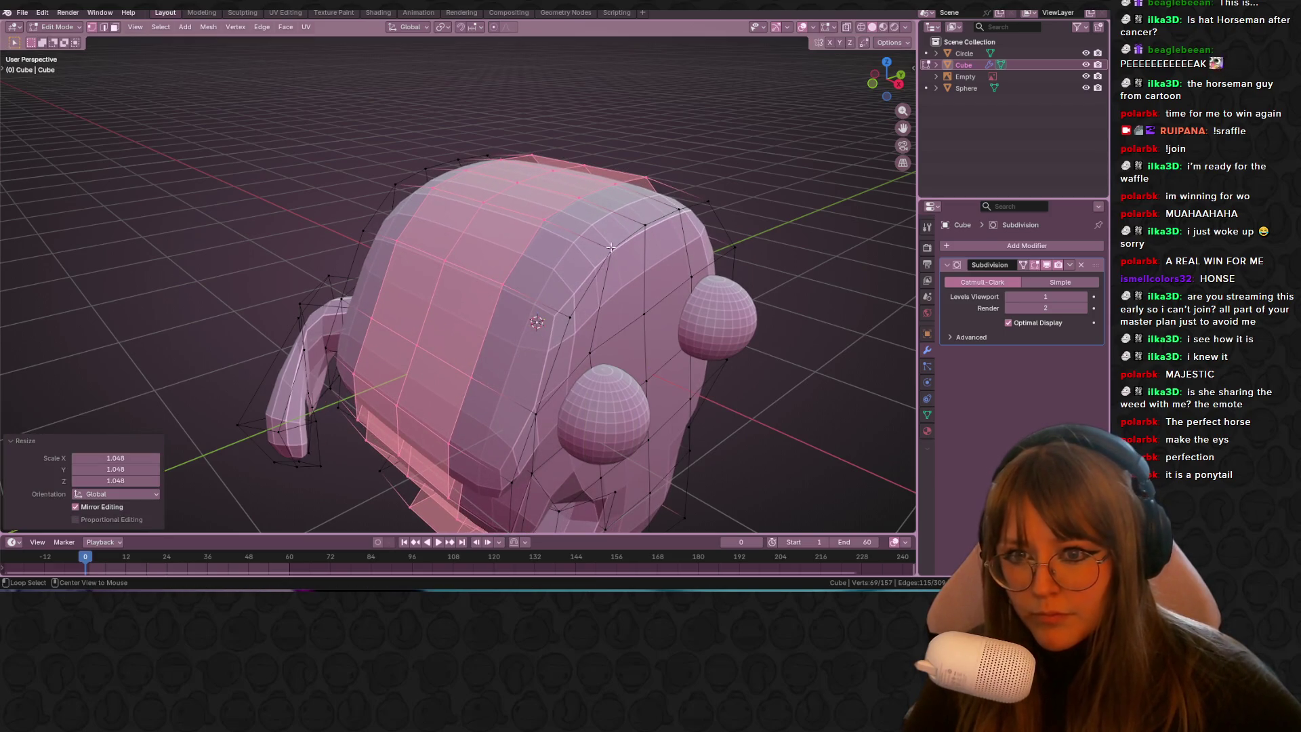
Step: Select the edge loop over the head top, then four vertices forming one head face
key(alt+a)
alt+click(647, 221)
click(483, 202)
mouse_move(509, 261)
middle_down()
mouse_move(612, 153)
mouse_move(459, 122)
middle_up()
shift+click(522, 79)
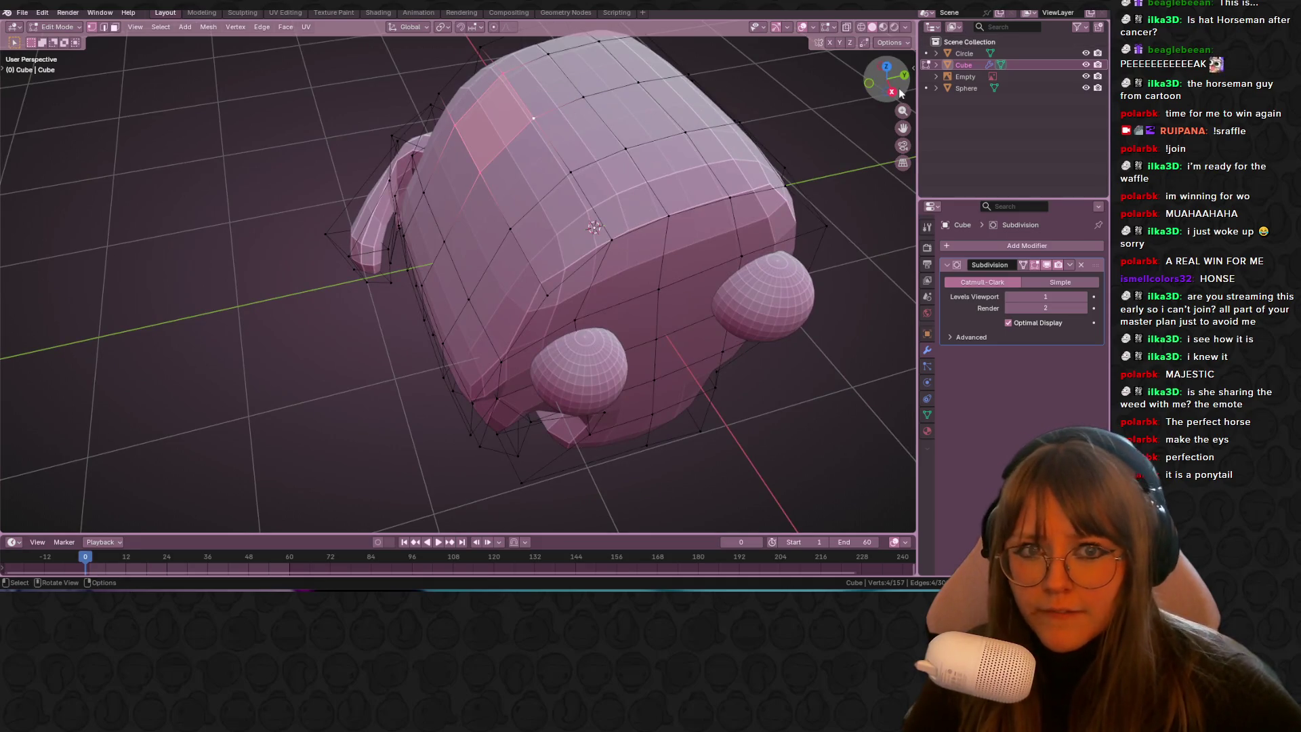
key(KP_3)
middle_drag(645, 155, 536, 281)
click(536, 281)
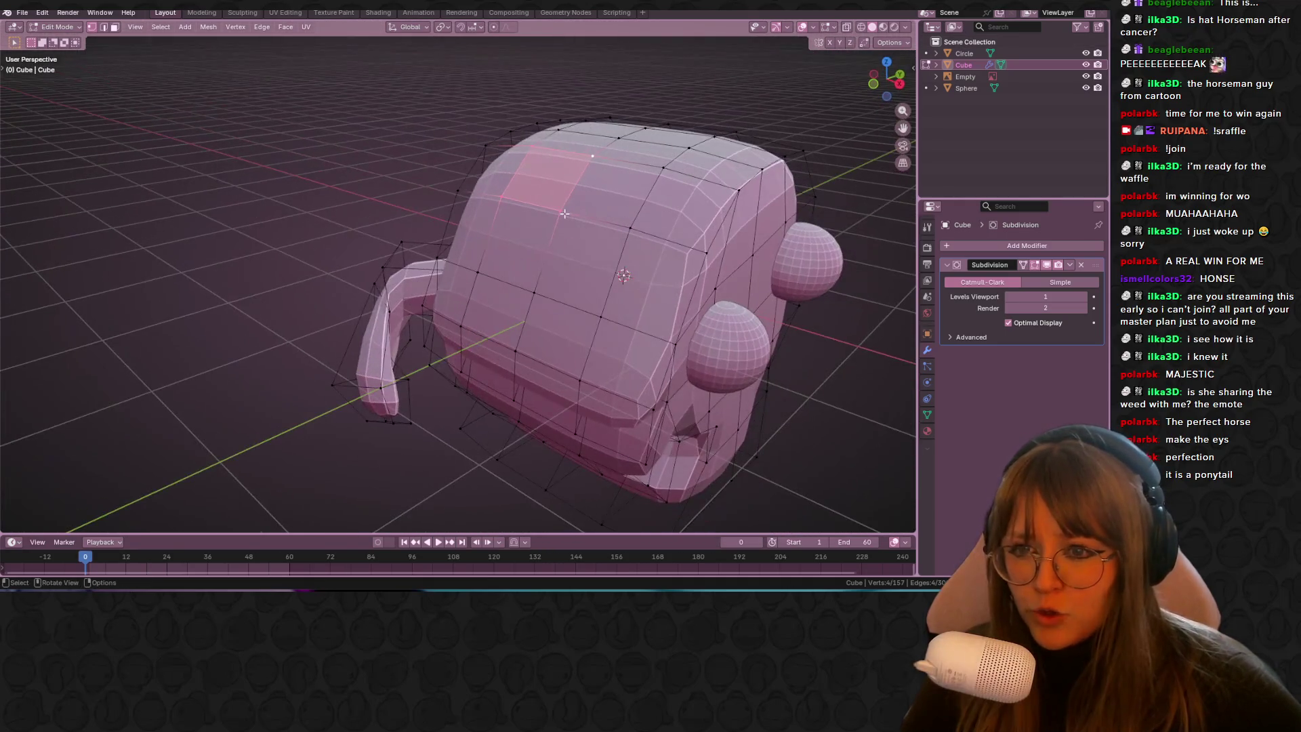
shift+click(507, 206)
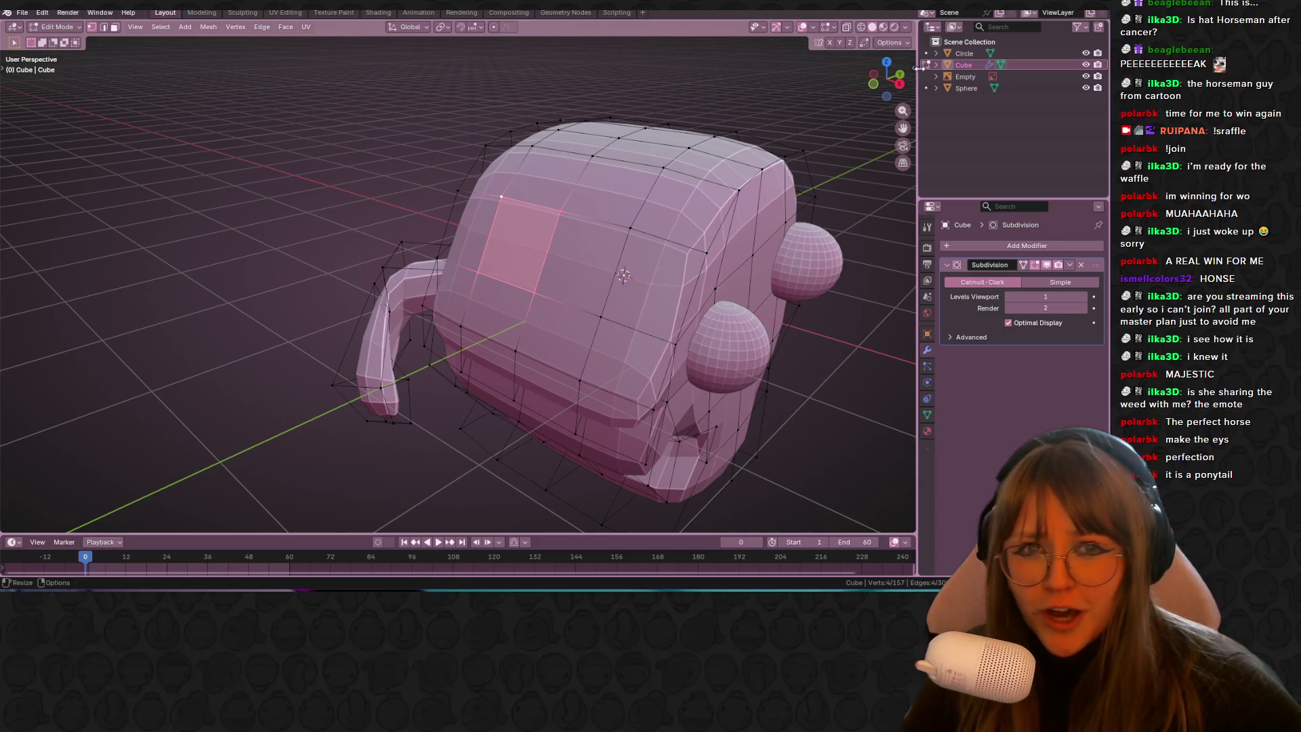
key(KP_3)
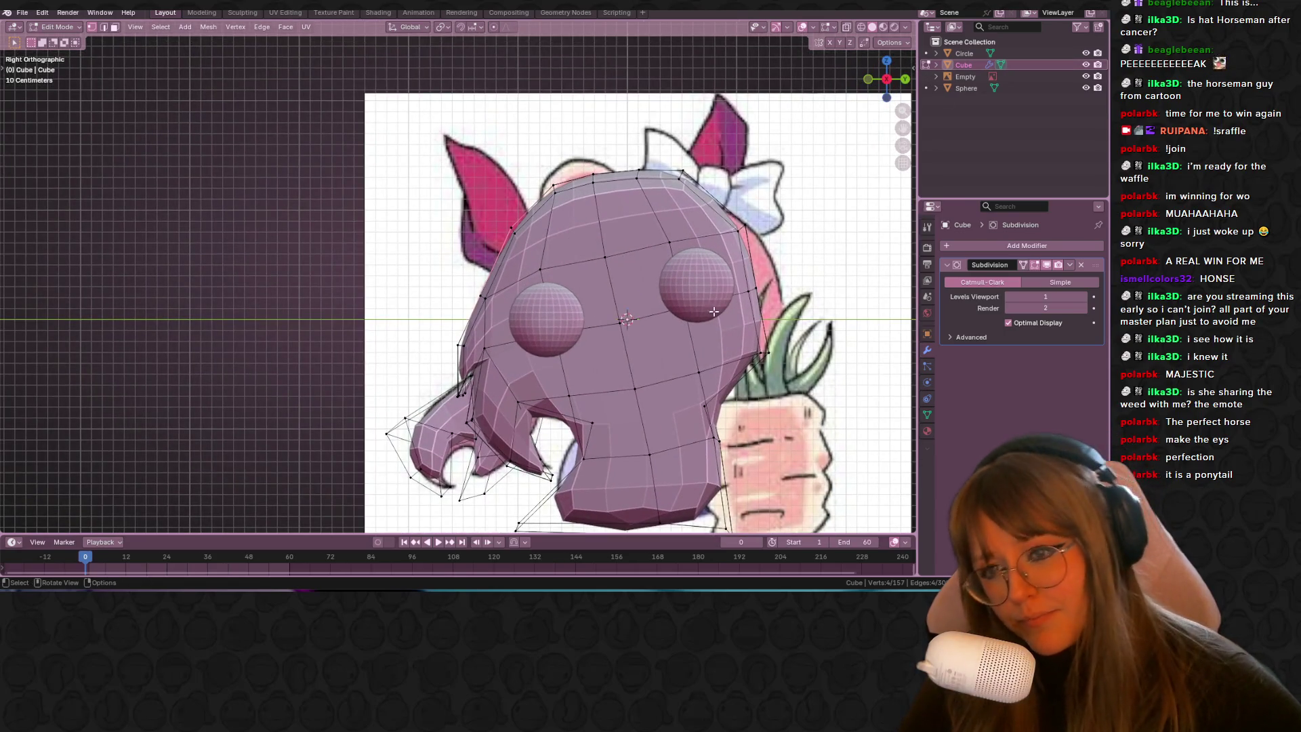
Step: Extrude the selected head face, rotate it 44.1° and nudge it toward the ear position
key(e)
click(528, 158)
key(g)
click(528, 158)
key(r)
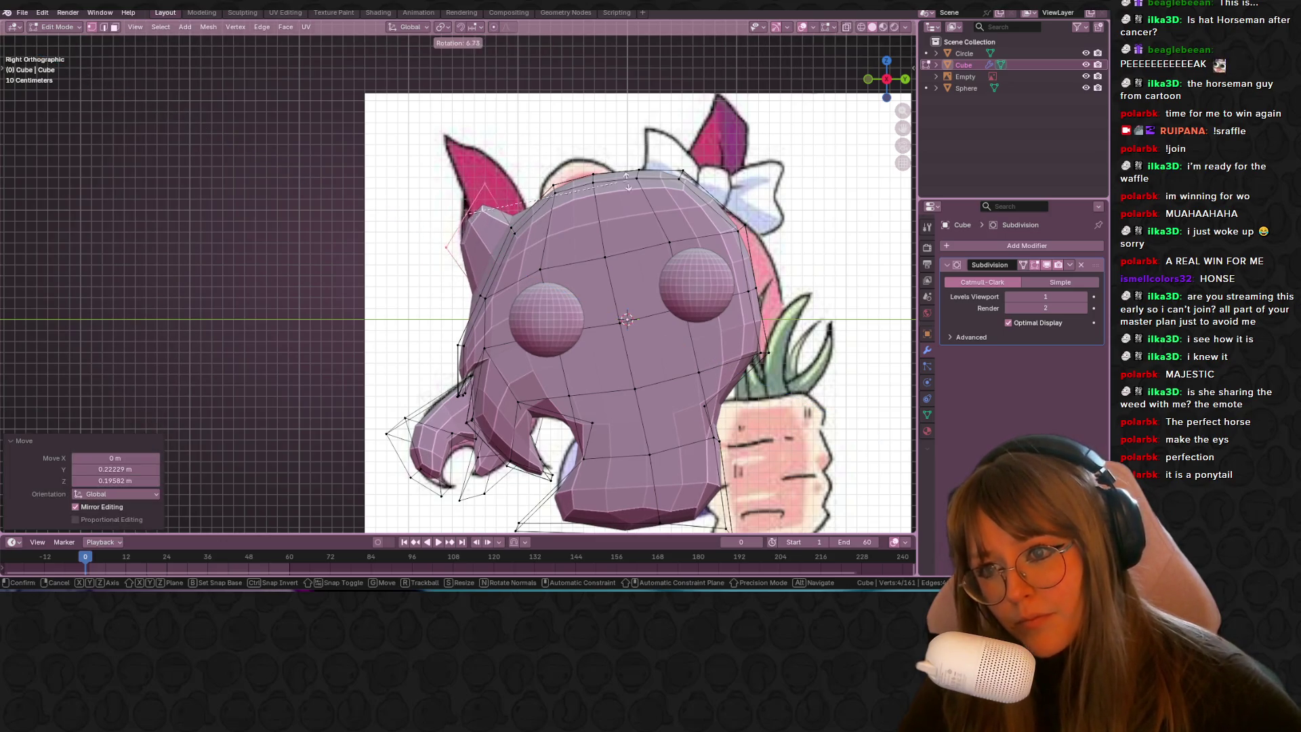
click(609, 274)
key(g)
click(609, 264)
key(g)
click(620, 257)
key(g)
click(633, 251)
Step: Extrude the ear face again and pull it up-left into a long ear tip
shift+middle_drag(547, 143, 565, 169)
key(e)
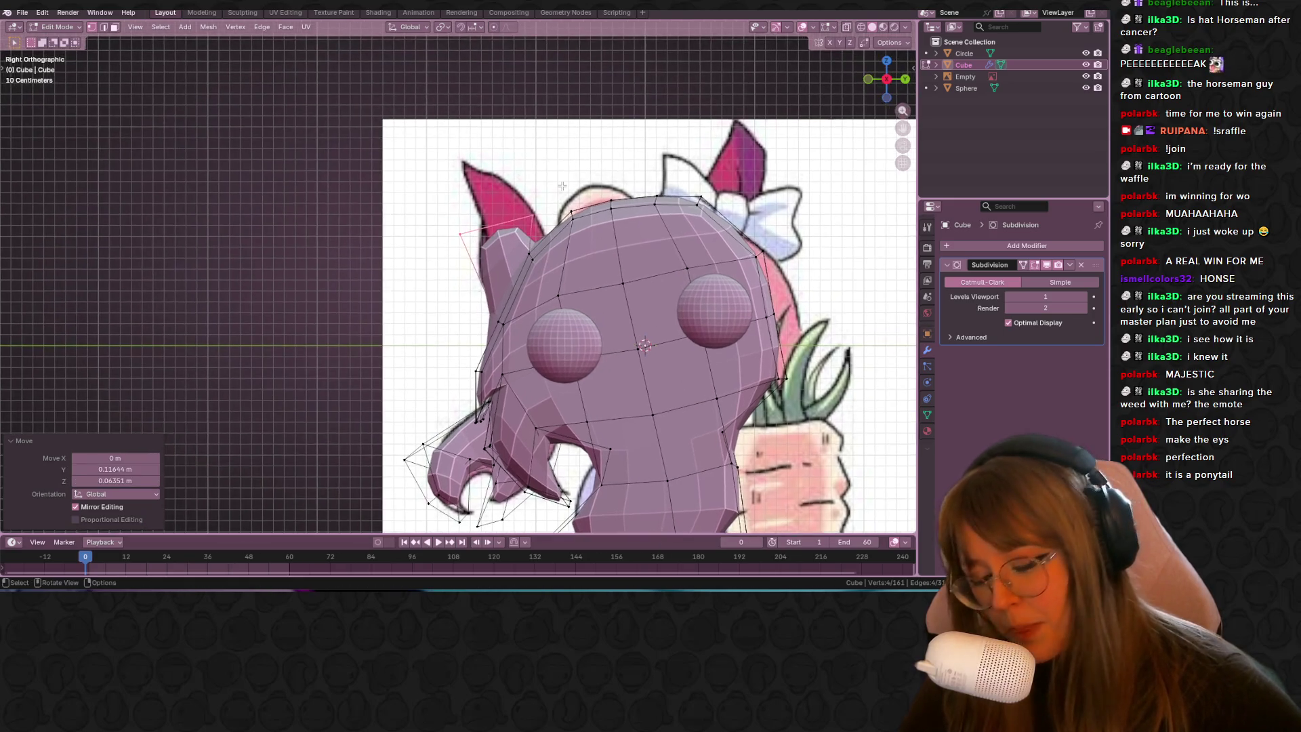
click(605, 120)
key(g)
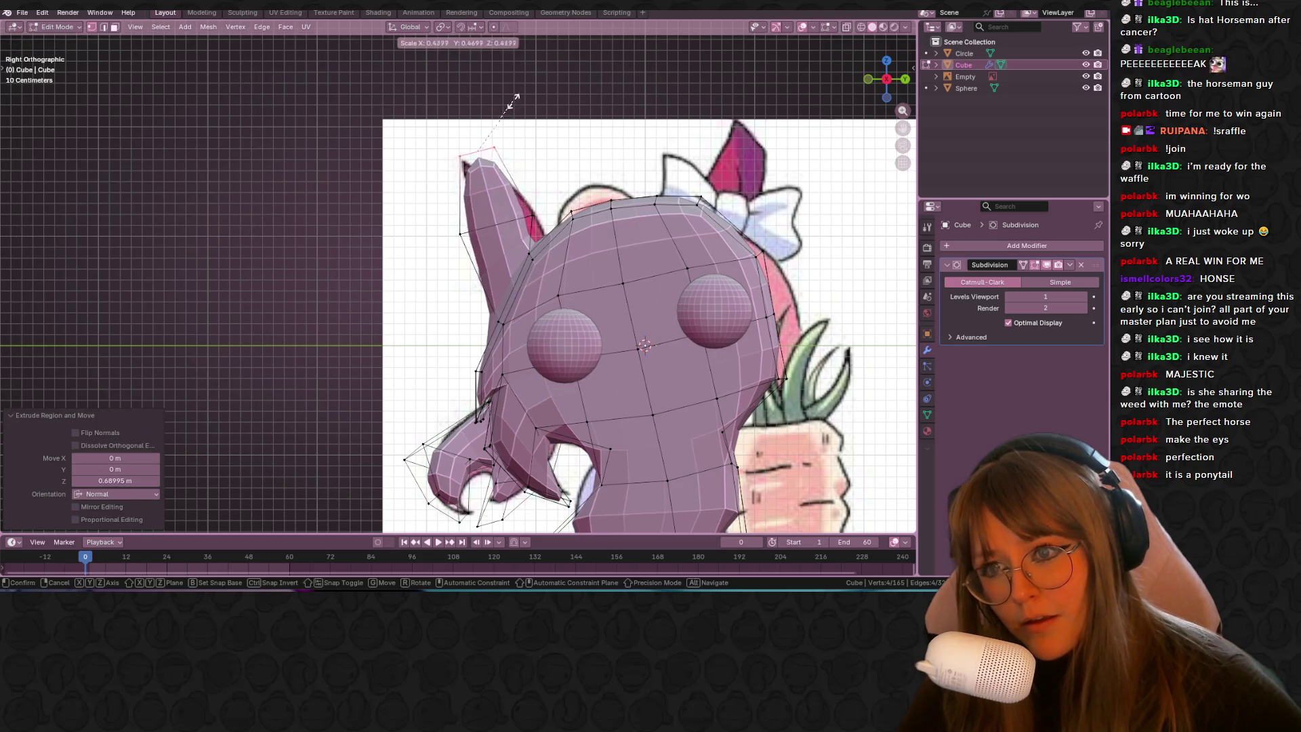
click(459, 216)
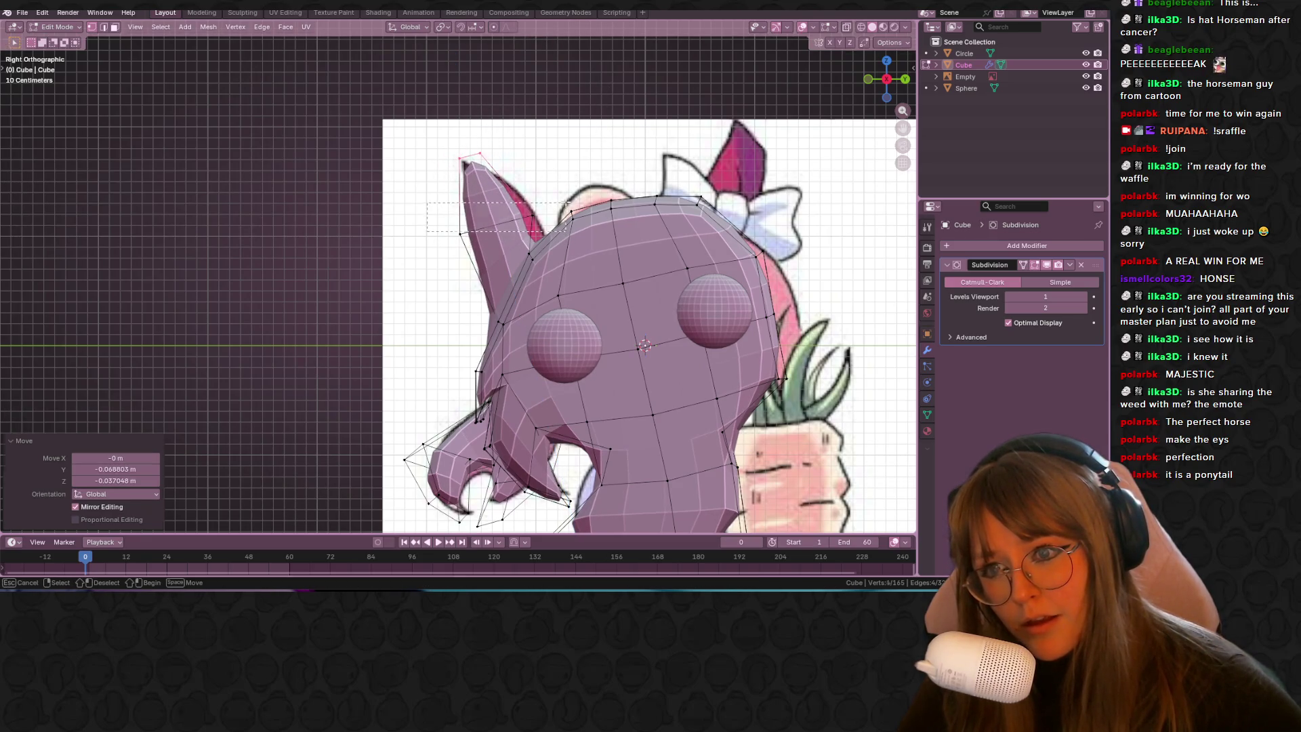
Step: With X-ray on, move selected ear vertices onto the reference drawing's outline
drag(566, 203, 567, 202)
key(b)
drag(441, 210, 449, 233)
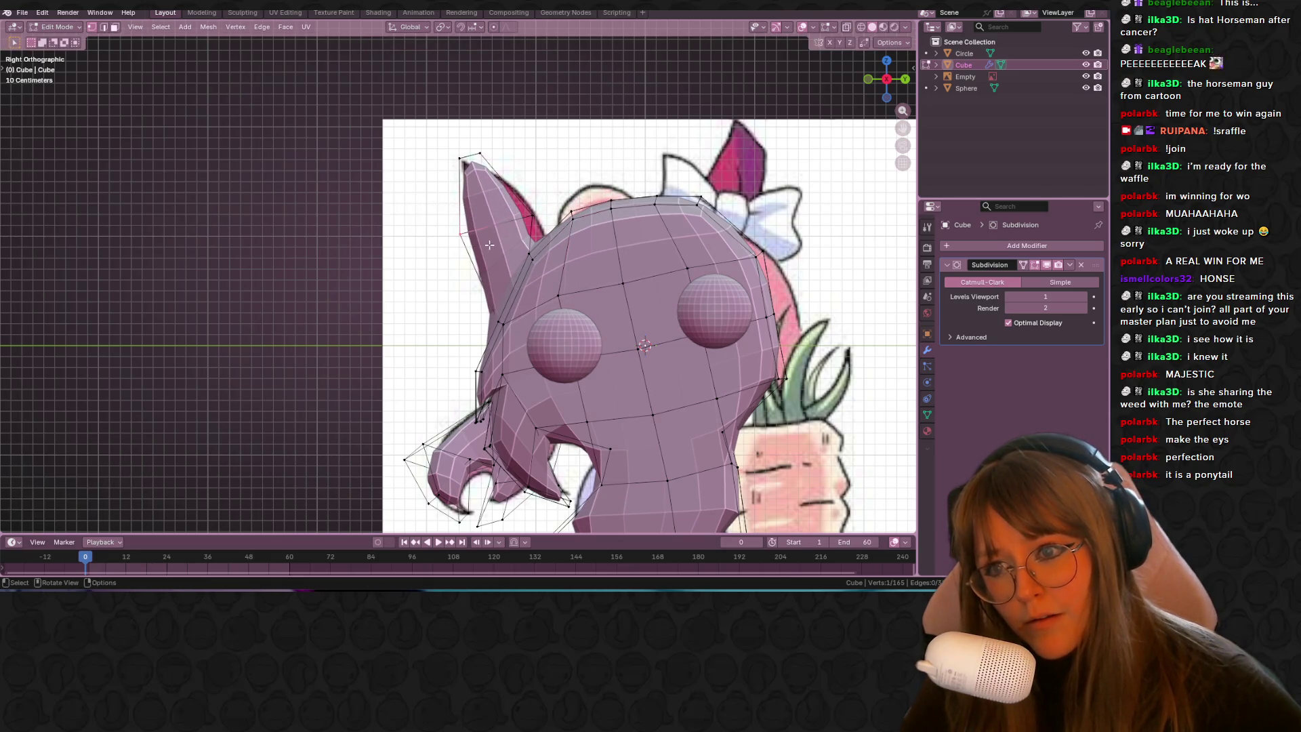
click(846, 27)
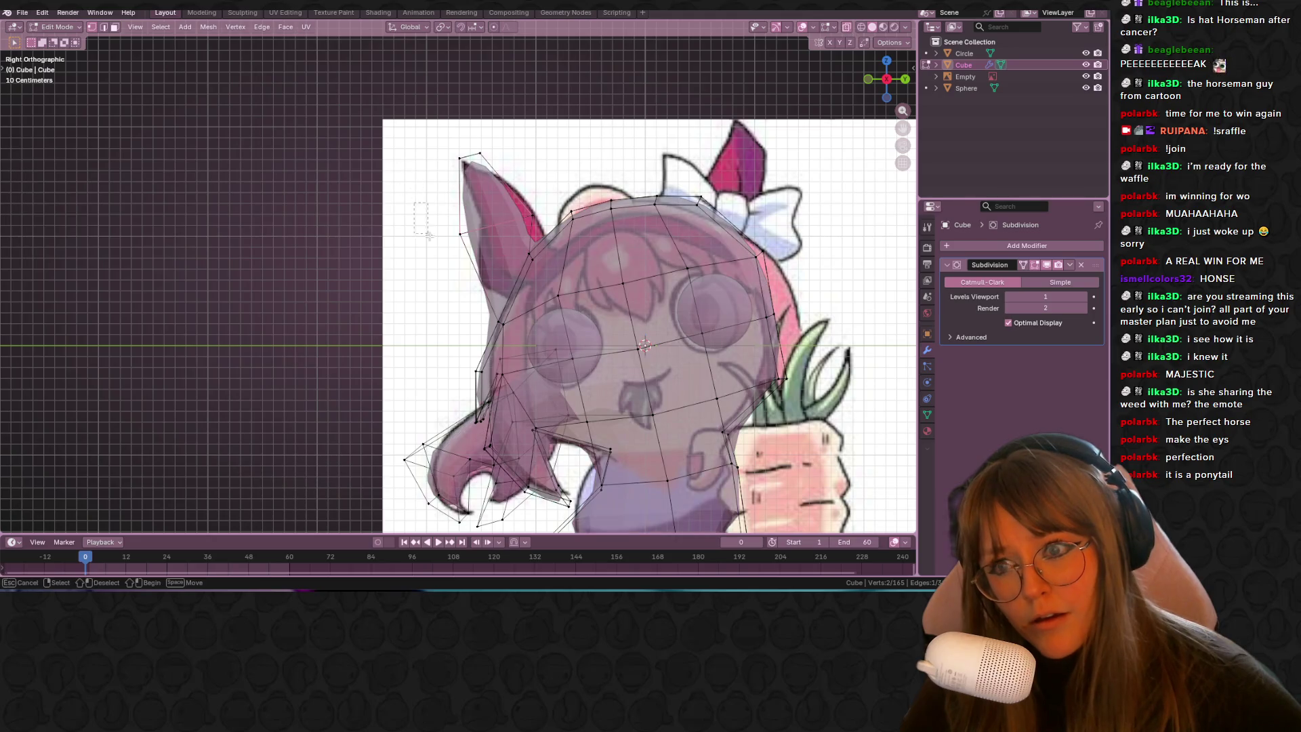
drag(540, 220, 540, 221)
key(g)
click(534, 223)
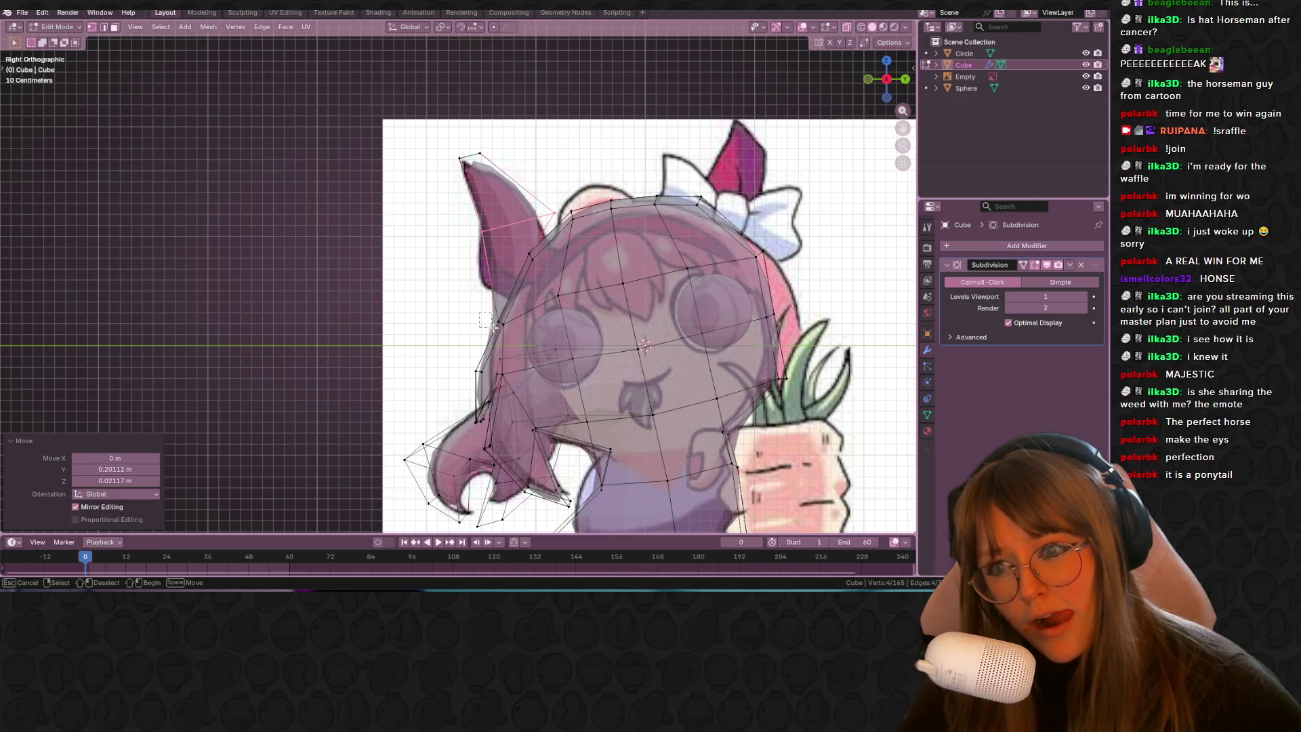
drag(483, 315, 505, 333)
key(g)
click(517, 306)
mouse_move(798, 213)
middle_down()
mouse_move(583, 292)
mouse_move(586, 244)
mouse_move(554, 228)
middle_up()
click(537, 306)
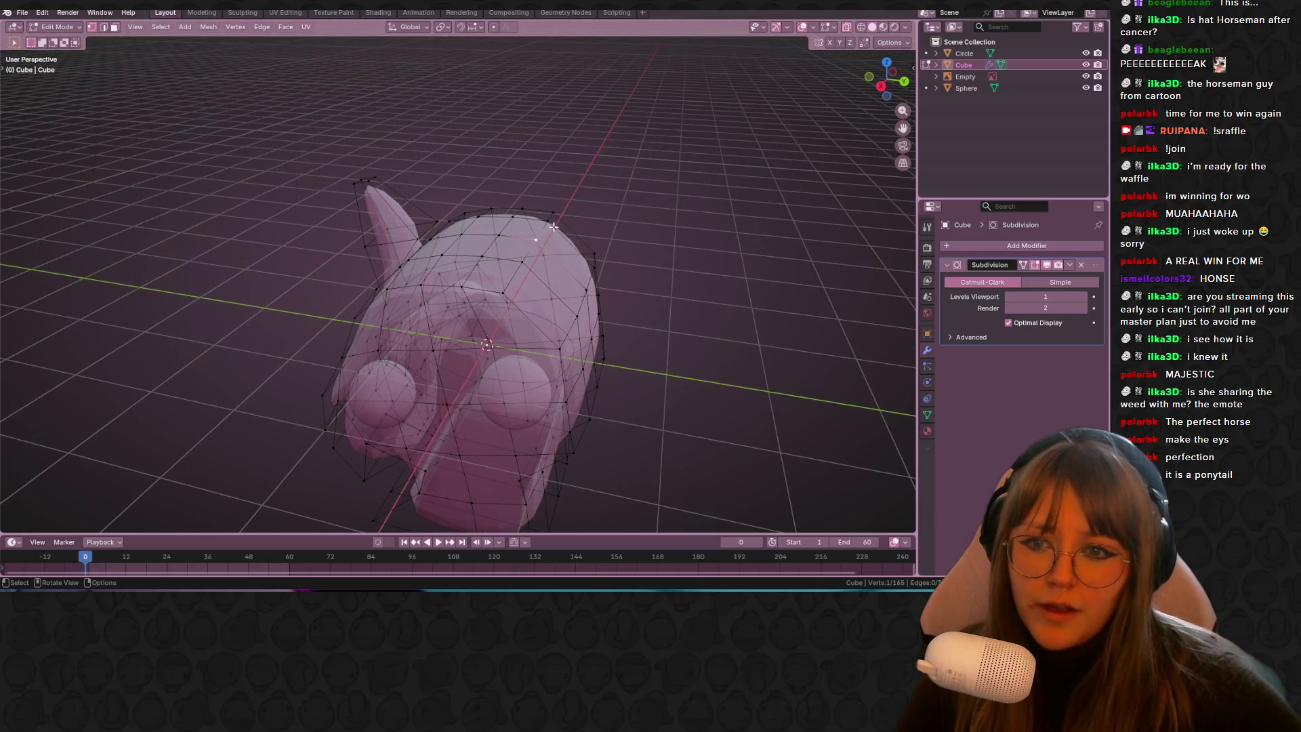
Step: Extrude the selected head-top vertices upward into the reference's pink ear
shift+click(586, 286)
key(KP_3)
scroll(710, 203, up, 3)
shift+middle_drag(778, 192, 706, 206)
key(e)
click(672, 151)
key(g)
click(682, 106)
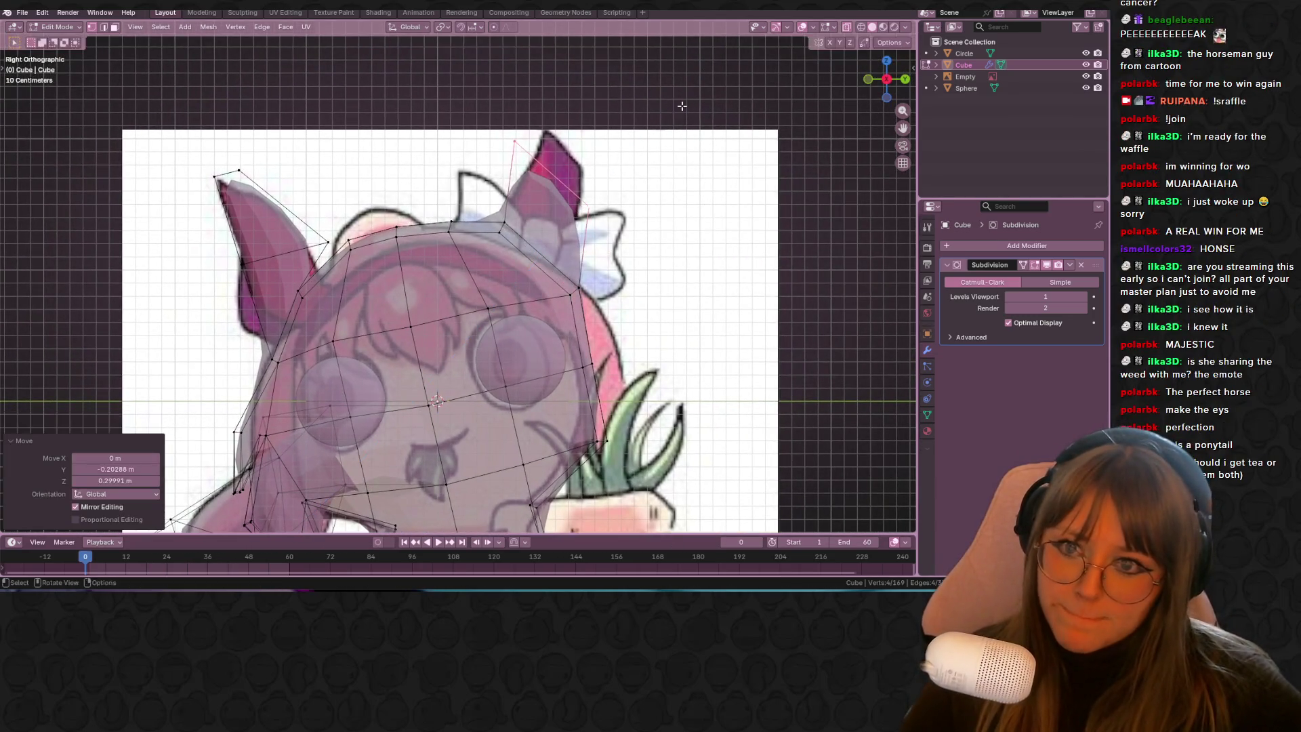
Step: Extrude the ear top once more and taper it to a point, scaling to 0.62
key(e)
click(697, 110)
key(s)
click(500, 143)
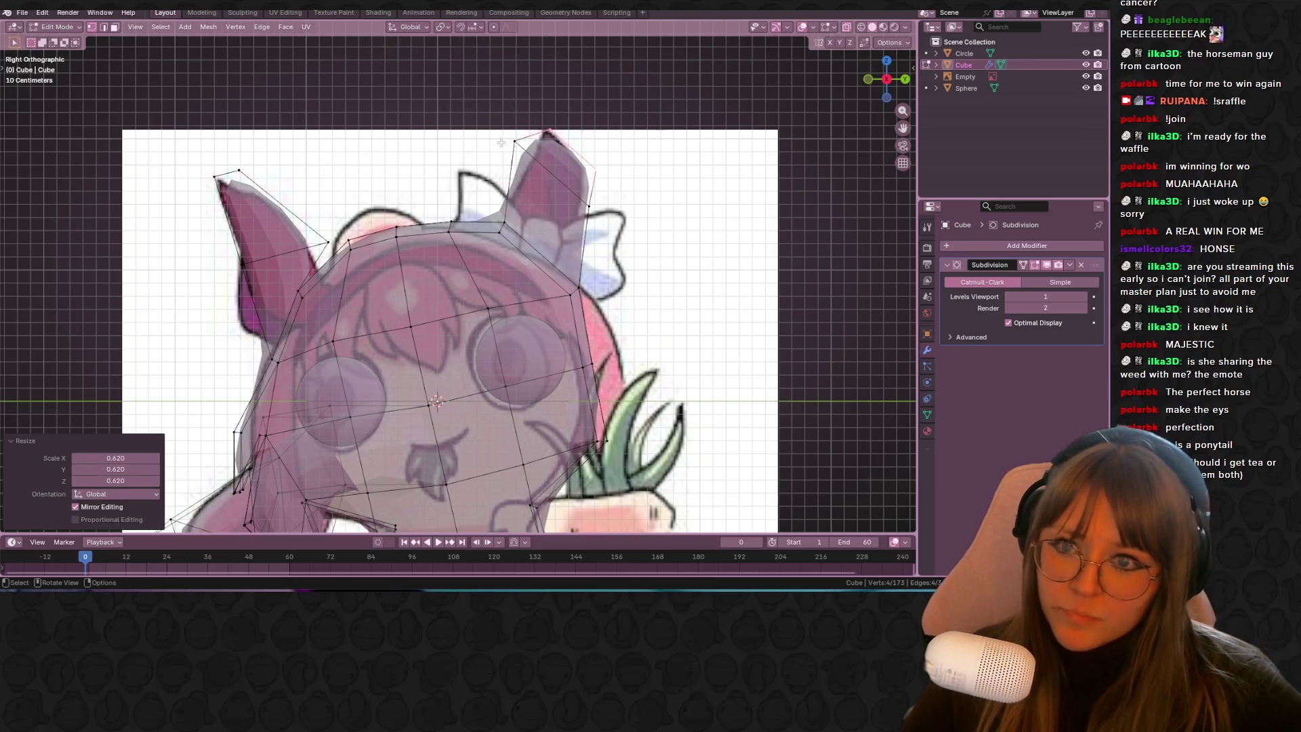
drag(515, 143, 549, 166)
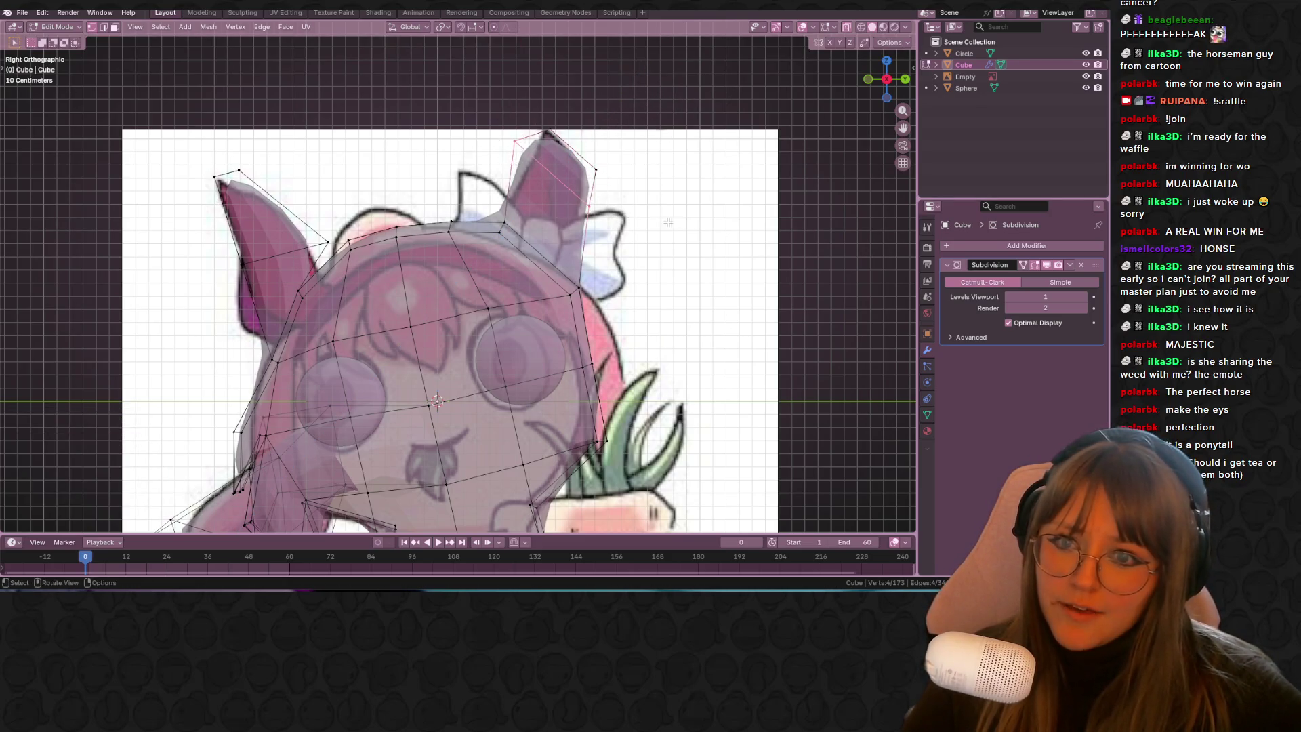
key(s)
click(618, 201)
key(g)
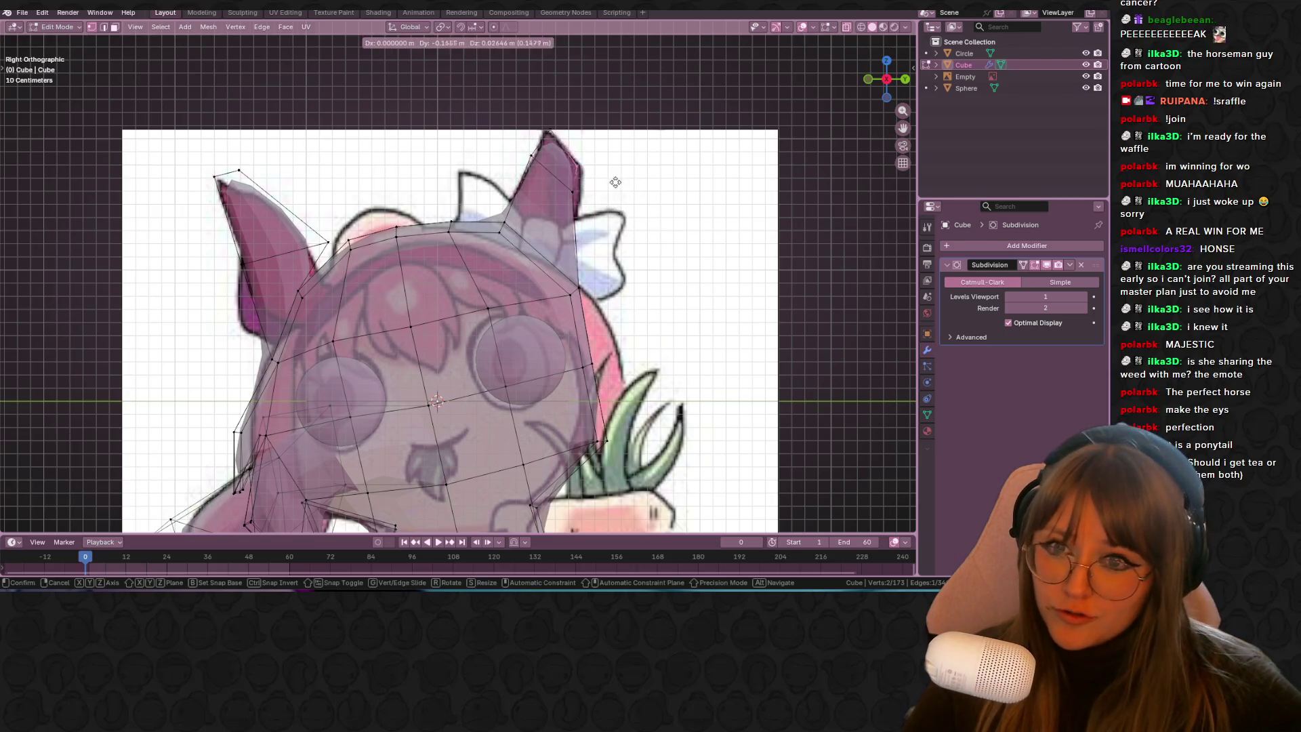
click(626, 178)
Step: Return to Object Mode with X-ray off and check both ears against the reference
key(Tab)
mouse_move(626, 177)
middle_down()
mouse_move(690, 258)
mouse_move(800, 300)
mouse_move(652, 179)
mouse_move(698, 343)
mouse_move(605, 174)
mouse_move(787, 174)
middle_up()
click(881, 79)
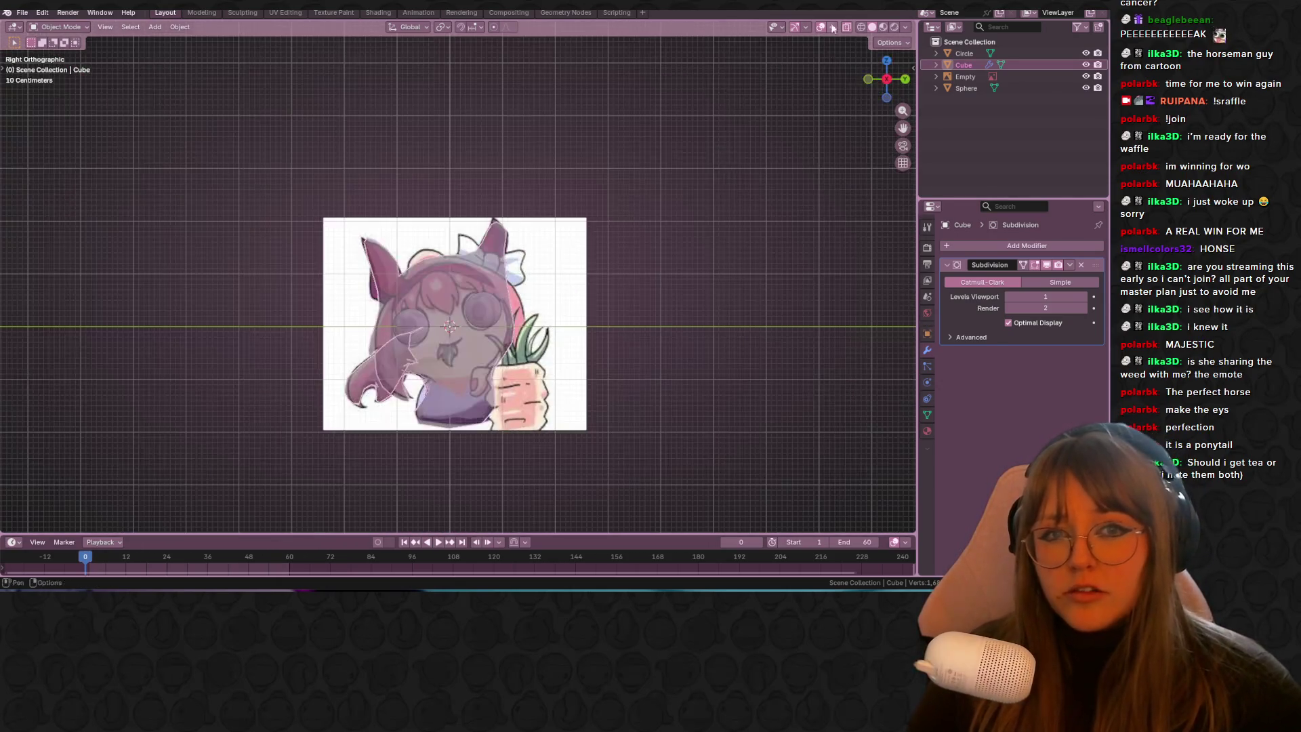
click(845, 27)
key(Tab)
drag(885, 79, 885, 83)
click(885, 83)
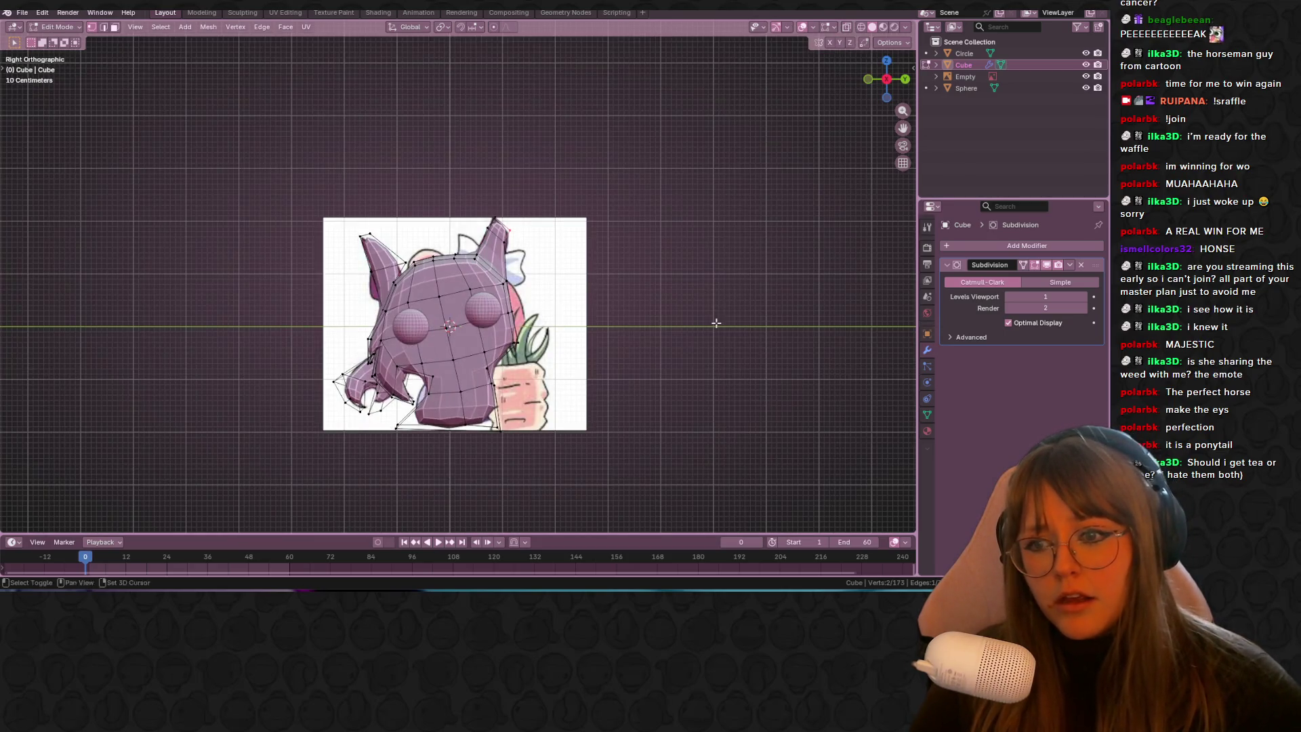
scroll(717, 323, up, 2)
shift+middle_drag(717, 323, 657, 197)
key(Tab)
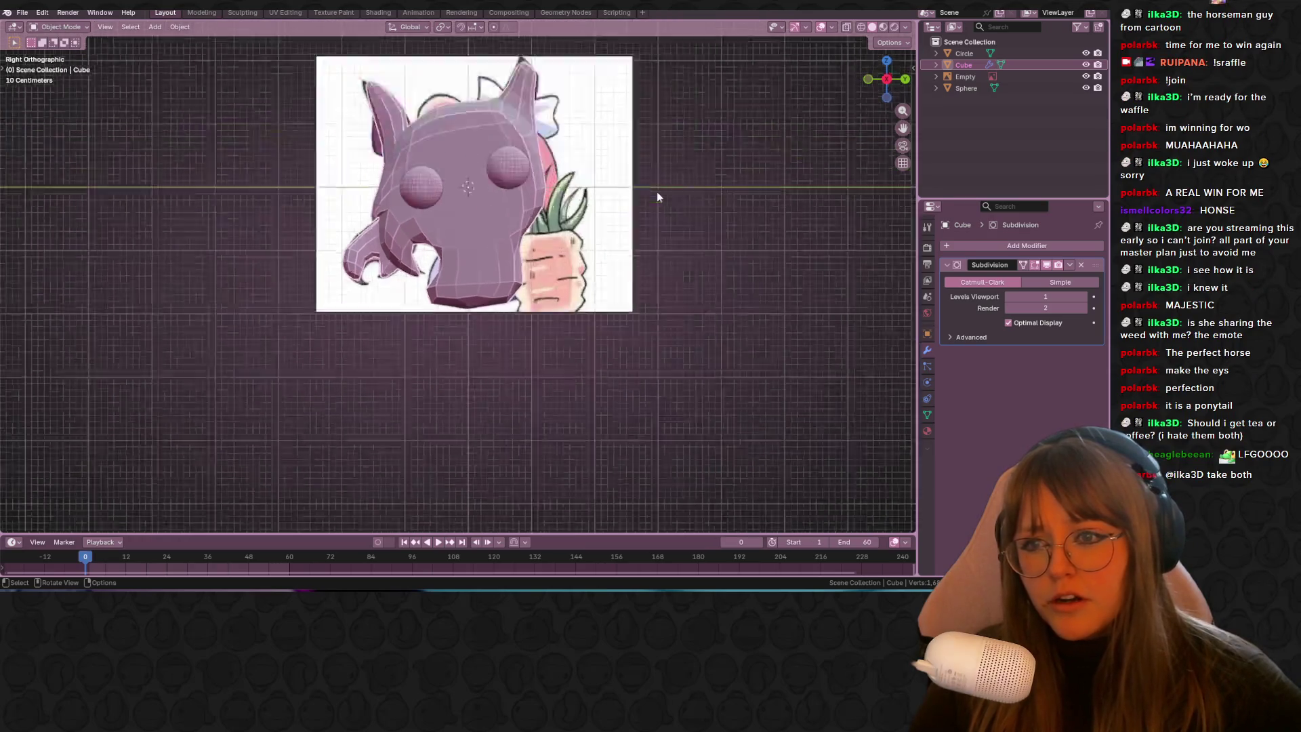
scroll(657, 192, down, 1)
click(724, 232)
key(shift+a)
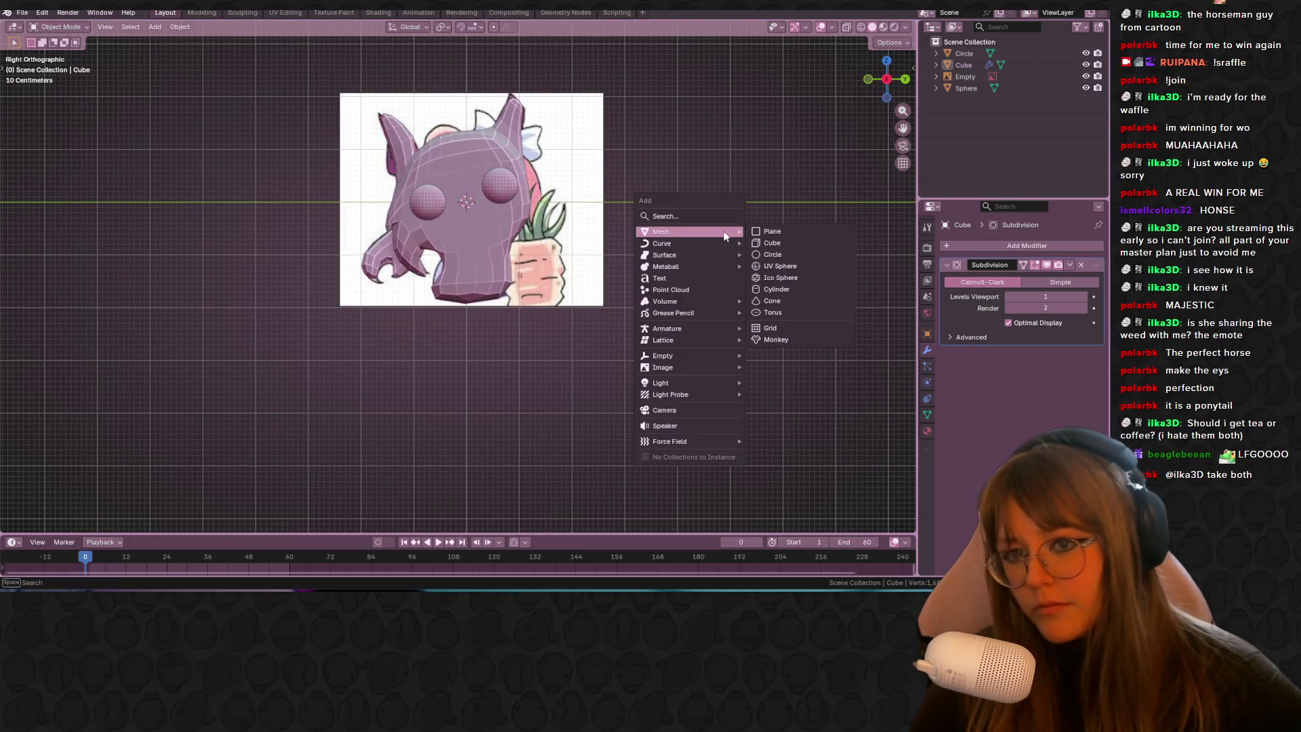
Step: Add a cube and move it beside the character's body
click(778, 243)
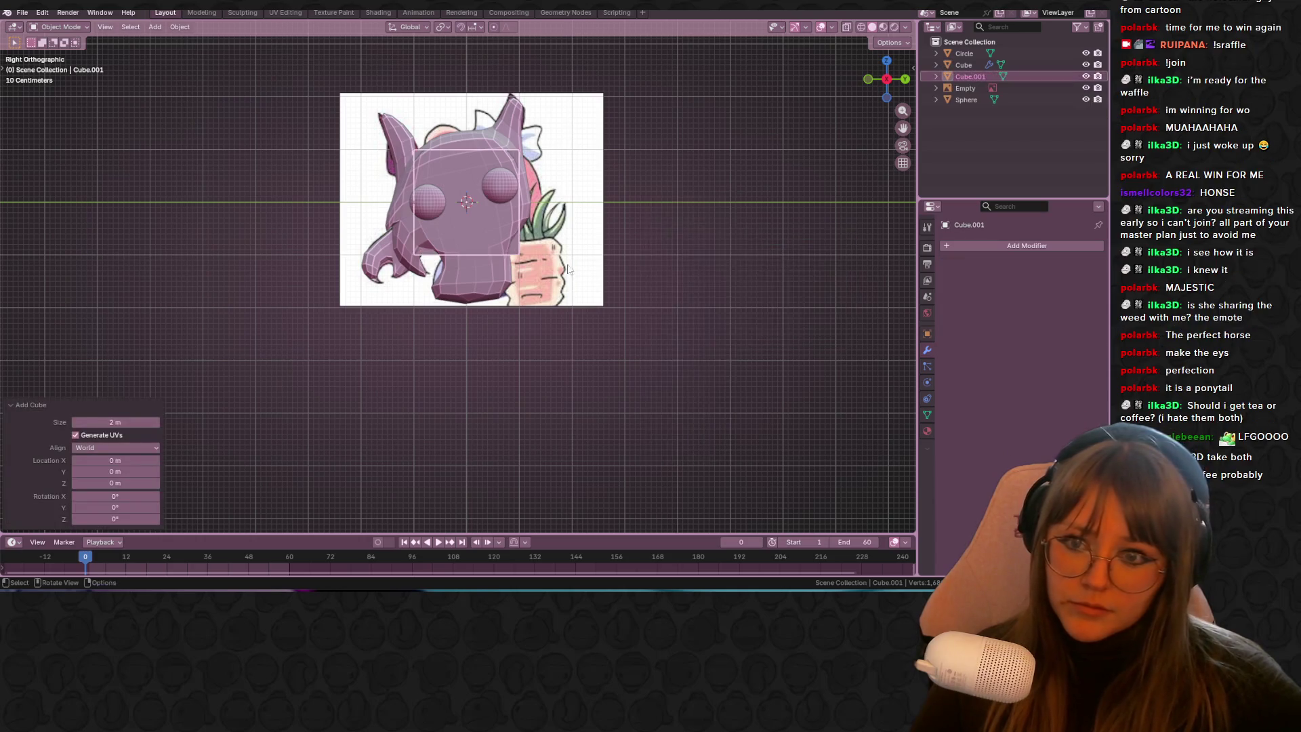
key(g)
click(633, 303)
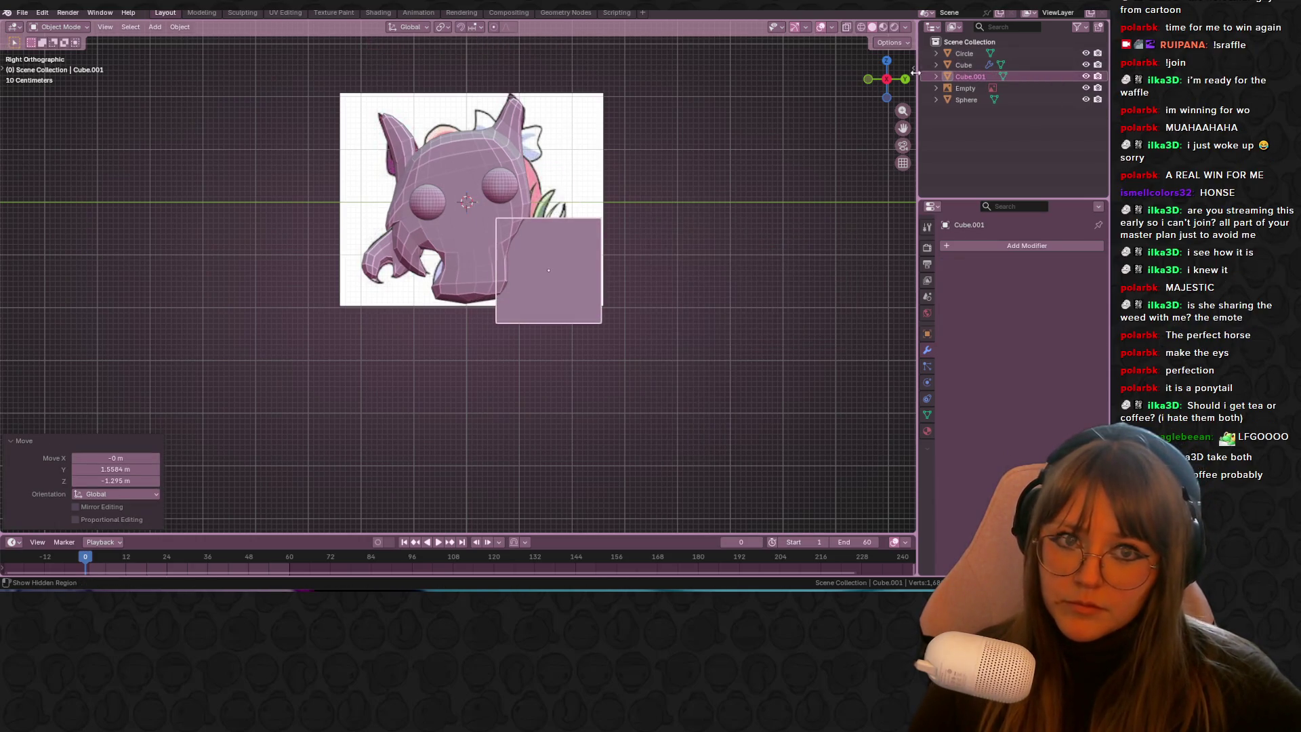
click(904, 81)
key(g)
click(729, 129)
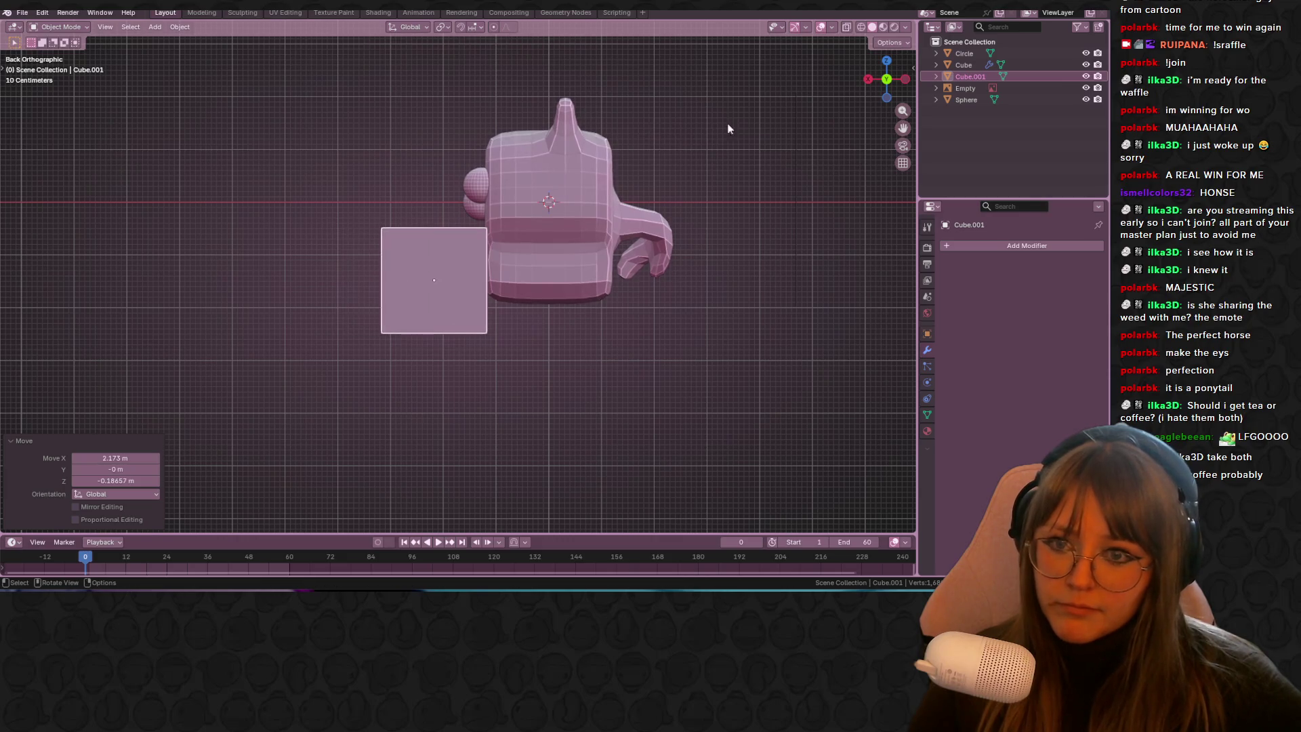
click(868, 80)
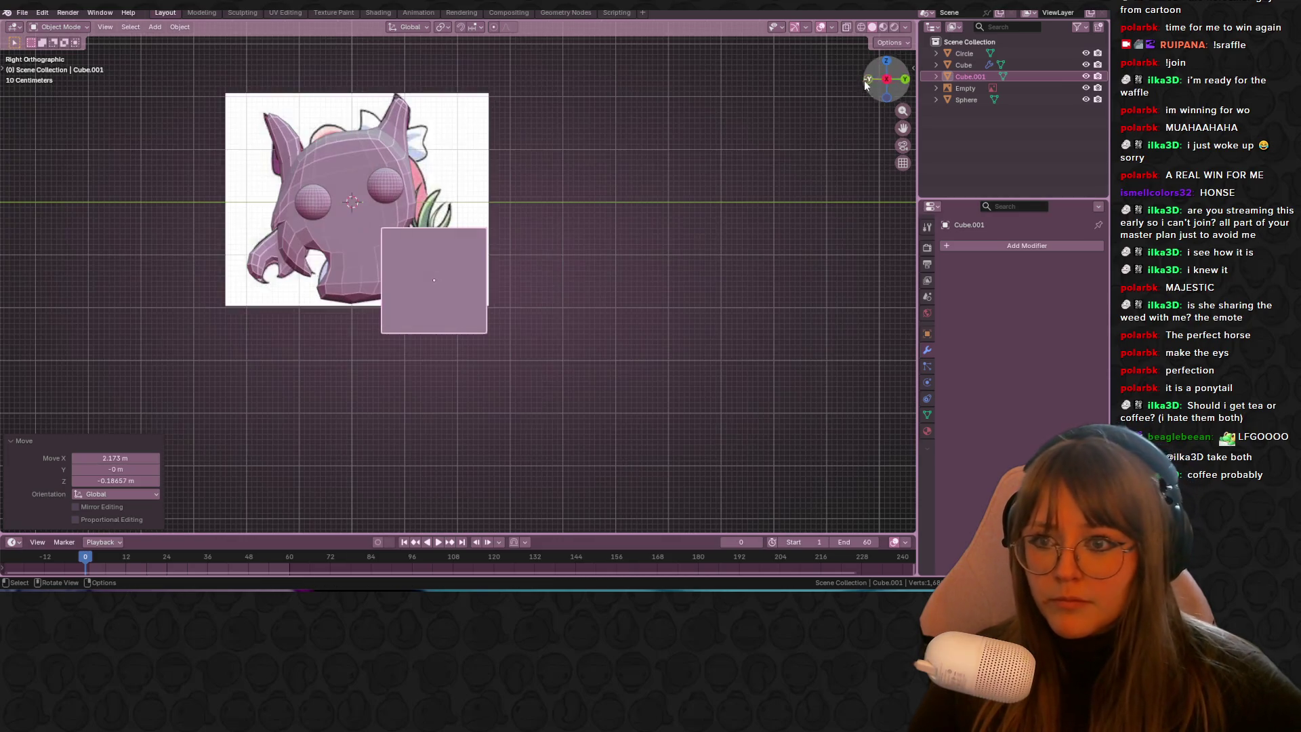
Step: With X-ray on, shrink the cube and tilt it -10.1° to match the carrot
click(848, 28)
scroll(627, 133, up, 3)
shift+middle_drag(549, 178, 680, 298)
key(s)
click(580, 306)
key(r)
click(647, 268)
Step: Fine-tune the cube's size and vertical position to fit over the carrot
key(s)
click(607, 271)
key(g)
key(z)
click(631, 301)
key(s)
click(624, 316)
key(Tab)
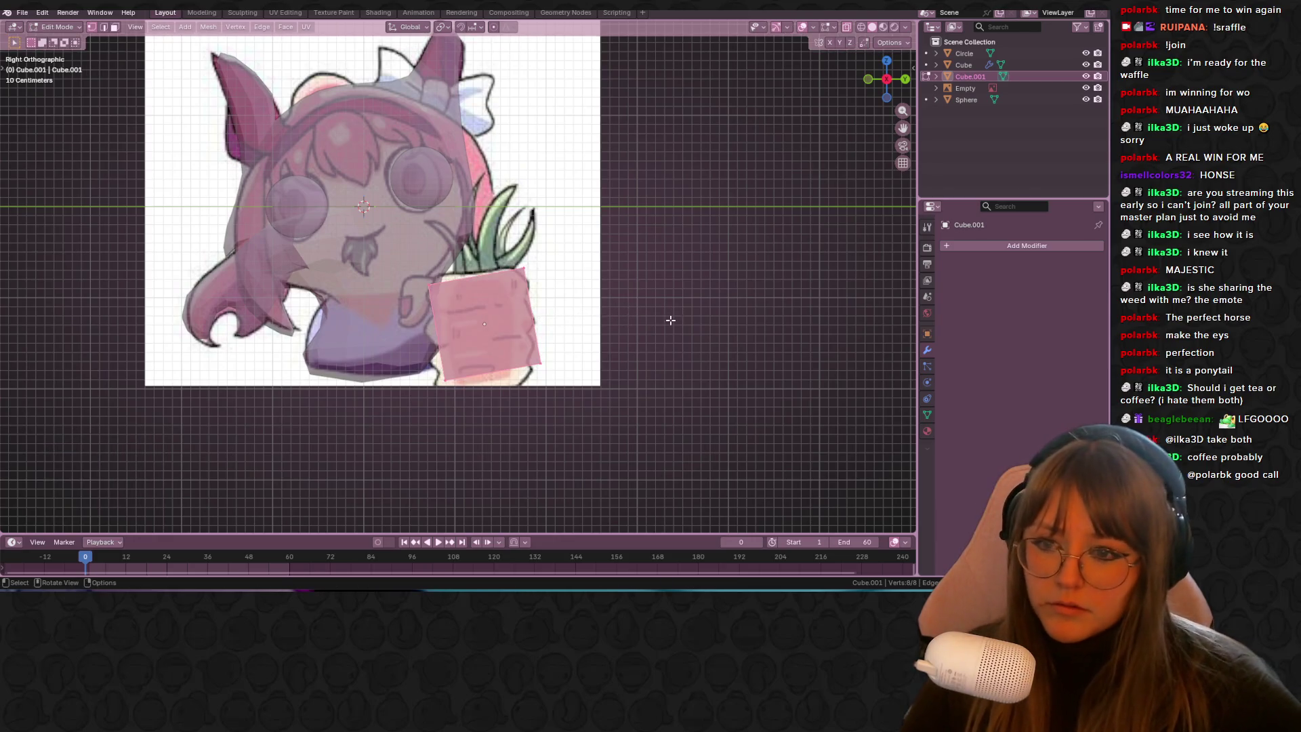
Step: Add a Subdivision modifier to the cube, then move its vertices and lower the bottom ones
click(1014, 247)
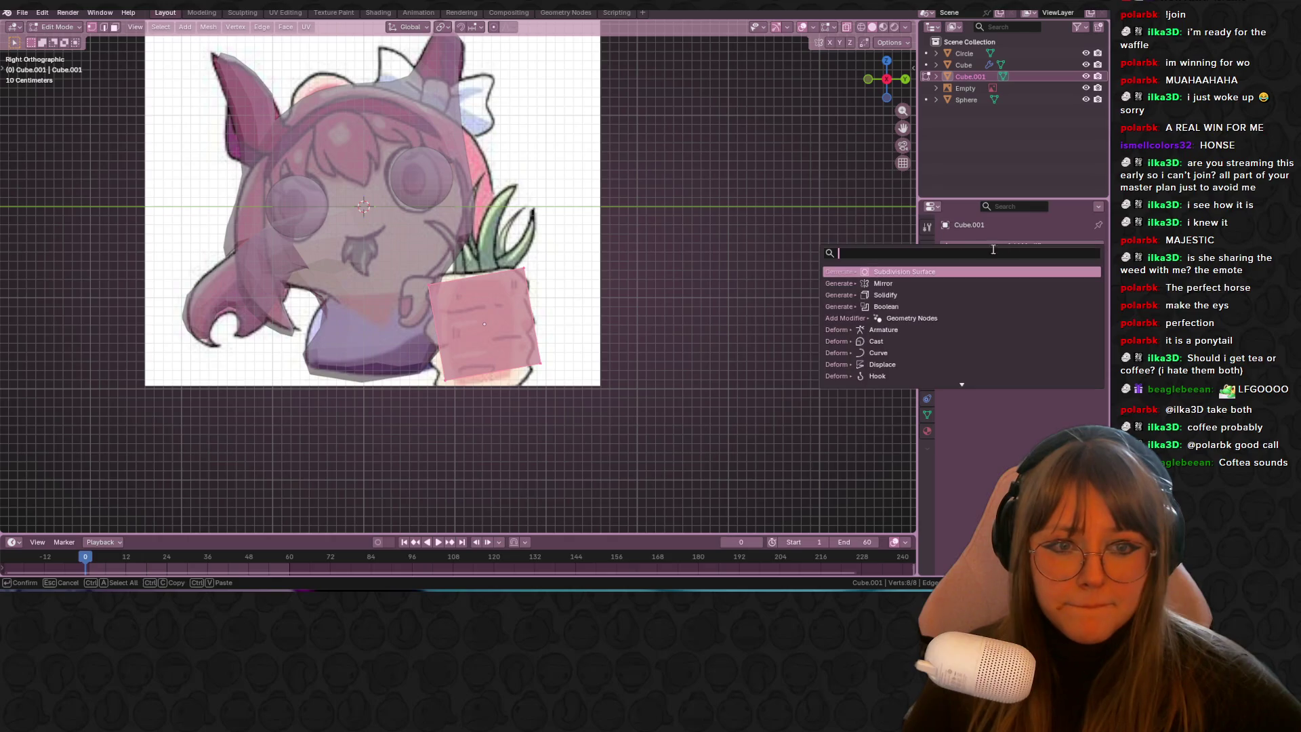
click(934, 267)
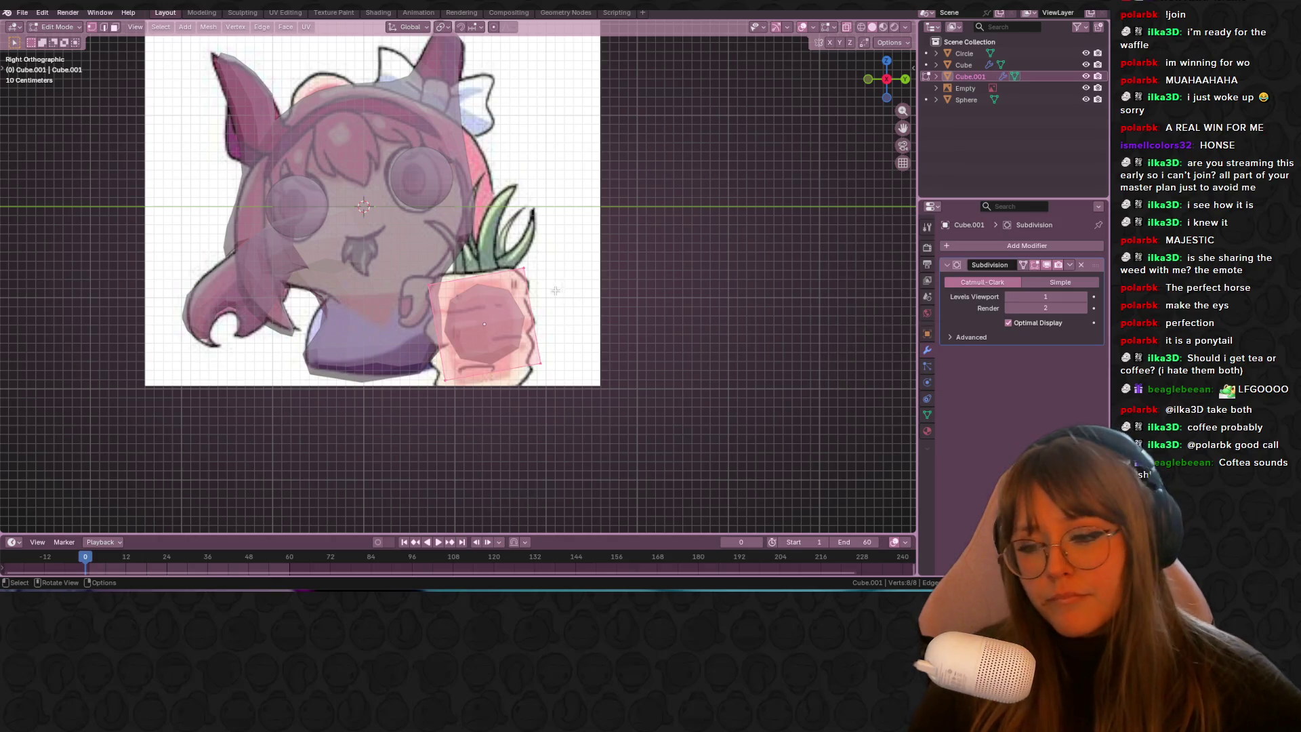
key(g)
click(597, 269)
drag(406, 353, 585, 429)
key(g)
click(606, 440)
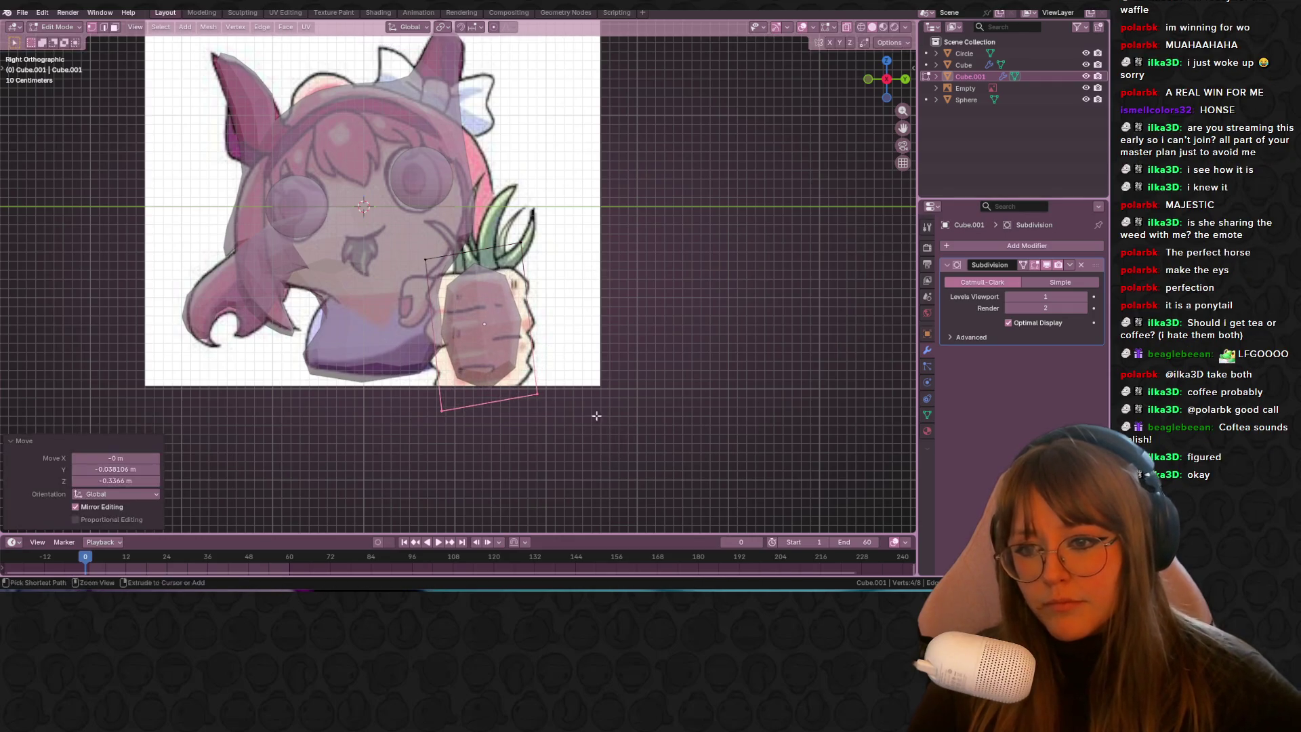
Step: Add five loop cuts across the carrot shape and reposition its bottom and top edges
key(ctrl+r)
scroll(535, 339, up, 4)
click(539, 348)
click(539, 348)
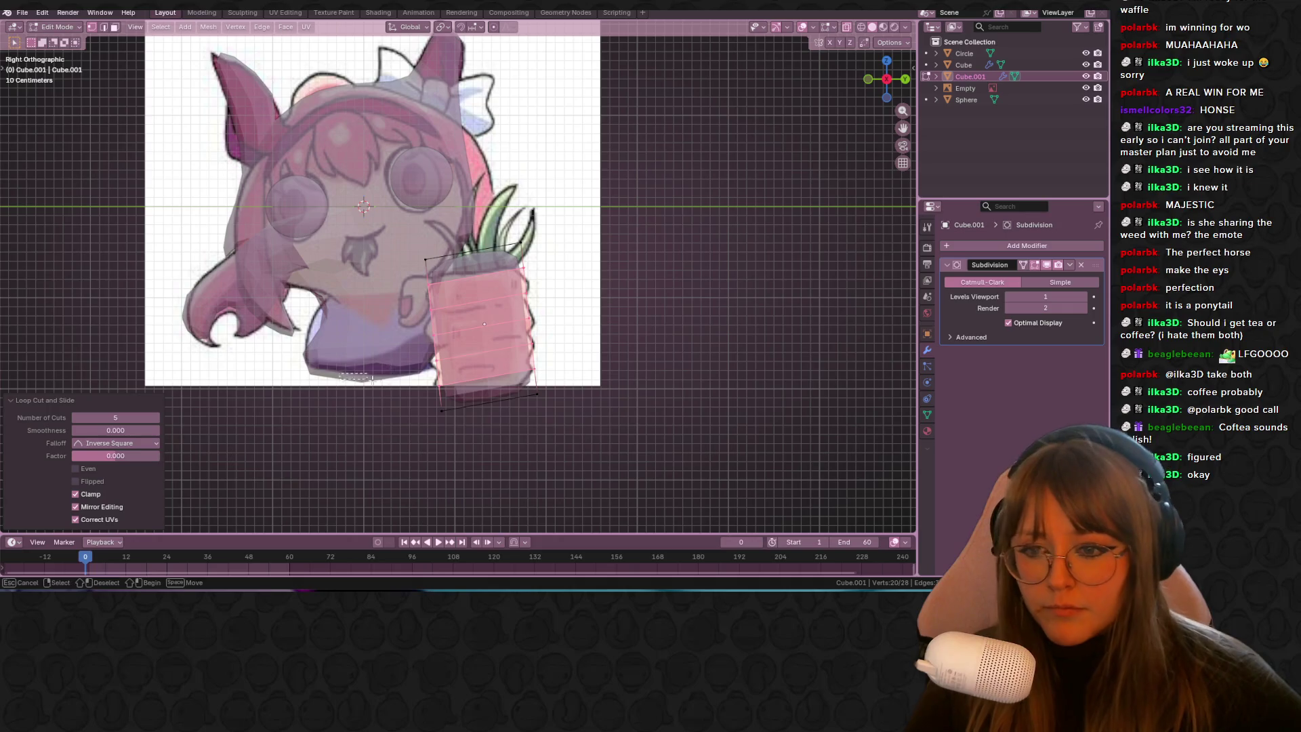
drag(339, 373, 633, 441)
shift+middle_drag(633, 441, 638, 414)
key(g)
click(586, 442)
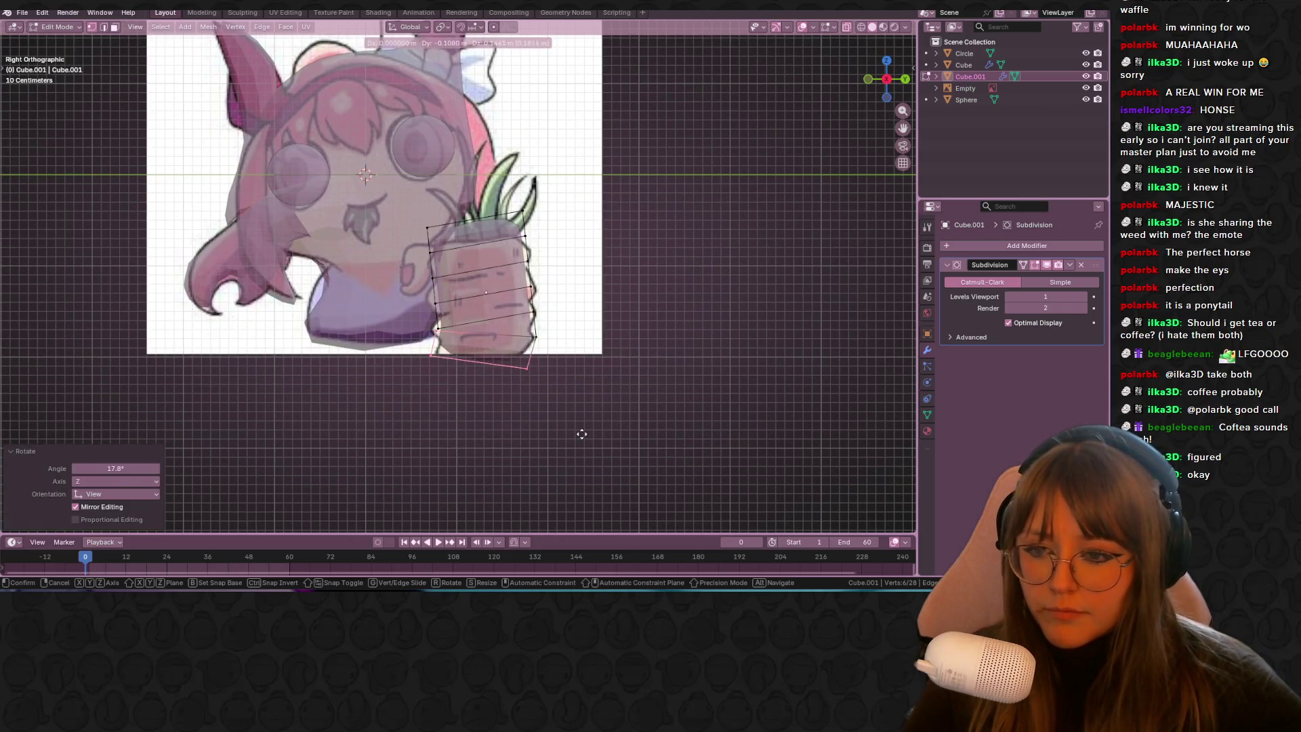
drag(364, 201, 453, 225)
drag(546, 238, 546, 238)
key(g)
click(552, 259)
Step: Reshape the carrot by moving its lower-left vertices and pushing the right-side vertices outward
key(alt+a)
key(b)
drag(432, 330, 438, 336)
key(g)
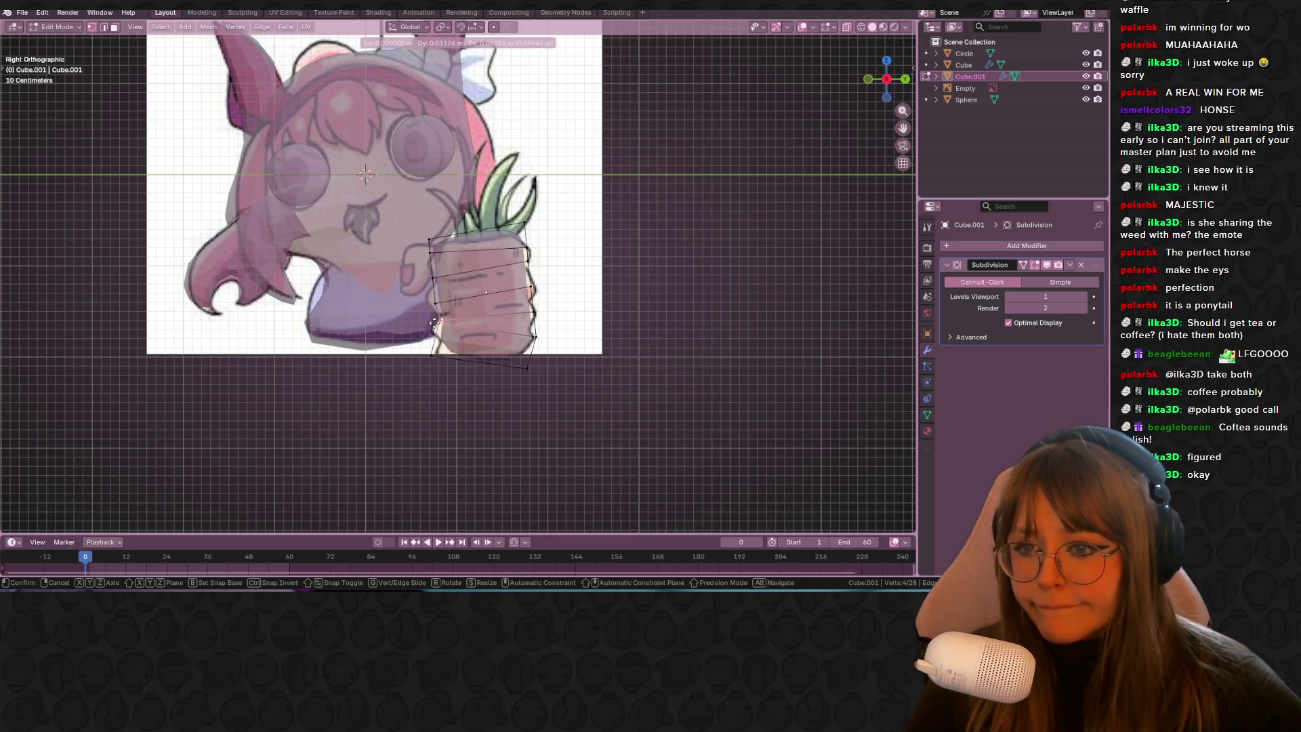
click(434, 323)
drag(535, 299, 536, 299)
key(g)
click(562, 305)
key(g)
click(579, 349)
Step: Adjust the carrot's bottom-right and bottom-left corner vertices
click(528, 368)
key(g)
click(526, 367)
click(475, 369)
key(g)
click(460, 372)
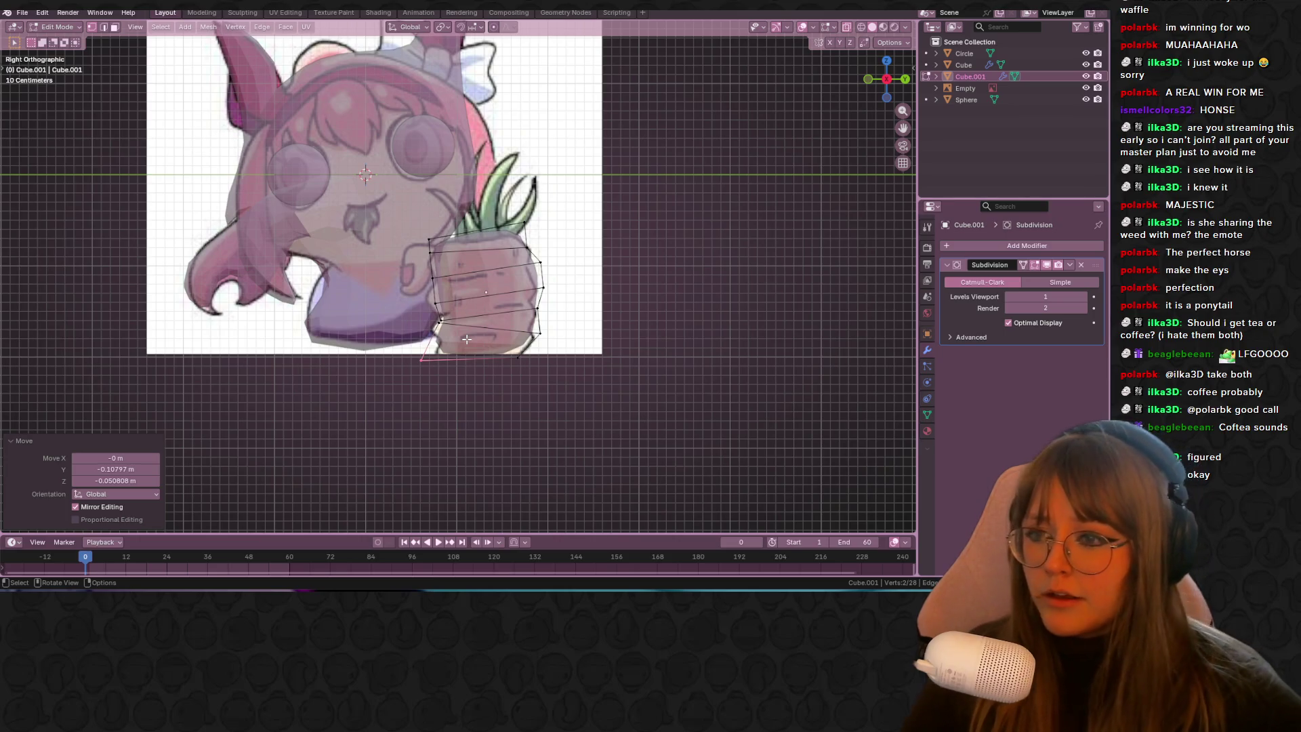
Step: Select the bottom loop and right-side cube vertices, trying one extrusion and undoing it
mouse_move(466, 339)
middle_down()
mouse_move(578, 275)
mouse_move(705, 285)
mouse_move(644, 355)
mouse_move(482, 232)
mouse_move(493, 294)
mouse_move(473, 348)
middle_up()
alt+click(445, 338)
drag(336, 342, 472, 445)
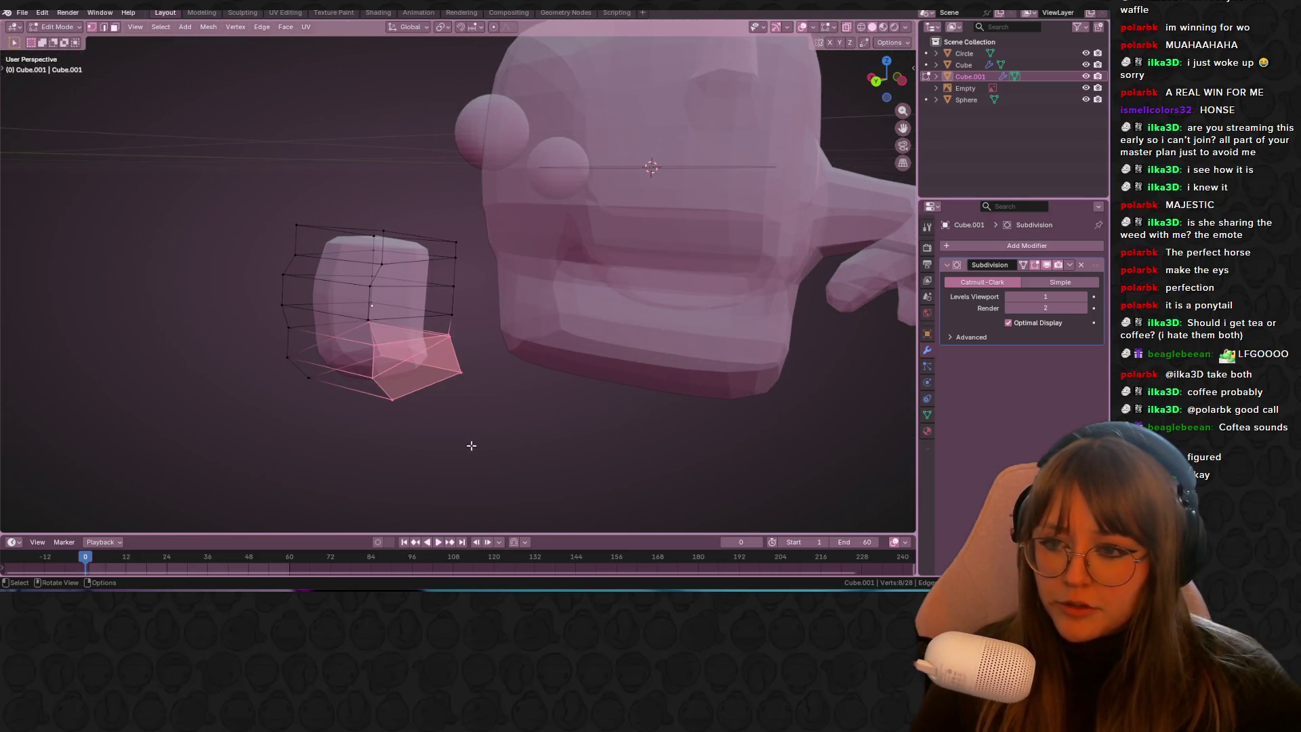
middle_drag(452, 302, 433, 257)
mouse_move(419, 282)
shift+mouse_down()
mouse_move(458, 352)
mouse_move(457, 314)
shift+mouse_up()
mouse_move(480, 311)
middle_down()
mouse_move(479, 421)
mouse_move(531, 450)
middle_up()
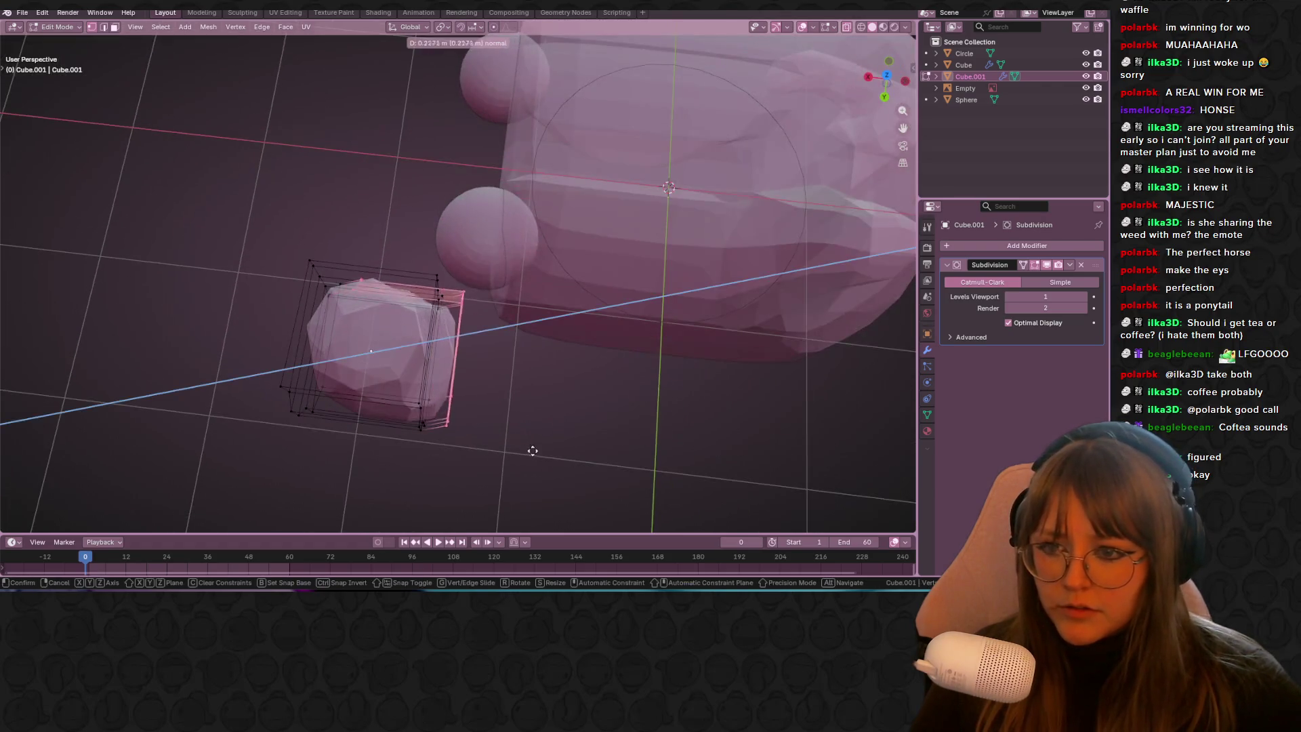
key(e)
click(578, 482)
key(ctrl+z)
Step: Extrude the selected side faces, then shrink, move and rotate them to start the arm
mouse_move(822, 154)
middle_down()
mouse_move(779, 197)
mouse_move(664, 258)
mouse_move(262, 323)
mouse_move(522, 406)
mouse_move(546, 380)
middle_up()
drag(886, 80, 886, 67)
click(887, 67)
key(e)
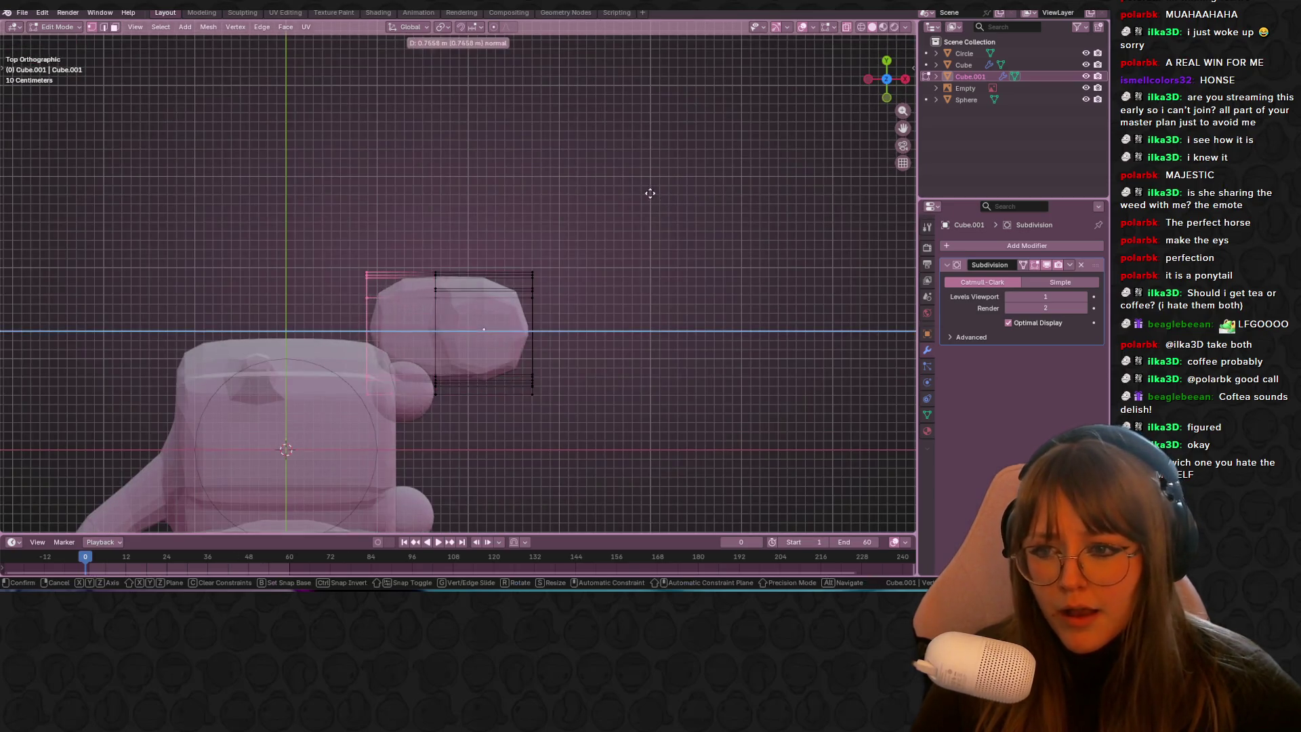
click(638, 193)
key(s)
click(400, 291)
key(g)
click(447, 242)
key(r)
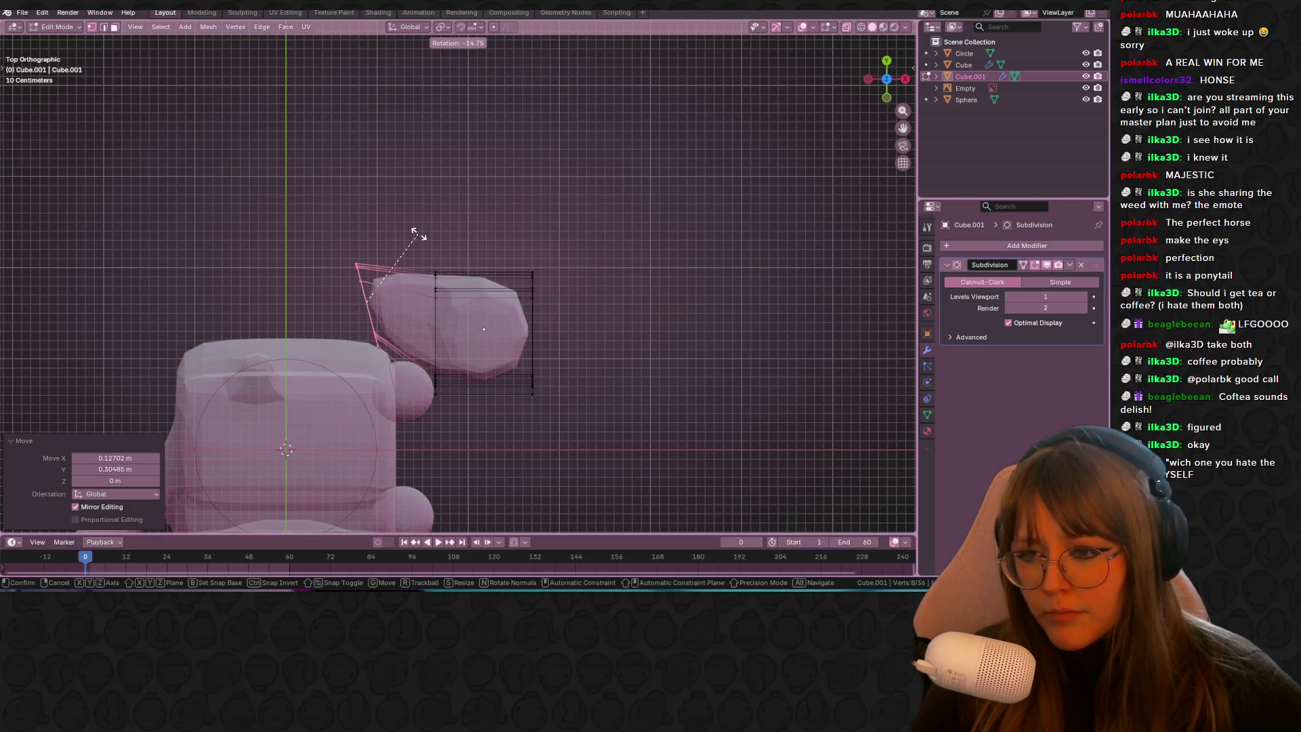
click(415, 234)
Step: Extrude the end face repeatedly with moves and rotations to bend the arm toward the hand
shift+middle_drag(415, 234, 485, 222)
key(e)
click(463, 288)
key(g)
click(531, 256)
key(r)
click(531, 257)
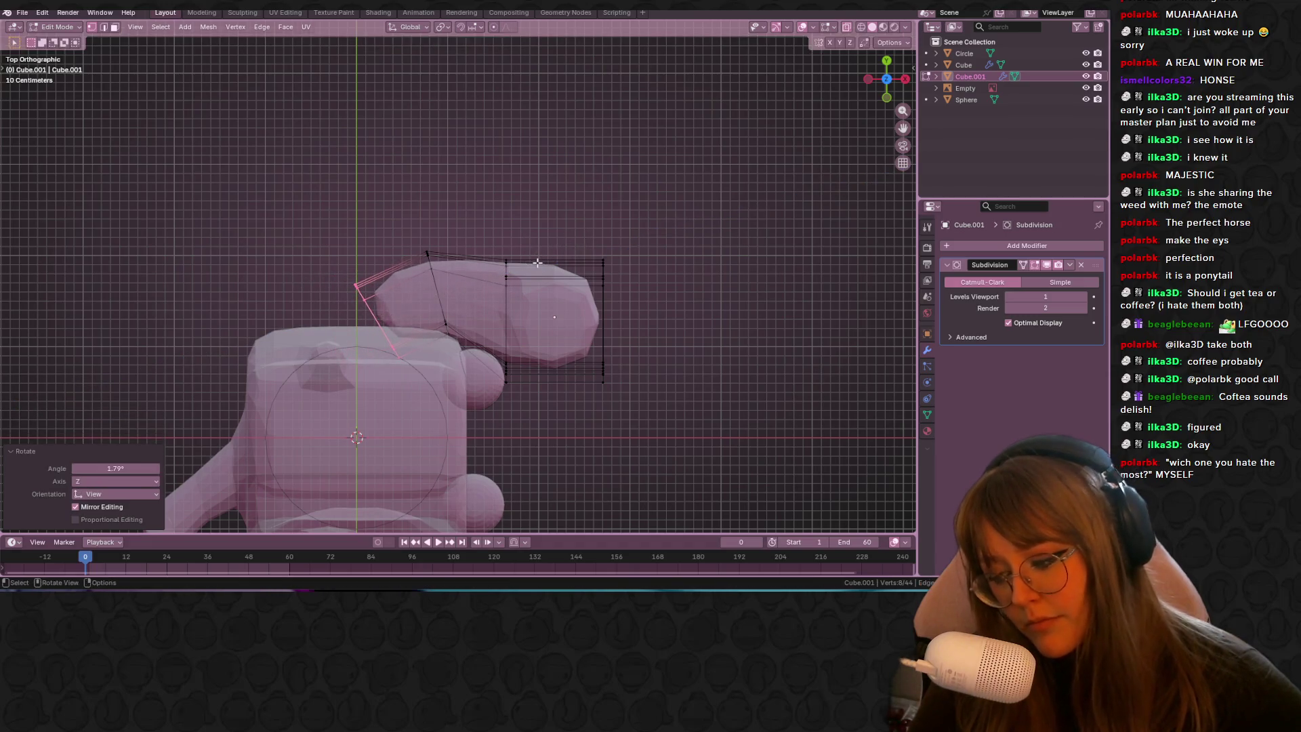
key(e)
click(477, 263)
key(r)
click(473, 209)
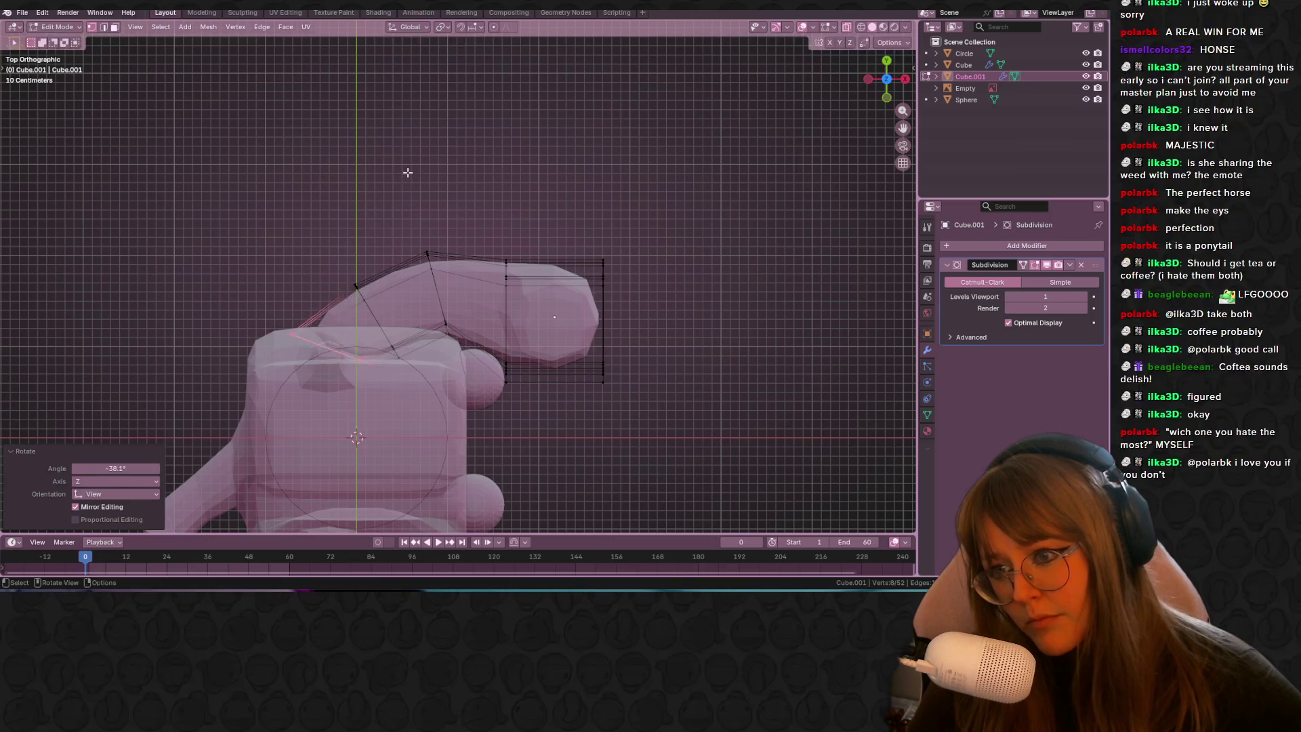
Step: View the finished arm in perspective outside mesh editing, then return to Edit Mode
key(Tab)
mouse_move(407, 175)
middle_down()
mouse_move(714, 304)
mouse_move(640, 183)
mouse_move(740, 256)
mouse_move(556, 319)
mouse_move(501, 306)
mouse_move(487, 262)
middle_up()
scroll(640, 184, up, 5)
key(Tab)
Step: Add a loop cut across the arm cage
click(498, 306)
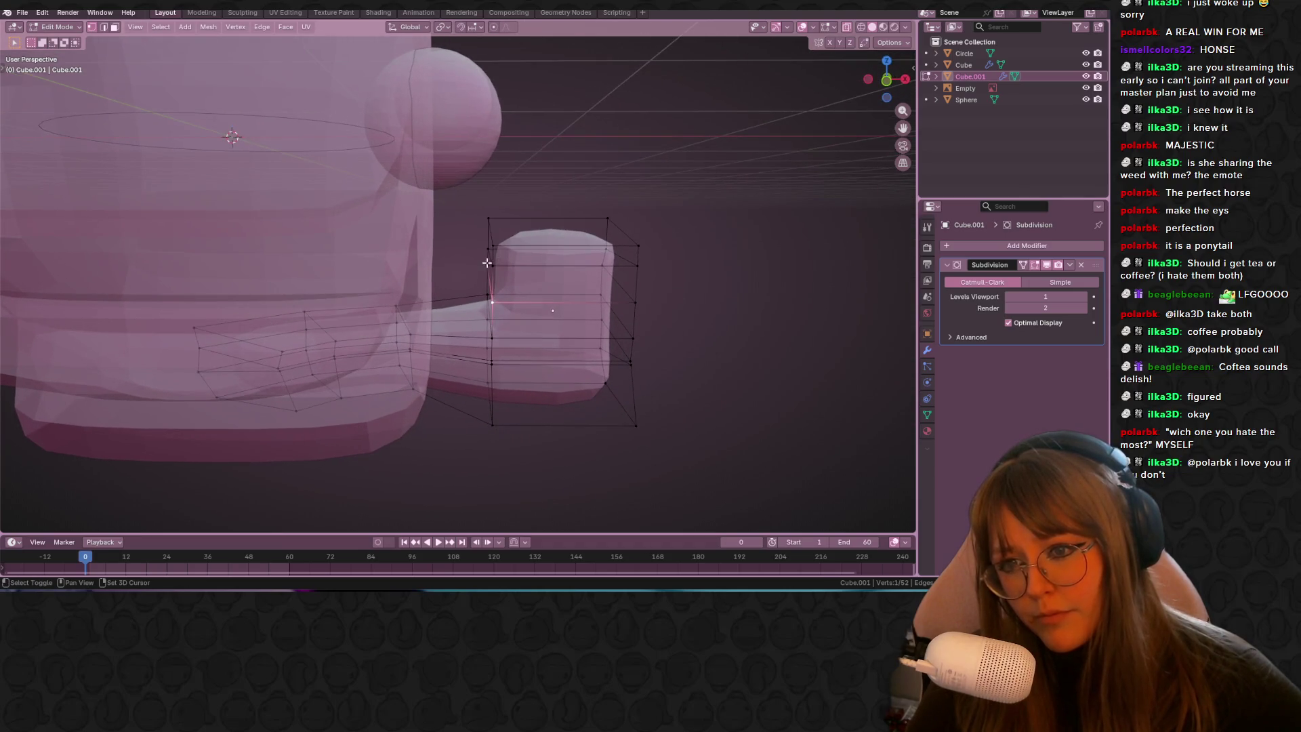
click(635, 426)
middle_drag(656, 368, 589, 346)
right_click(589, 346)
key(Escape)
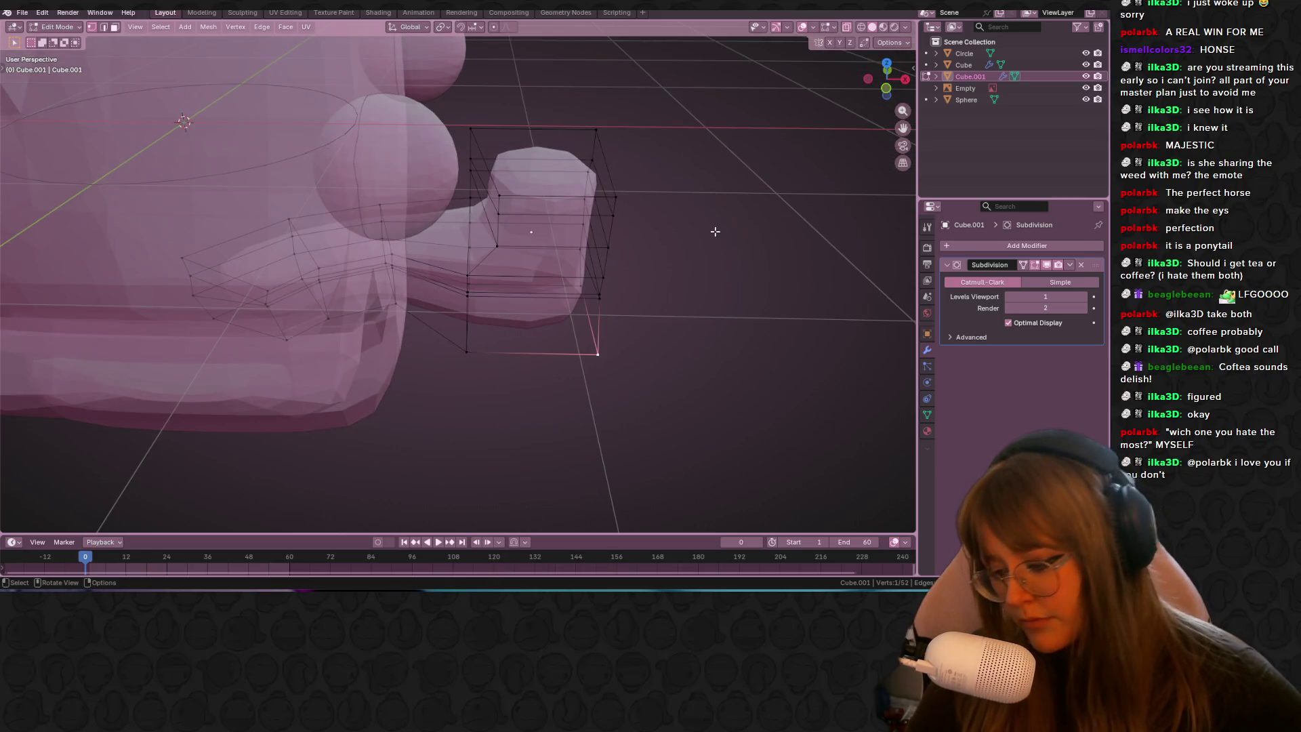
key(ctrl+r)
double_click(557, 196)
middle_drag(557, 196, 651, 223)
click(504, 250)
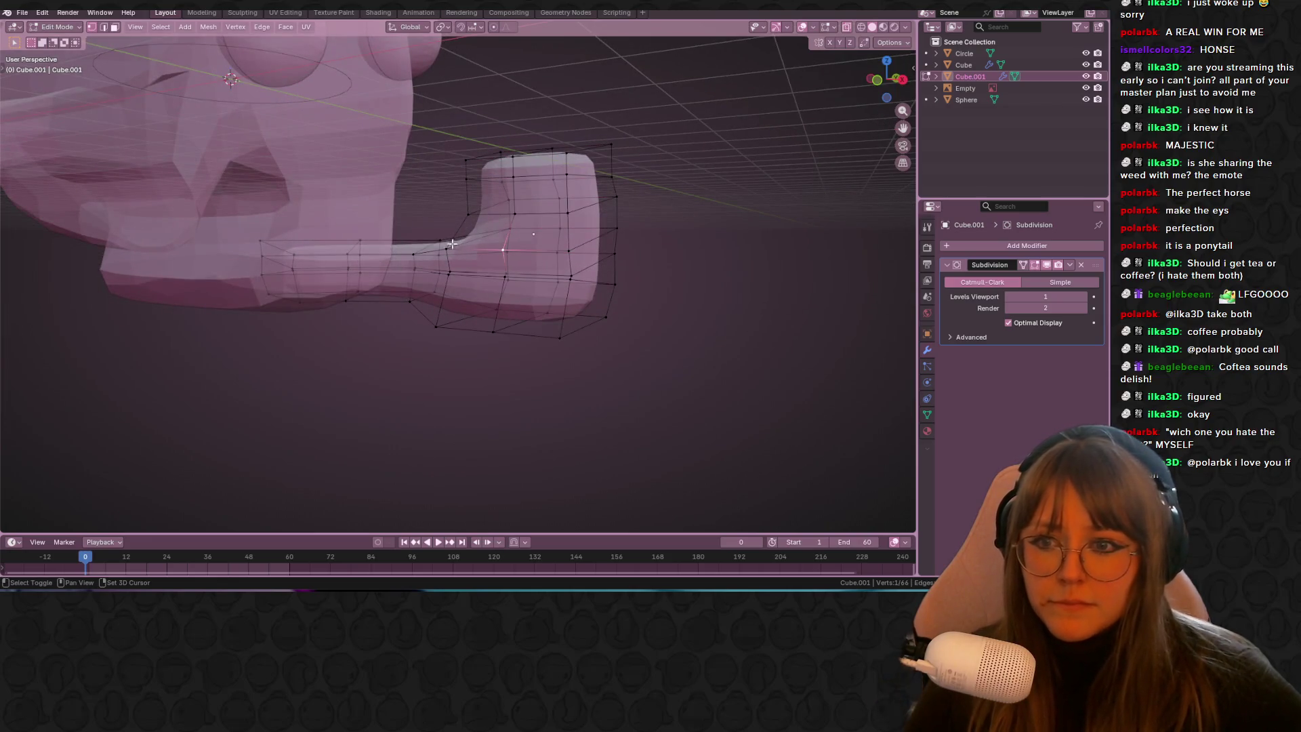
Step: In the side reference view, extrude and rotate a hand face, then undo the extrusion
click(902, 79)
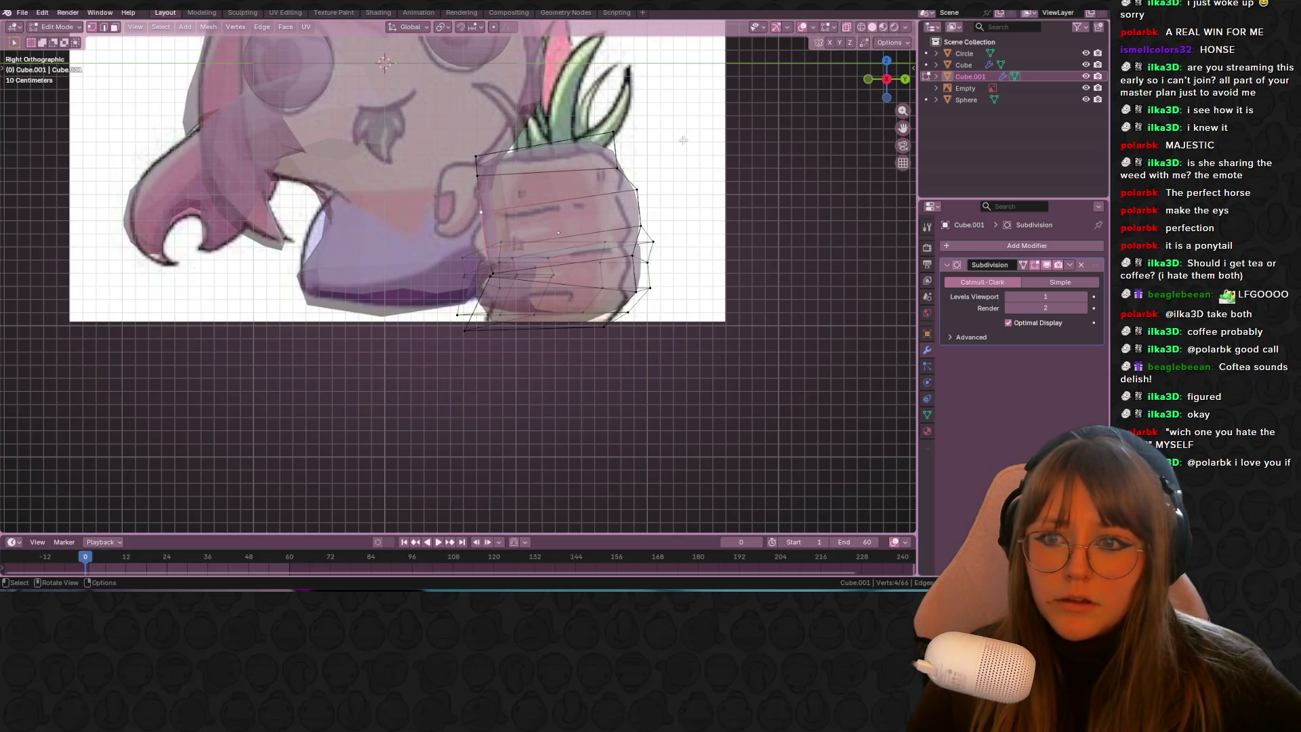
mouse_move(662, 267)
shift+middle_down()
mouse_move(682, 335)
mouse_move(565, 265)
shift+middle_up()
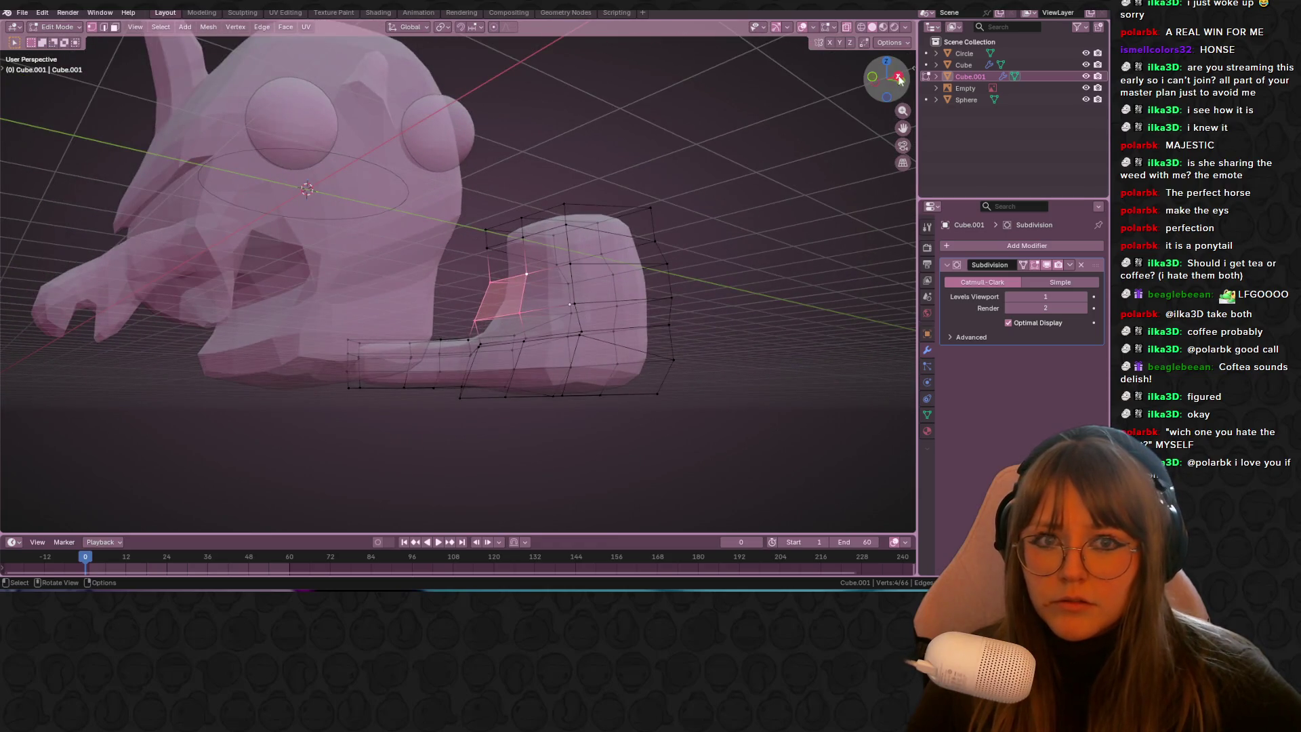
click(899, 77)
scroll(661, 369, up, 1)
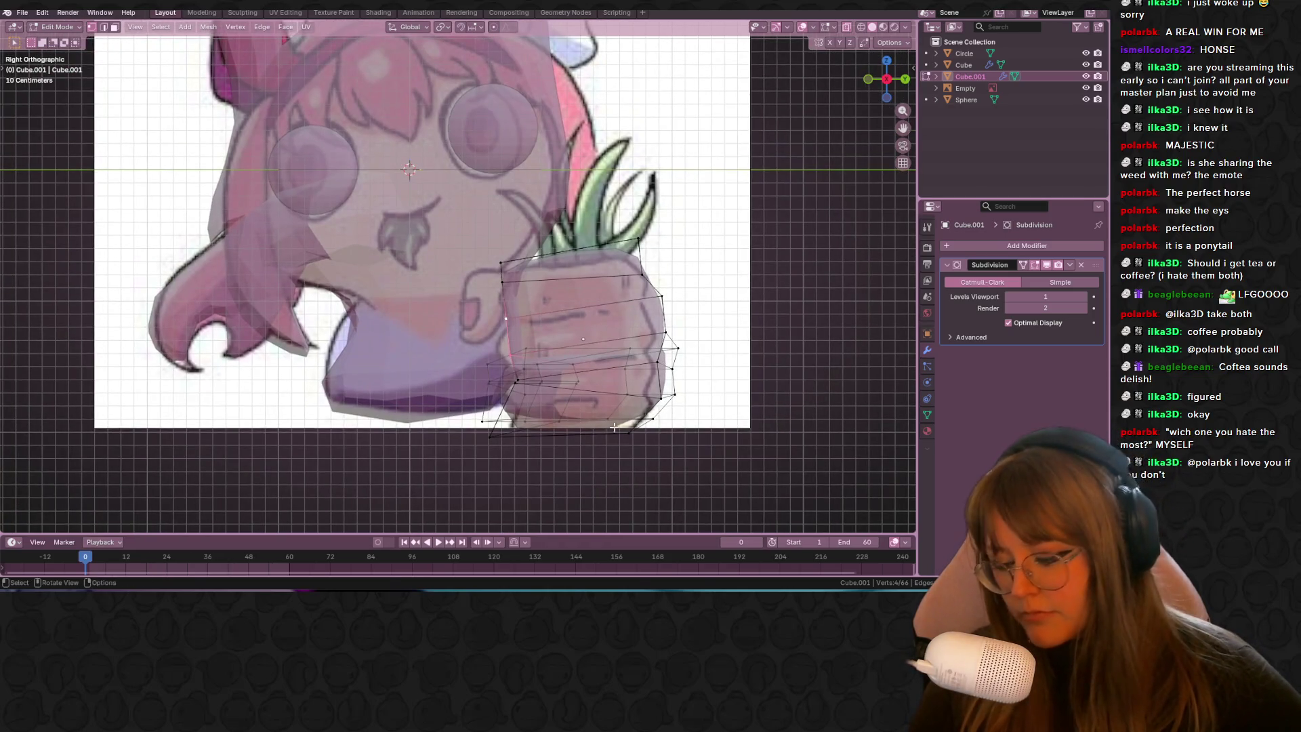
key(e)
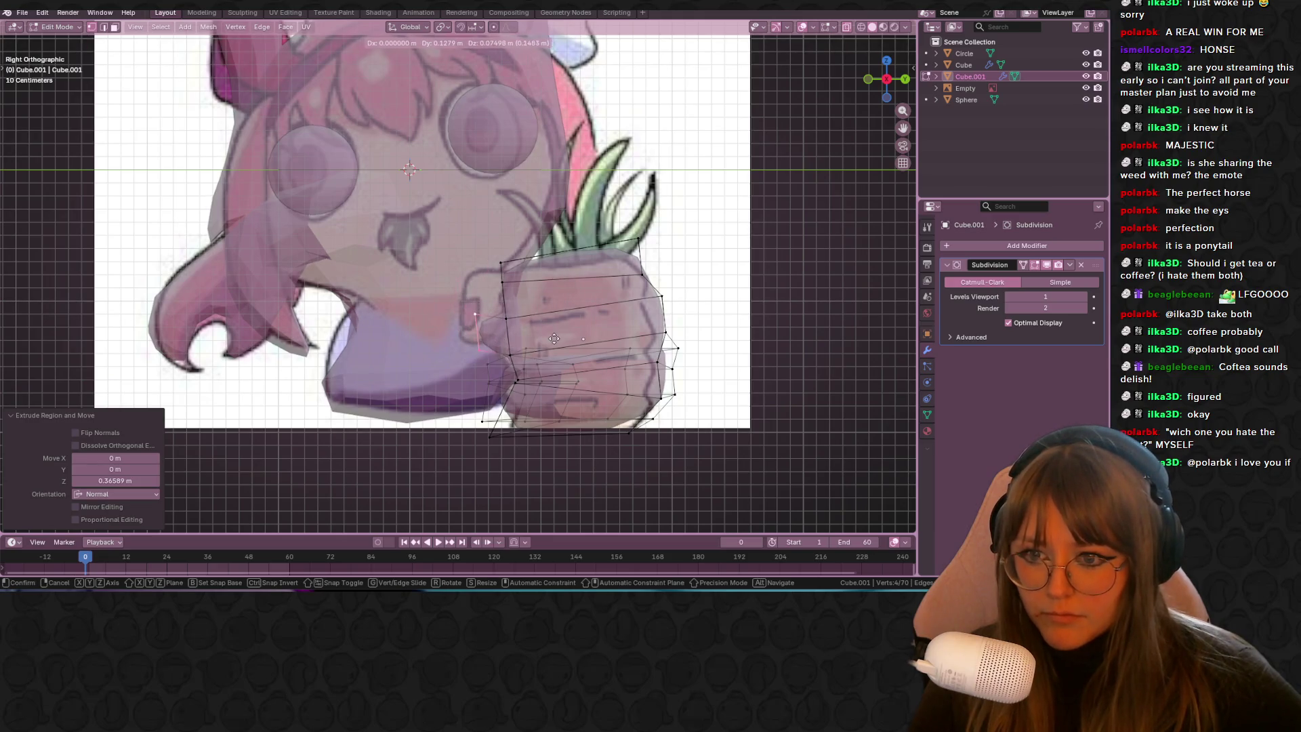
click(536, 347)
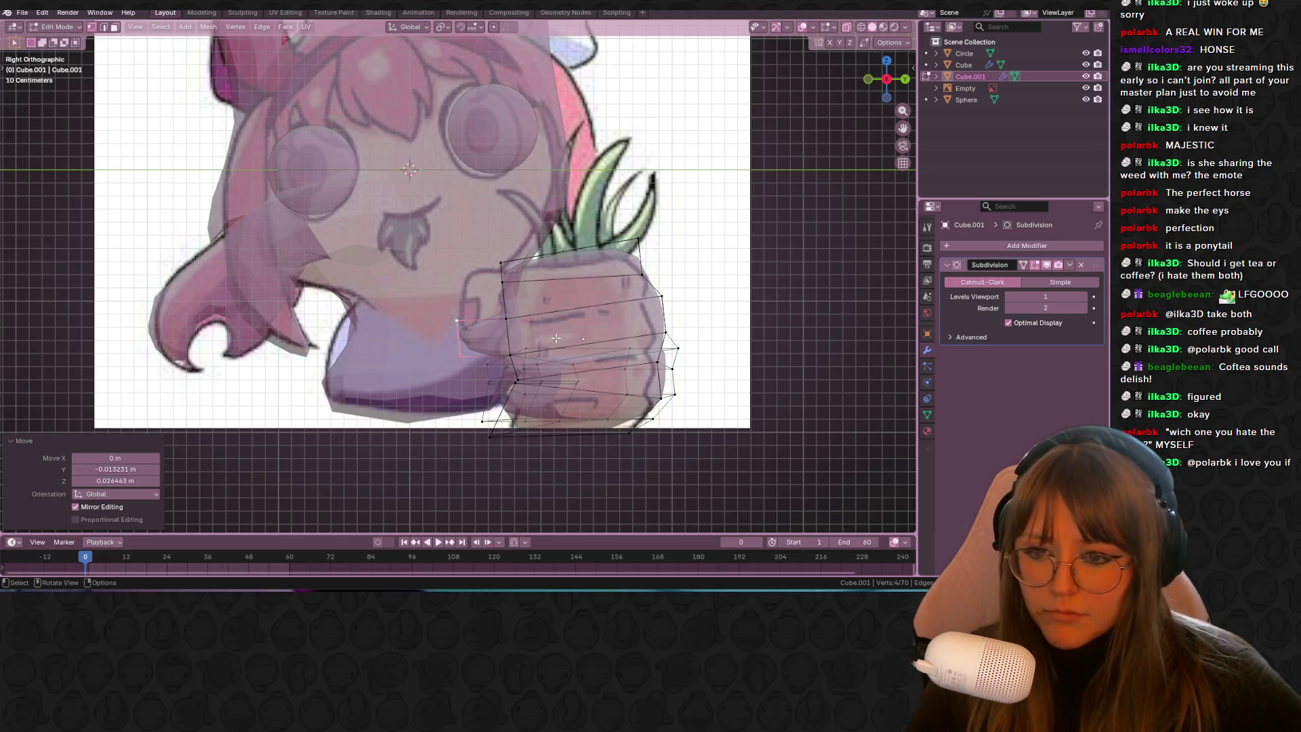
key(r)
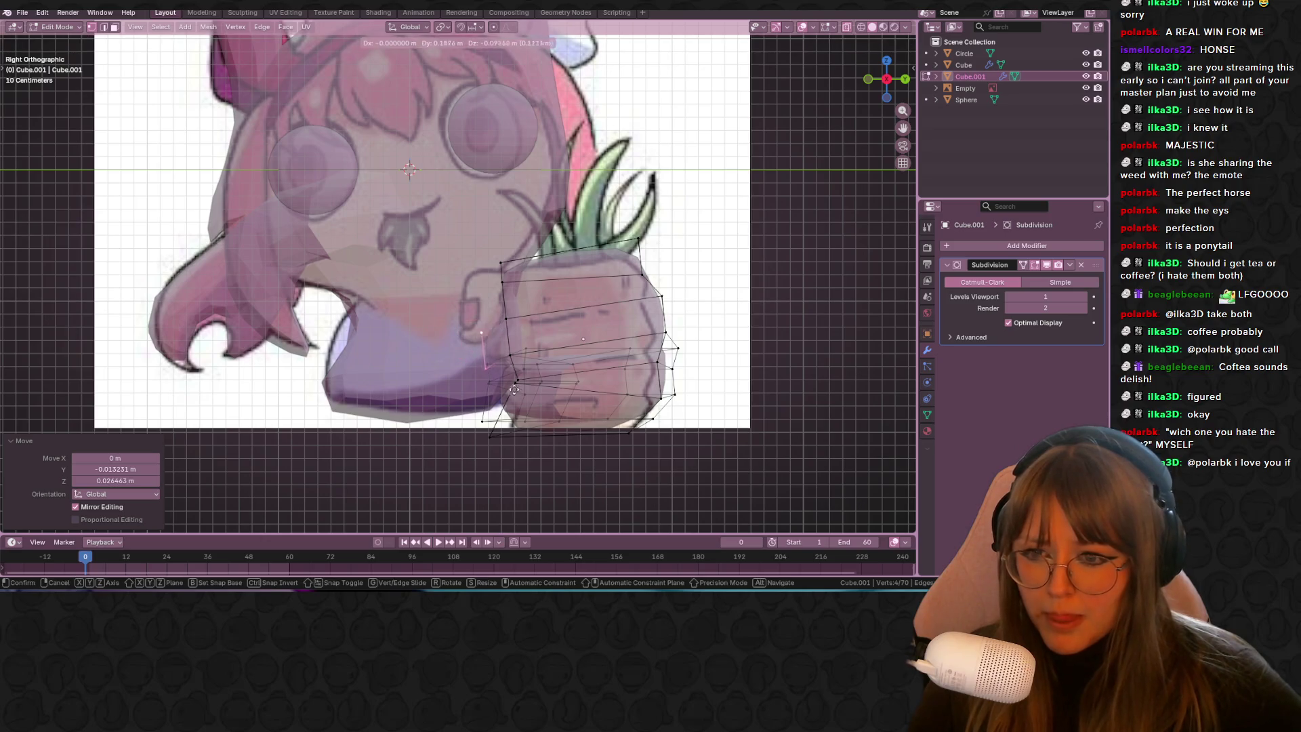
click(517, 411)
key(g)
key(Escape)
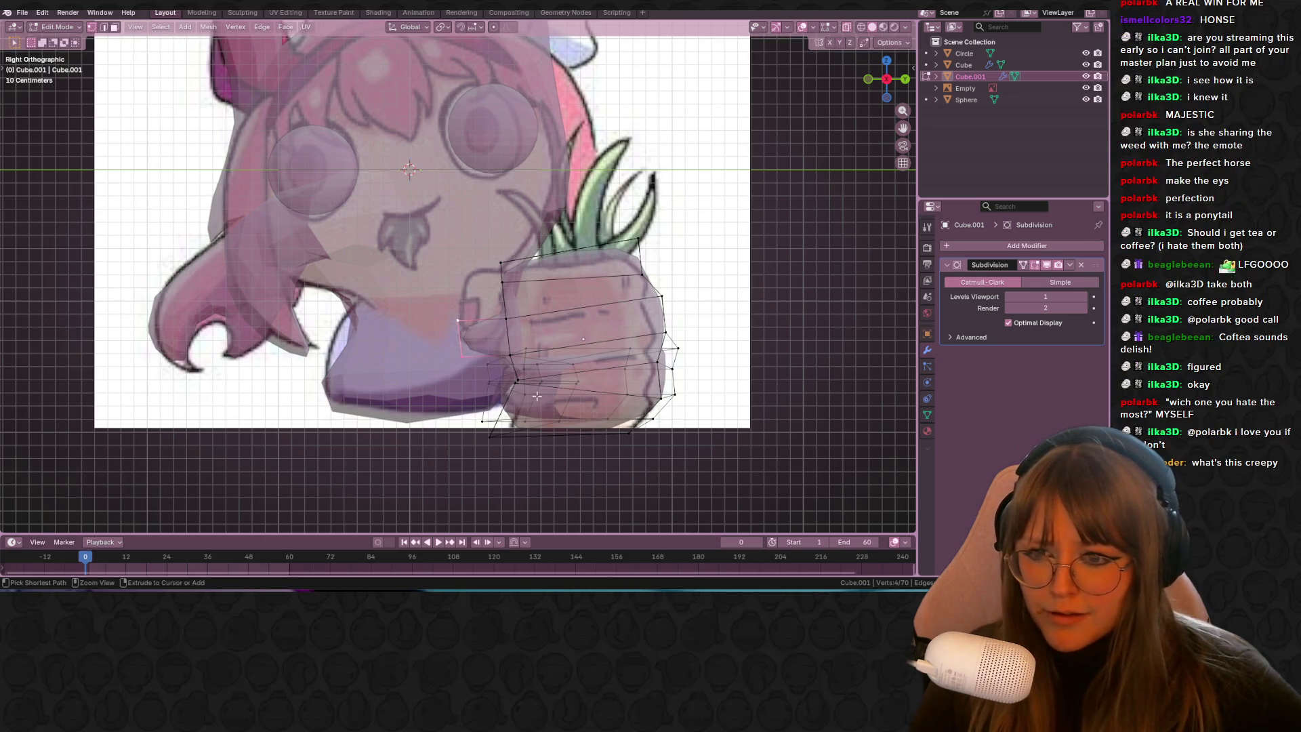
key(ctrl+z)
Step: Select the inner face vertices of the hand and inspect it from the side and below
mouse_move(542, 378)
middle_down()
mouse_move(681, 377)
mouse_move(681, 279)
middle_up()
click(649, 280)
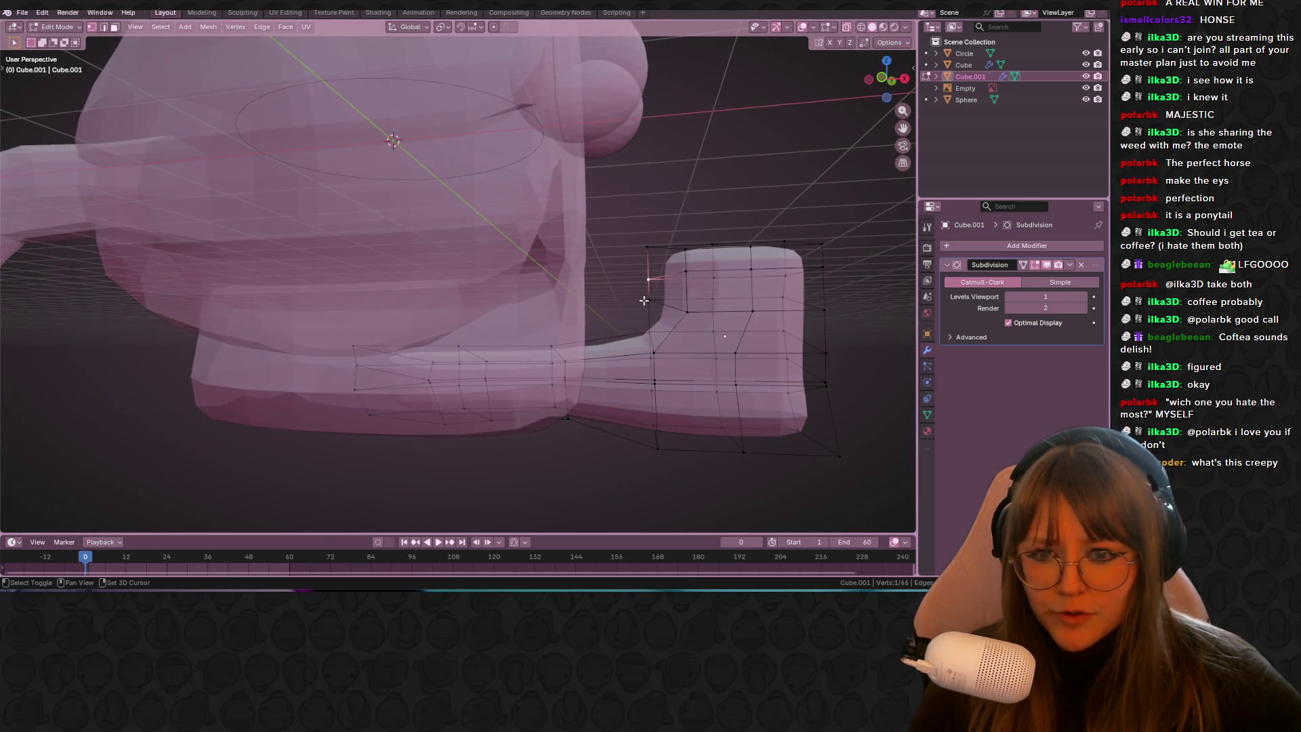
shift+click(698, 273)
key(KP_3)
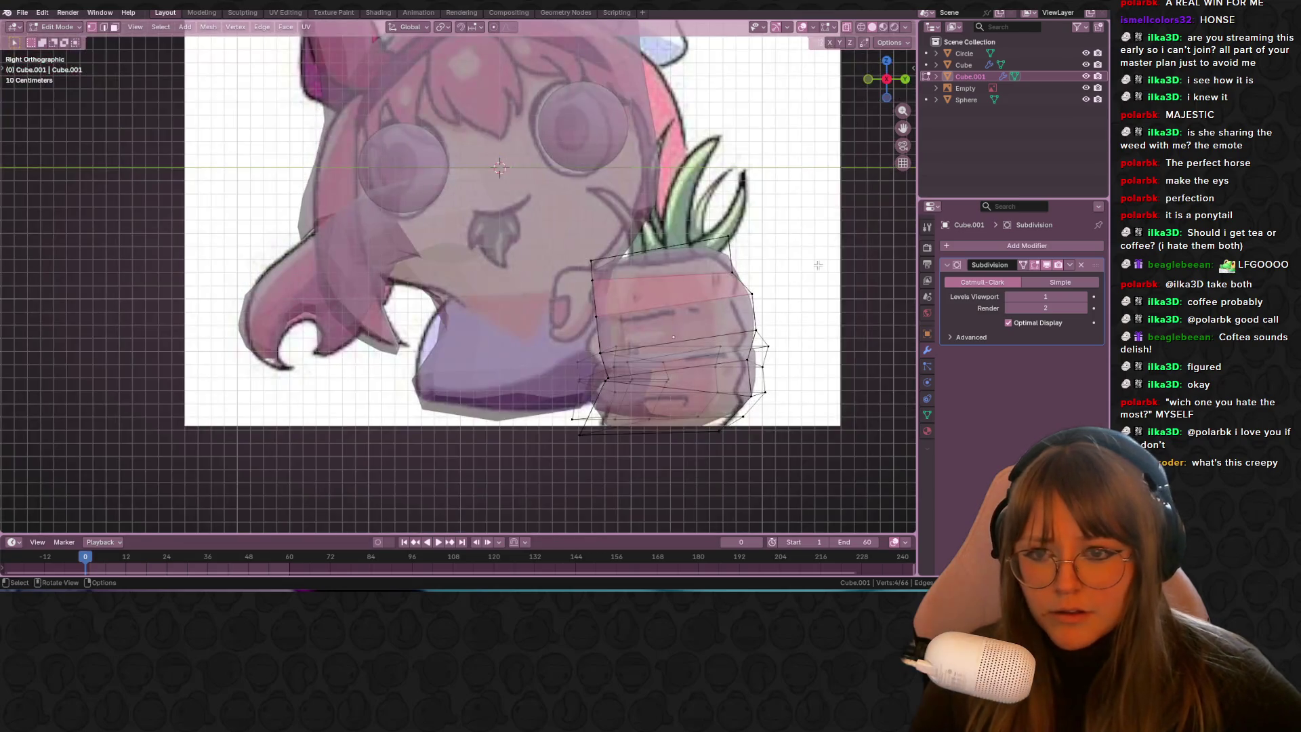
mouse_move(773, 343)
middle_down()
mouse_move(697, 314)
mouse_move(719, 379)
mouse_move(759, 308)
mouse_move(718, 292)
mouse_move(812, 214)
mouse_move(743, 229)
mouse_move(751, 276)
mouse_move(679, 313)
middle_up()
right_click(677, 285)
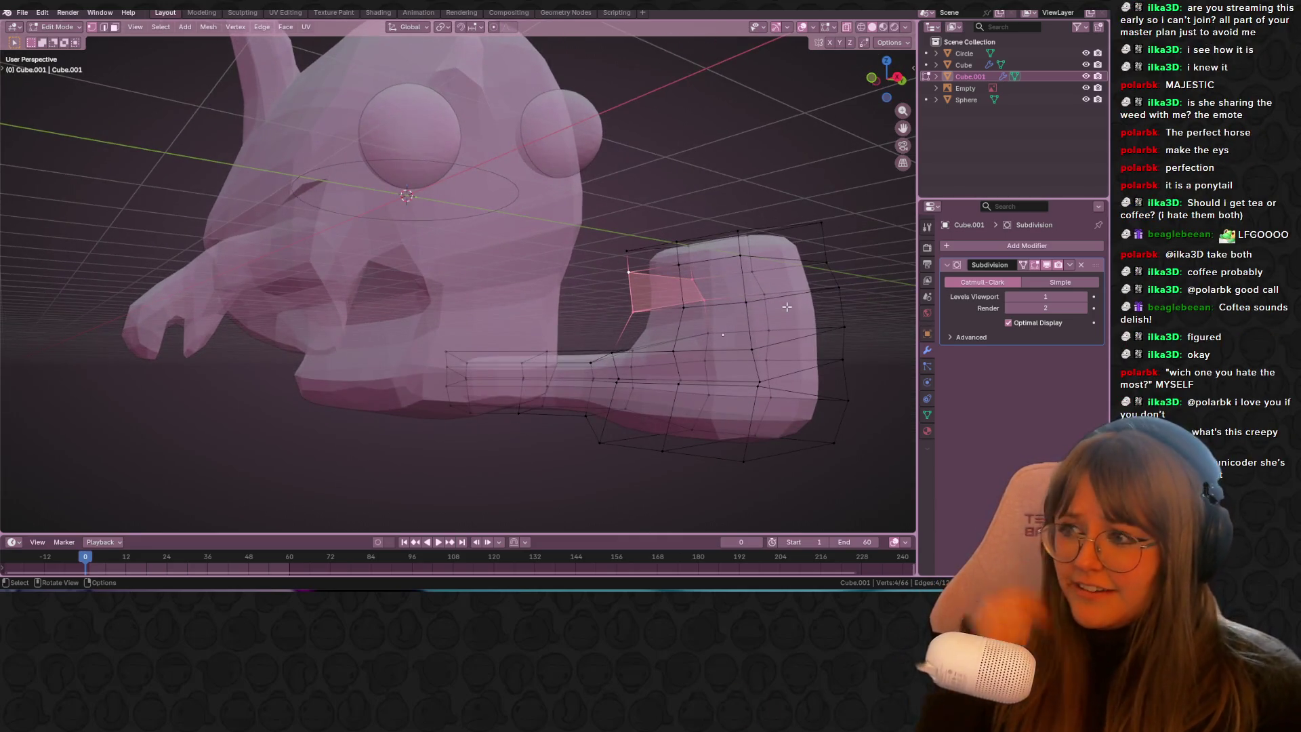
Step: Select the four inner-face vertices of the hand and extrude them outward
click(679, 311)
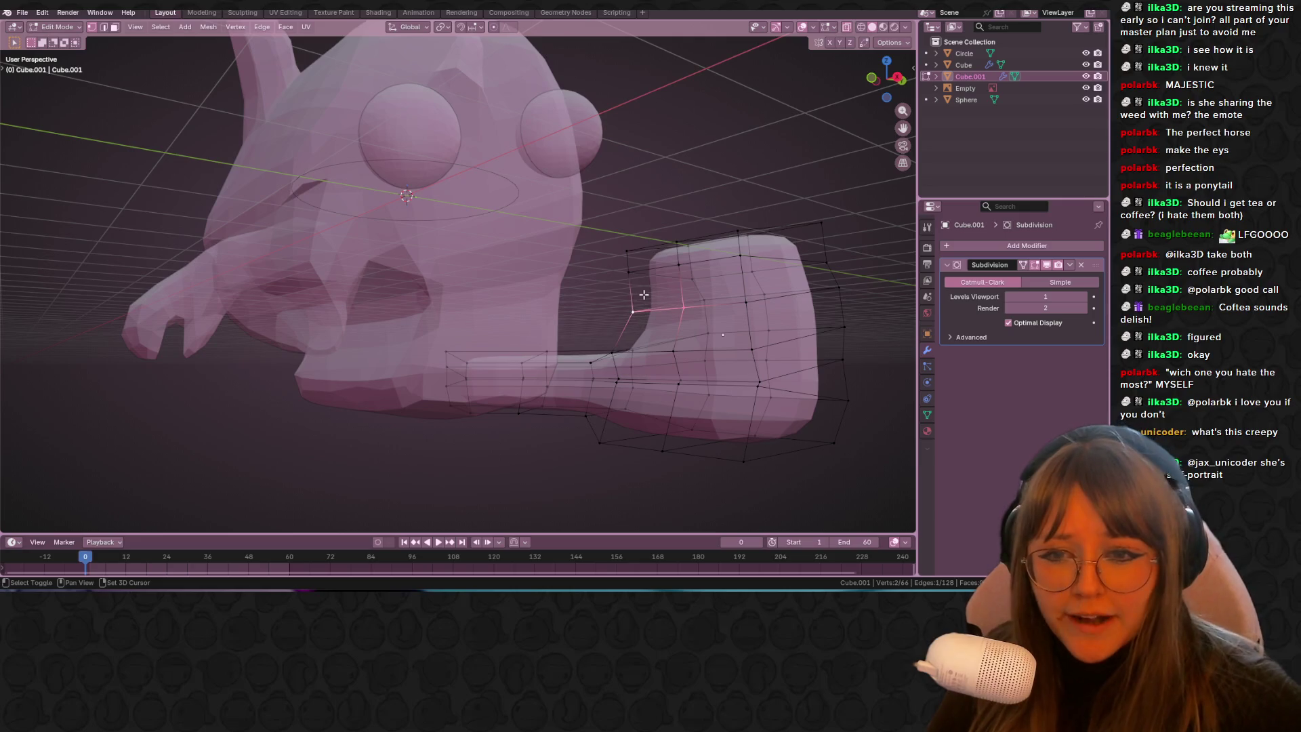
shift+click(681, 259)
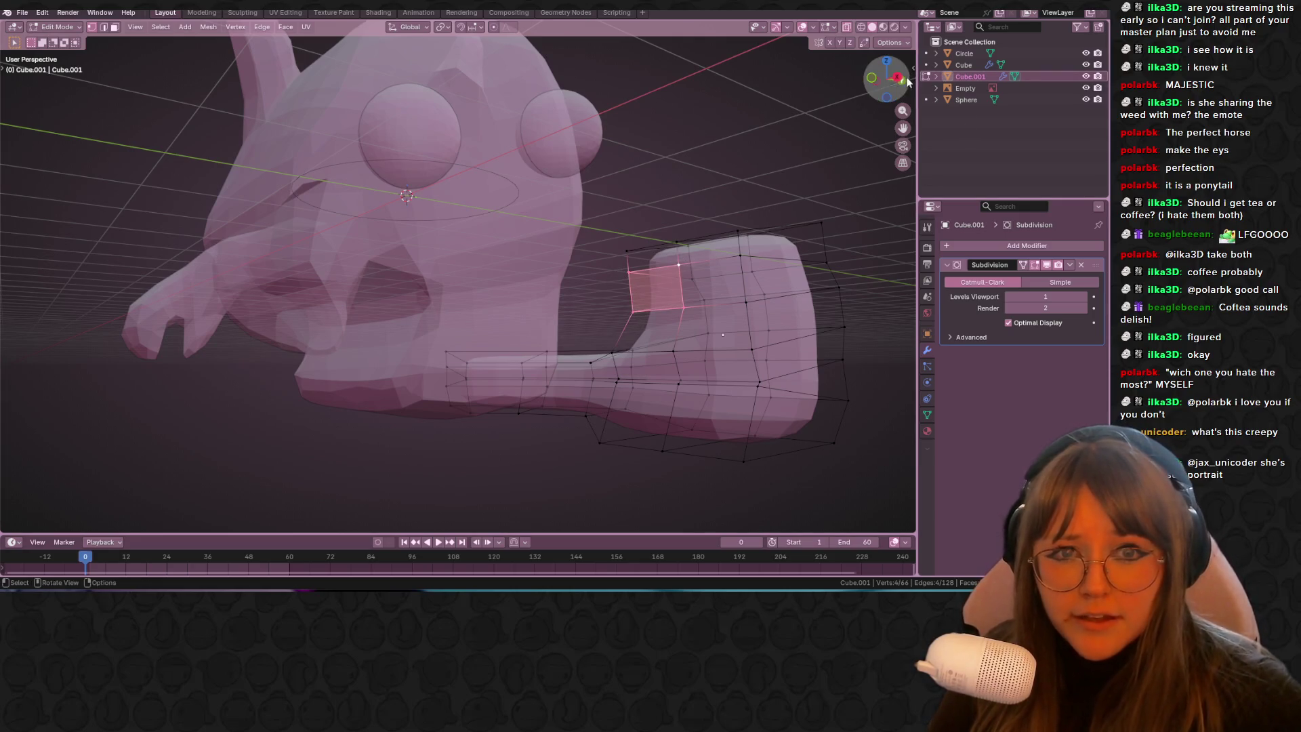
click(898, 78)
key(e)
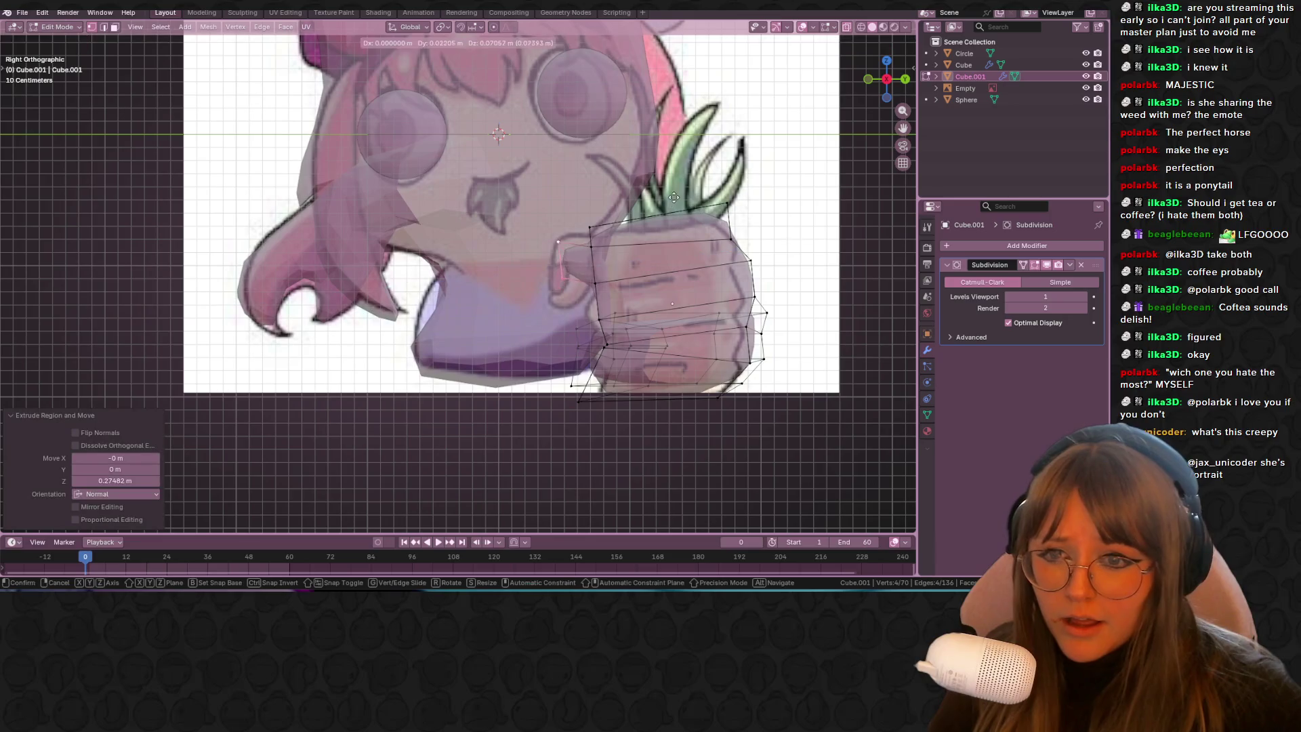
click(669, 181)
middle_drag(669, 180, 613, 280)
Step: Reposition the new face in the side view and extrude it again toward the body as the thumb
click(614, 279)
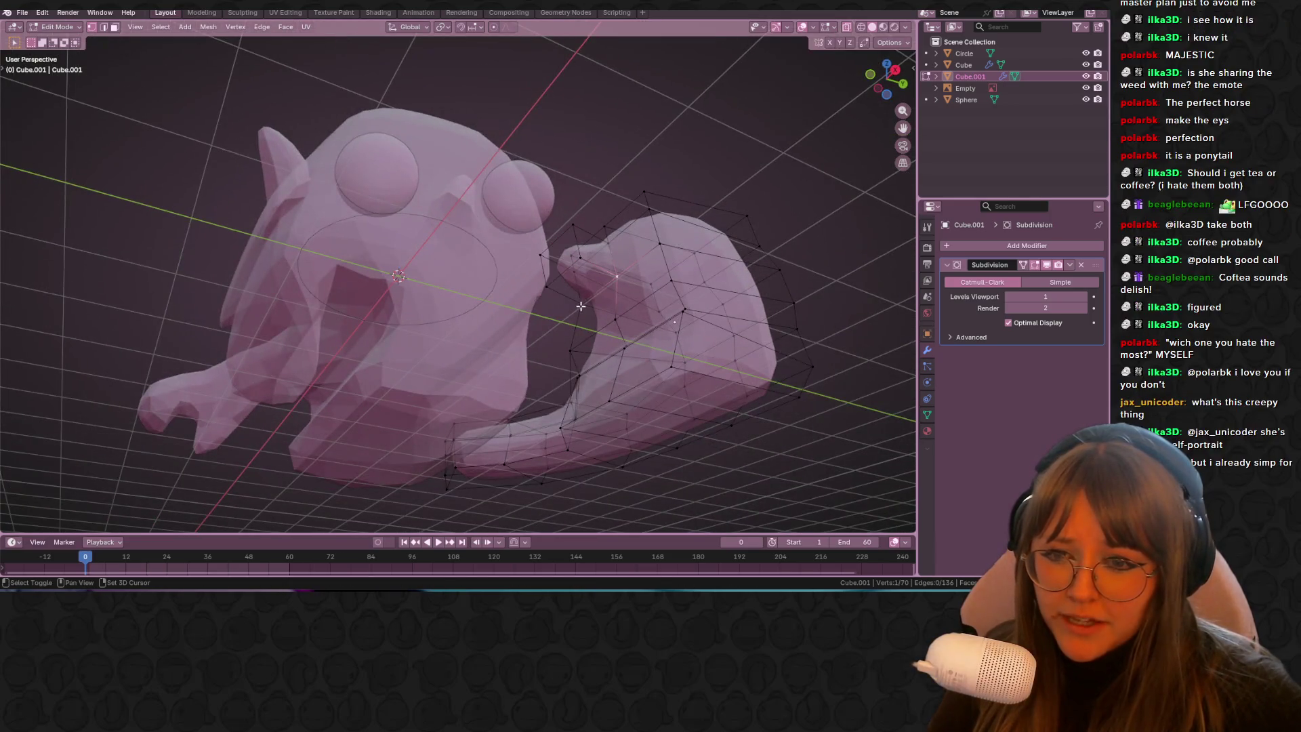
shift+click(585, 266)
key(KP_3)
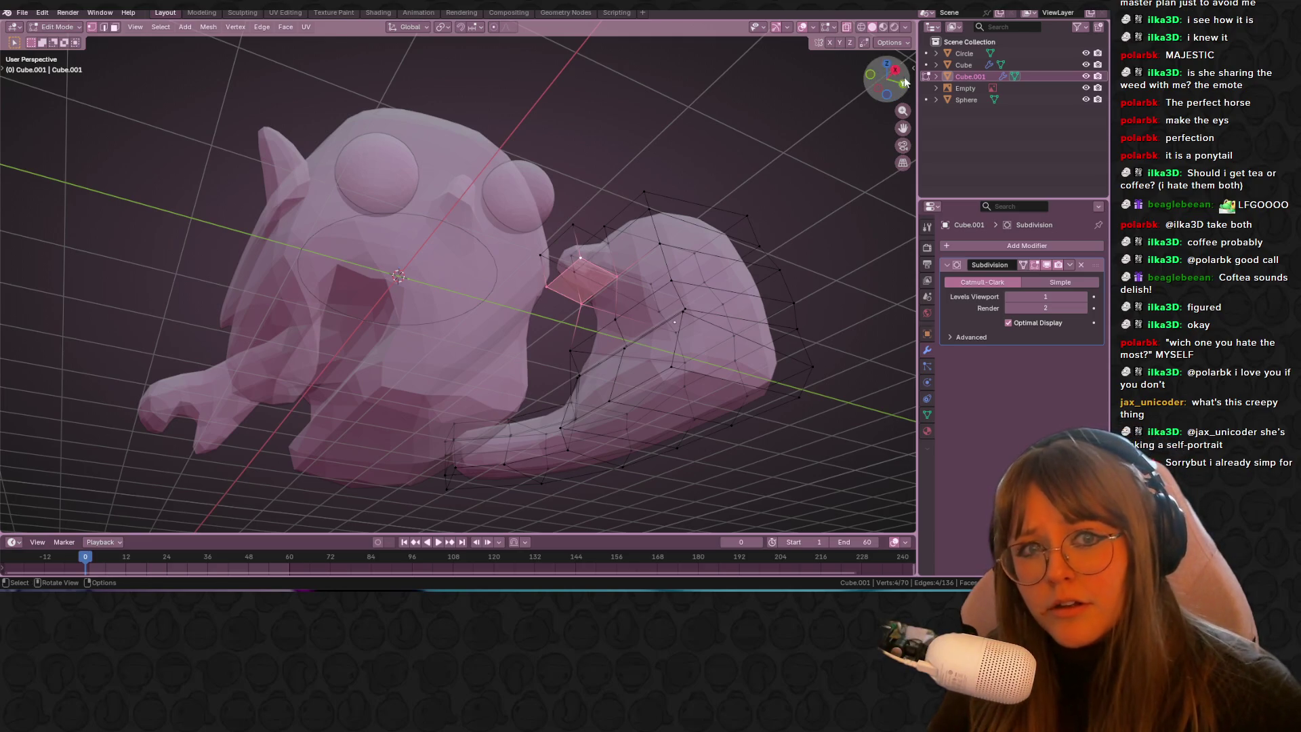
key(g)
click(687, 208)
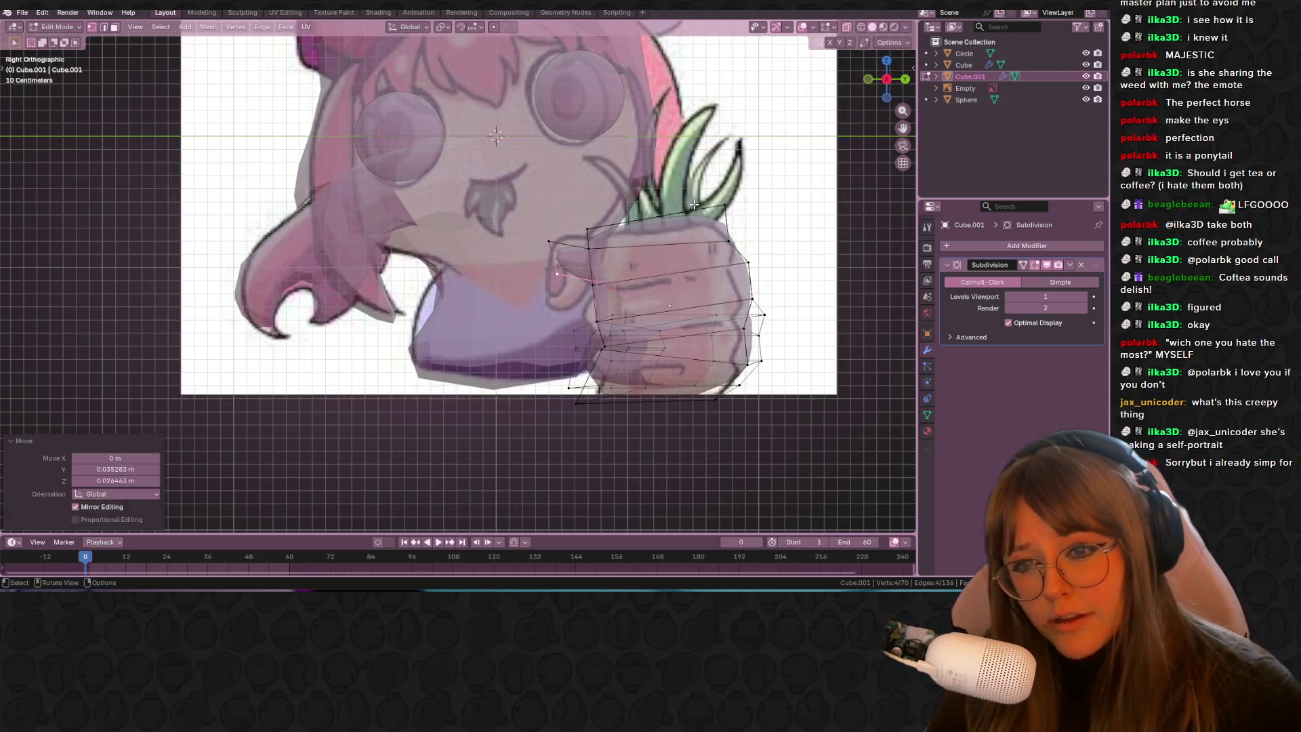
key(e)
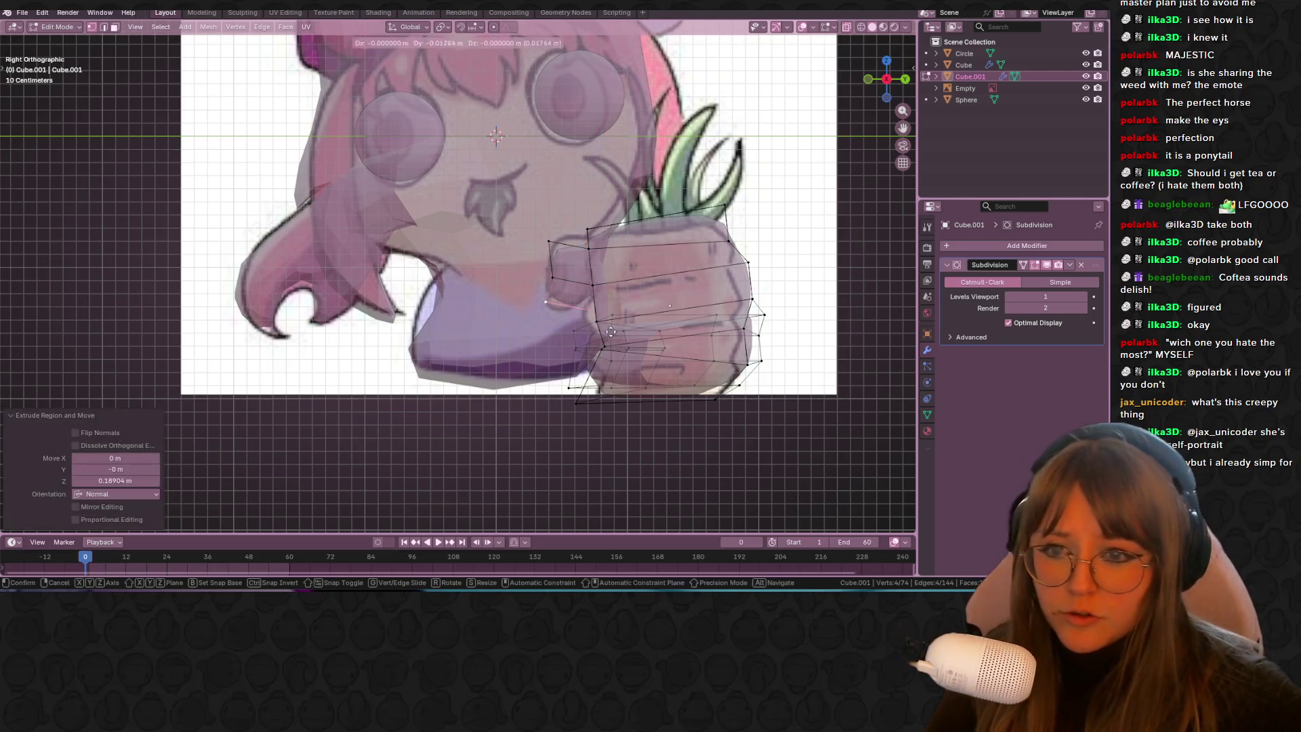
click(596, 336)
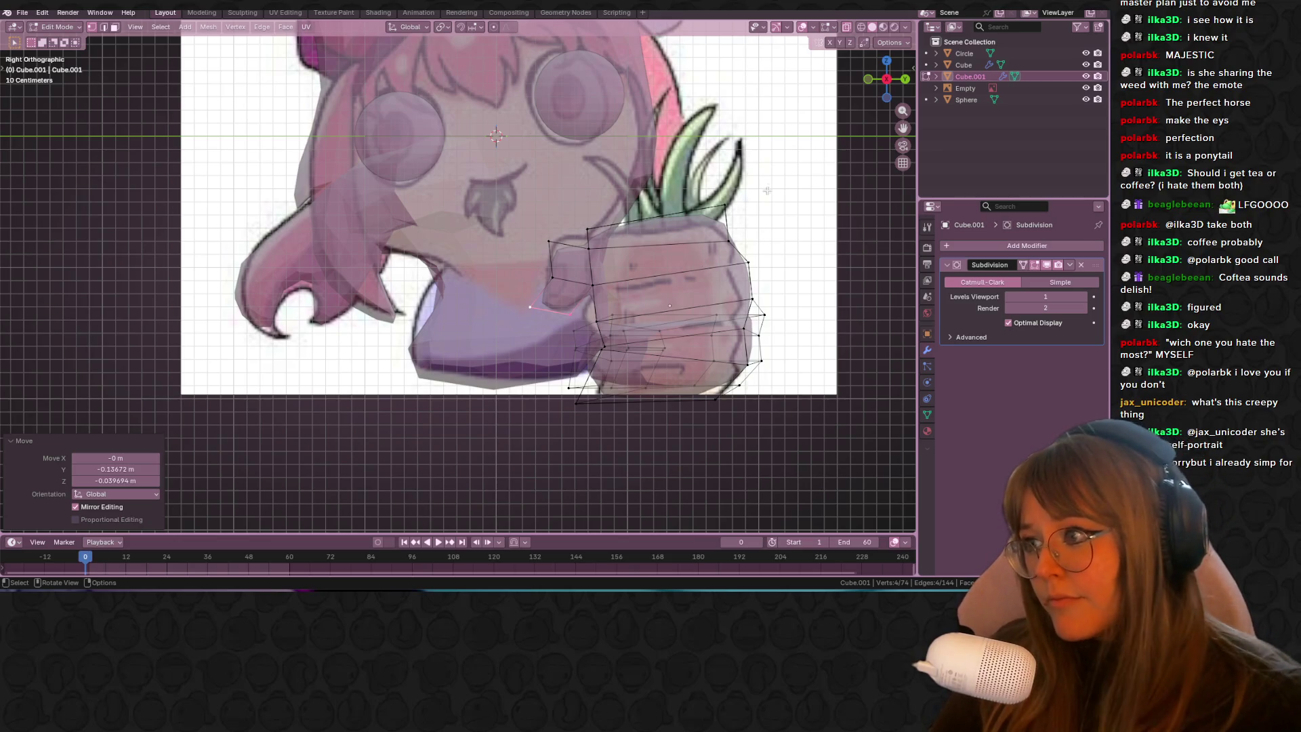
Step: Zoom out to see the whole character and return to Object Mode
scroll(675, 86, down, 2)
shift+middle_drag(591, 153, 567, 210)
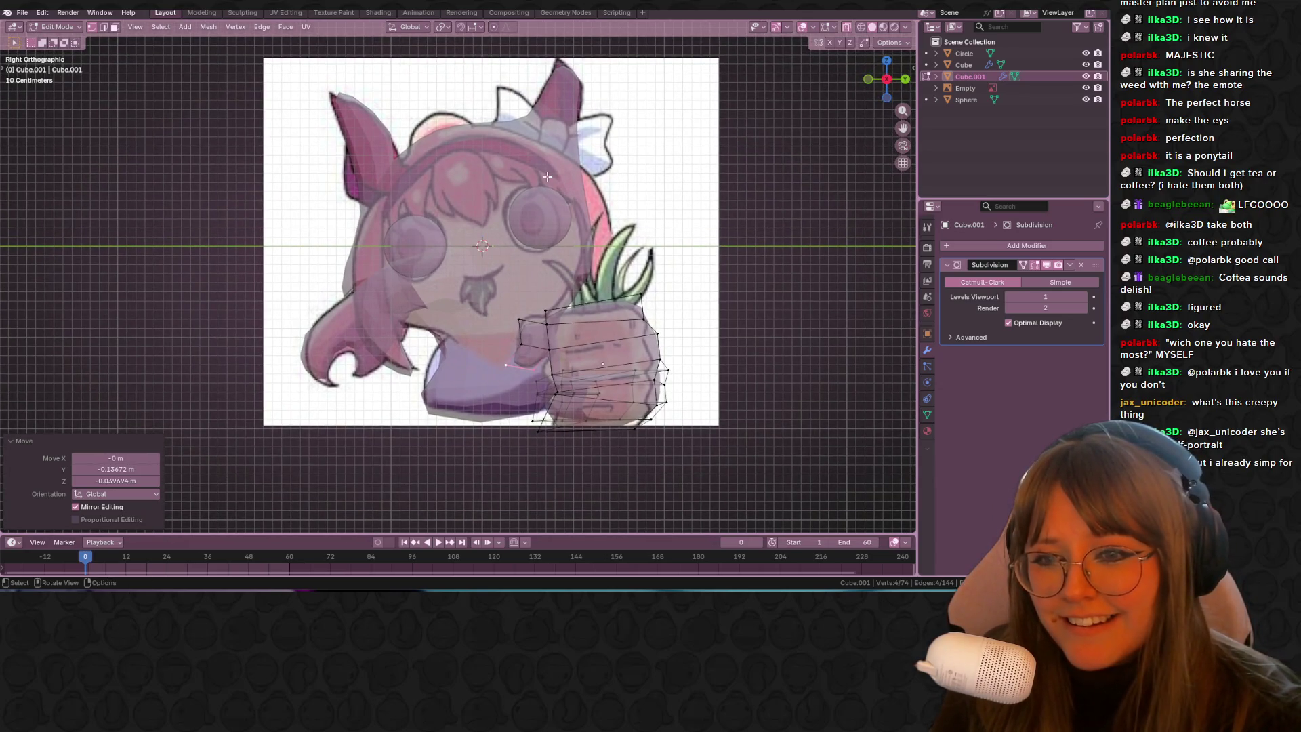
scroll(673, 298, down, 2)
key(Tab)
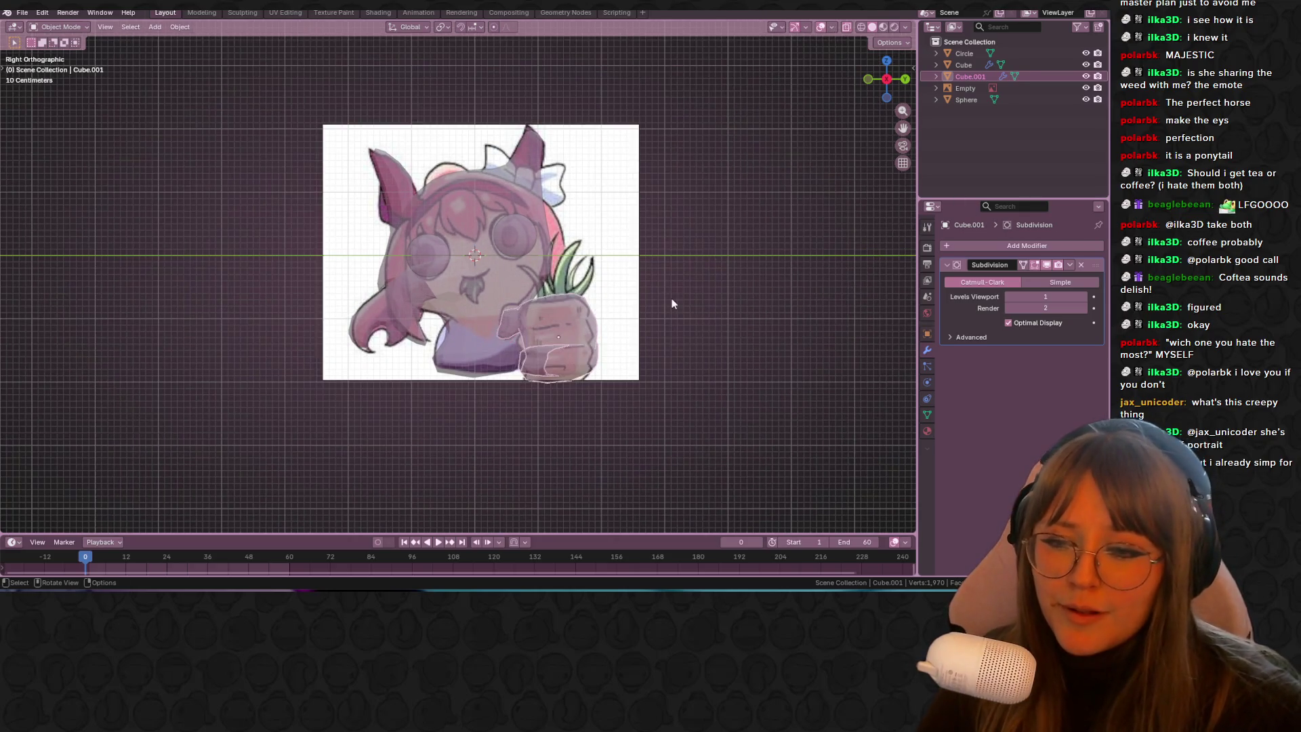
Step: Review the character, snap to Right Orthographic, and open the Shift+A Add > Mesh list
click(717, 290)
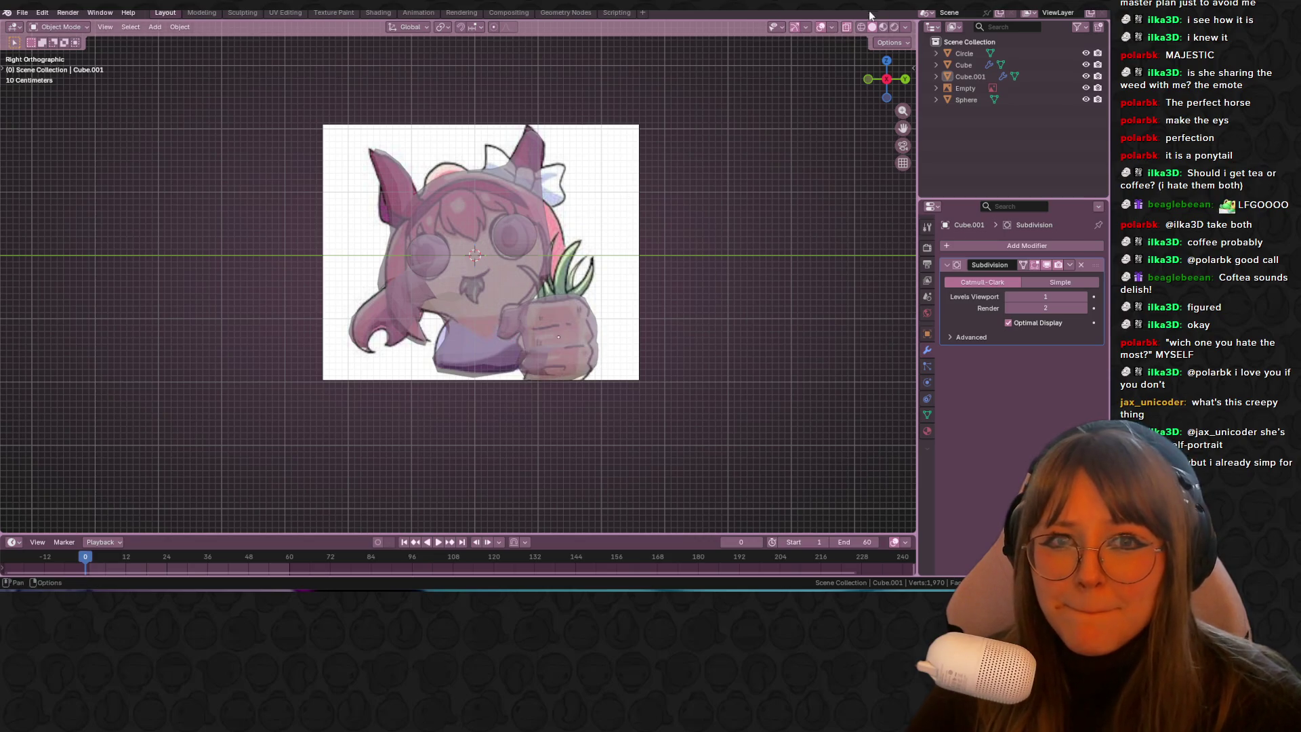
mouse_move(746, 122)
middle_down()
mouse_move(619, 228)
mouse_move(674, 234)
mouse_move(655, 222)
middle_up()
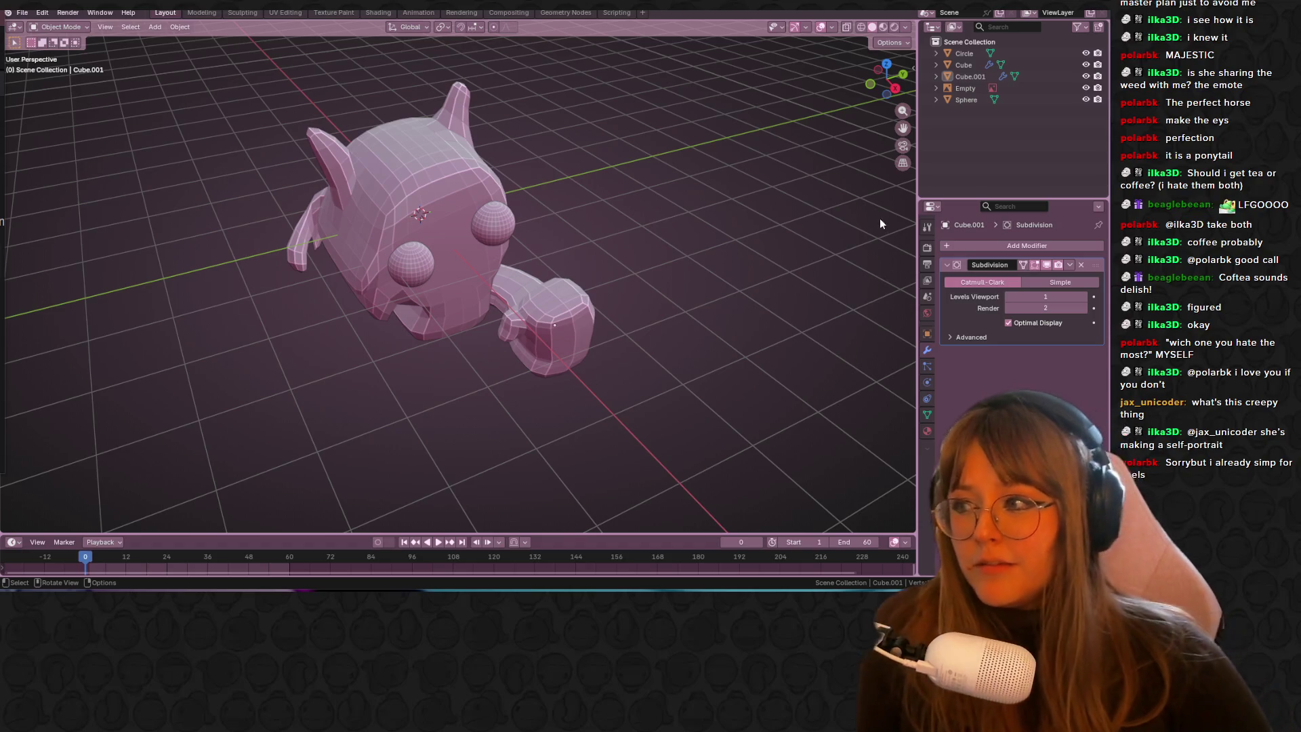
click(895, 91)
shift+middle_drag(719, 283, 690, 257)
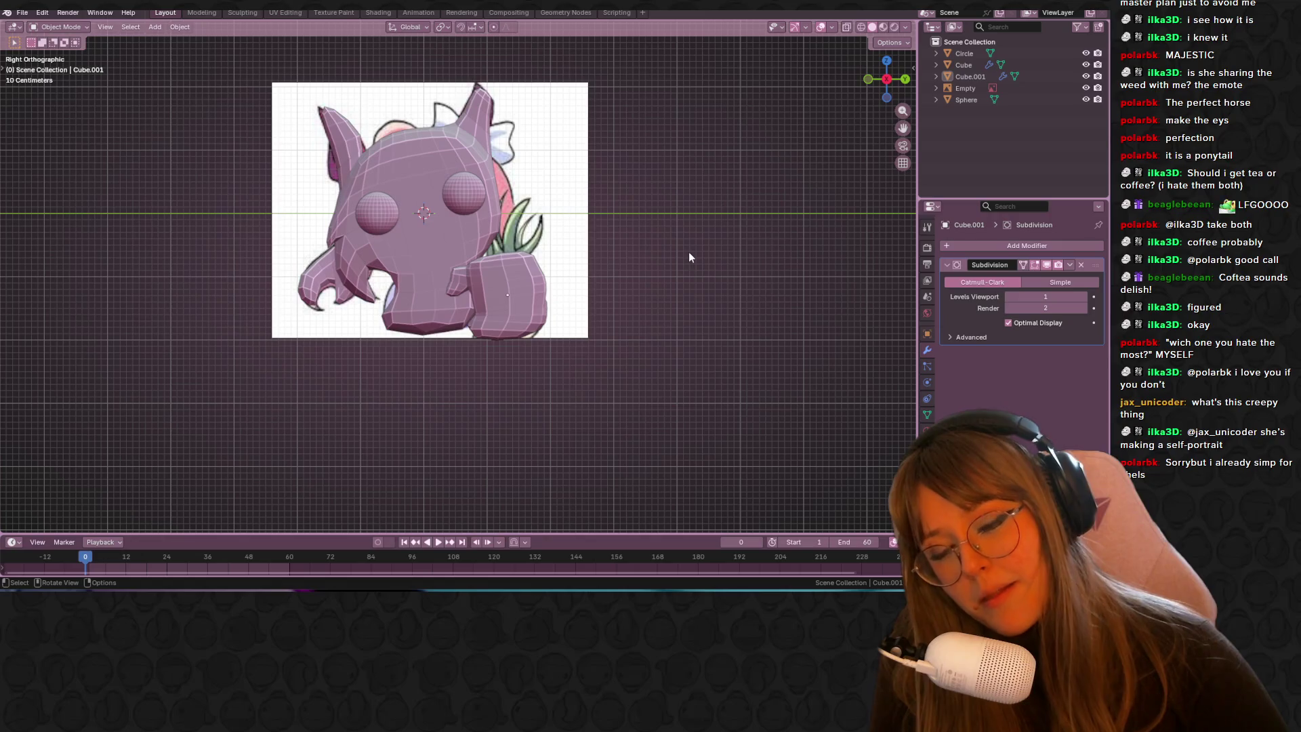
key(shift+a)
mouse_move(667, 254)
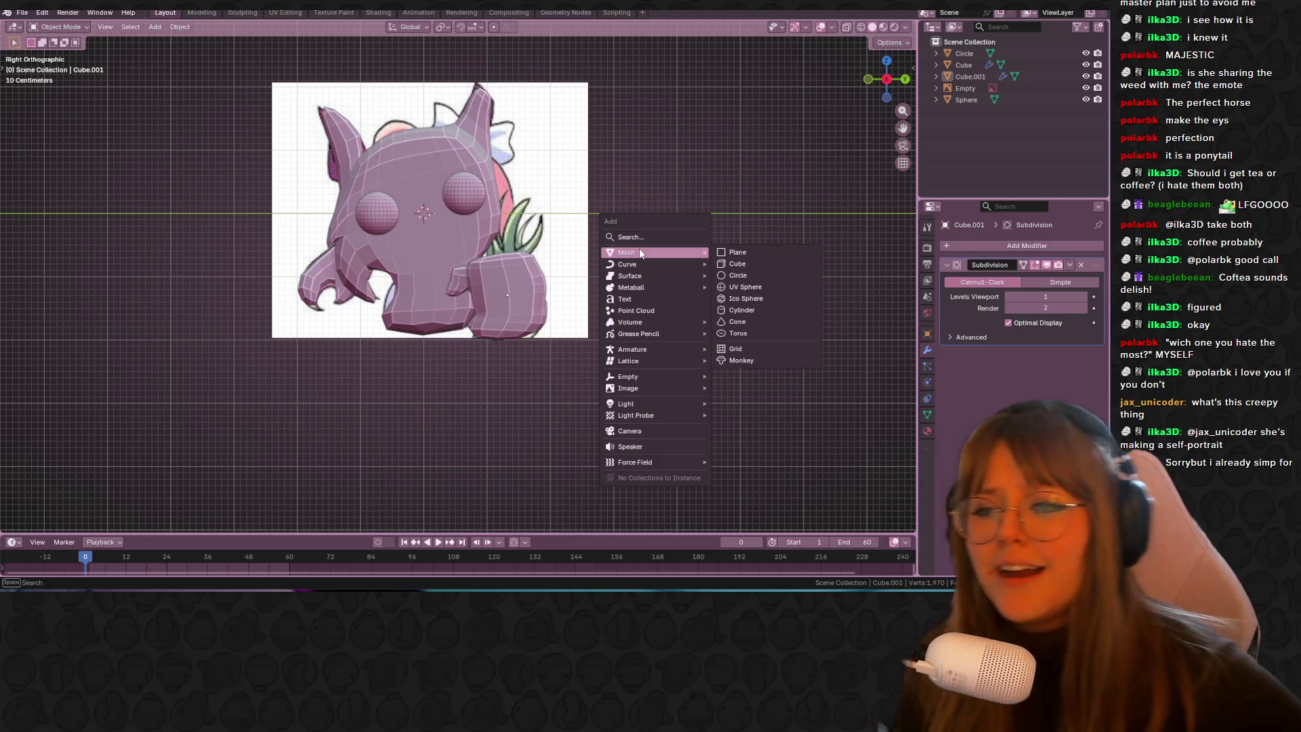
shift+middle_drag(695, 356, 225, 347)
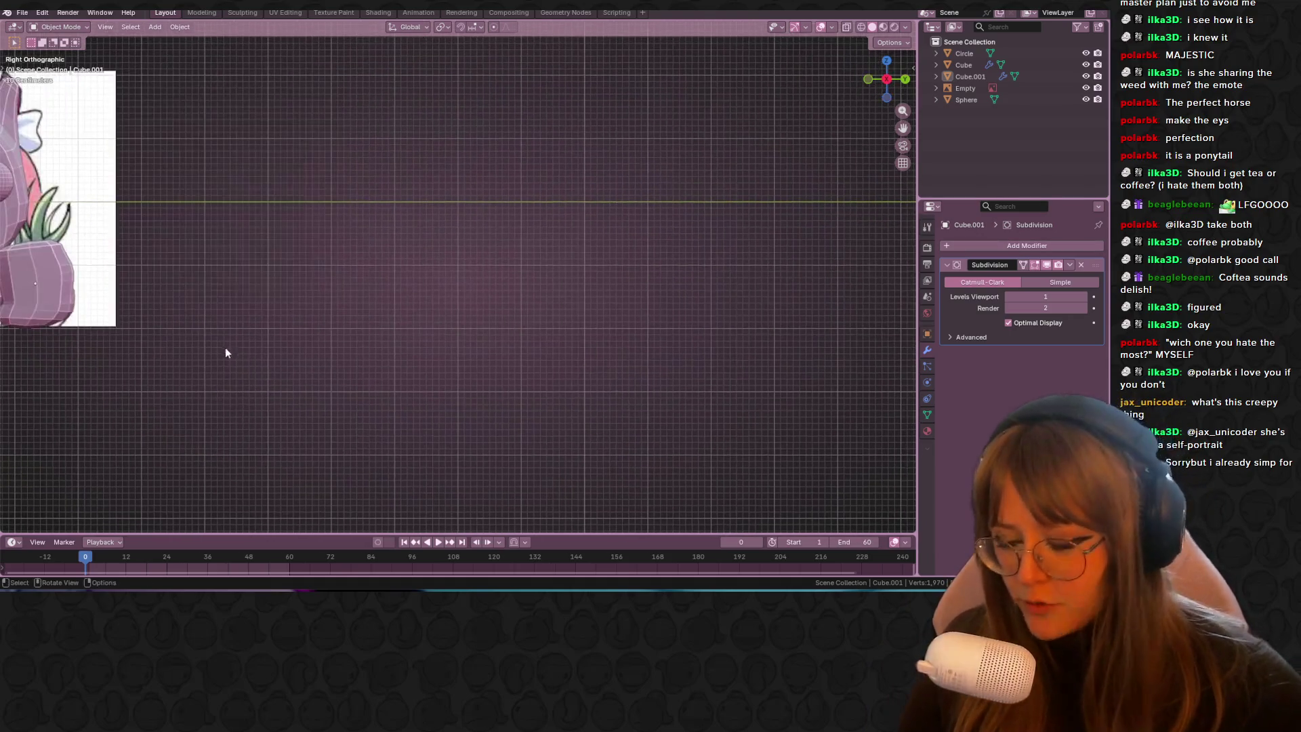
Step: Add a new cube and move it to the right of the character
key(shift+a)
mouse_move(368, 347)
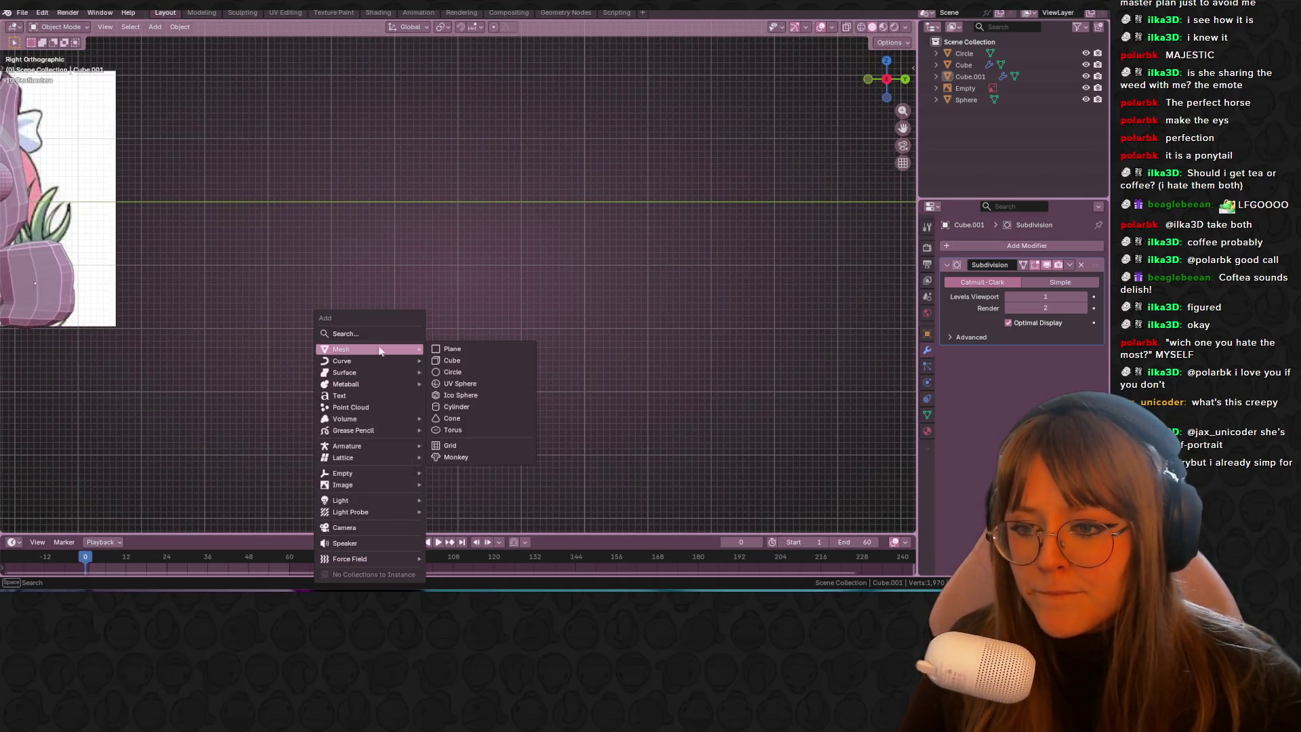
click(452, 360)
shift+middle_drag(486, 336, 510, 321)
scroll(509, 321, down, 3)
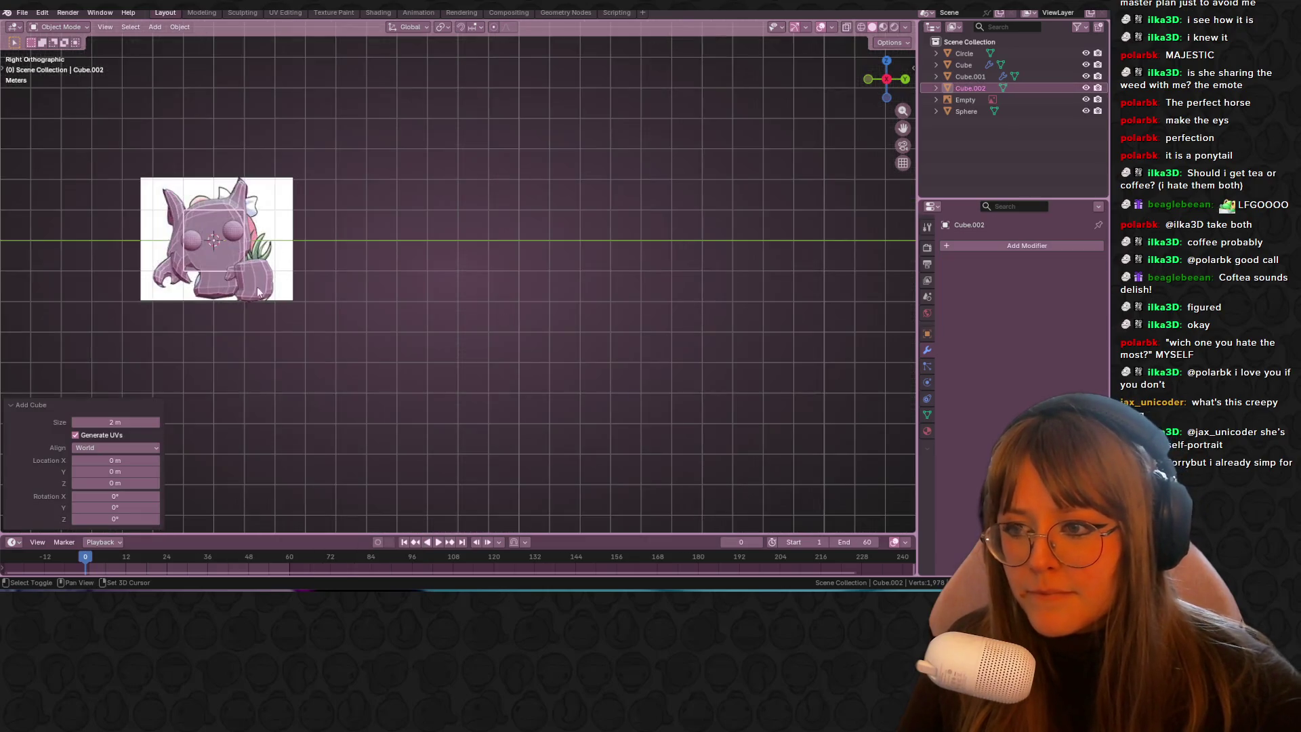
key(g)
click(580, 261)
scroll(733, 250, up, 3)
shift+middle_drag(734, 249, 601, 254)
key(g)
click(584, 244)
Step: Loop-cut the cube down the middle and delete its right half in X-ray view
key(Tab)
key(ctrl+r)
click(554, 185)
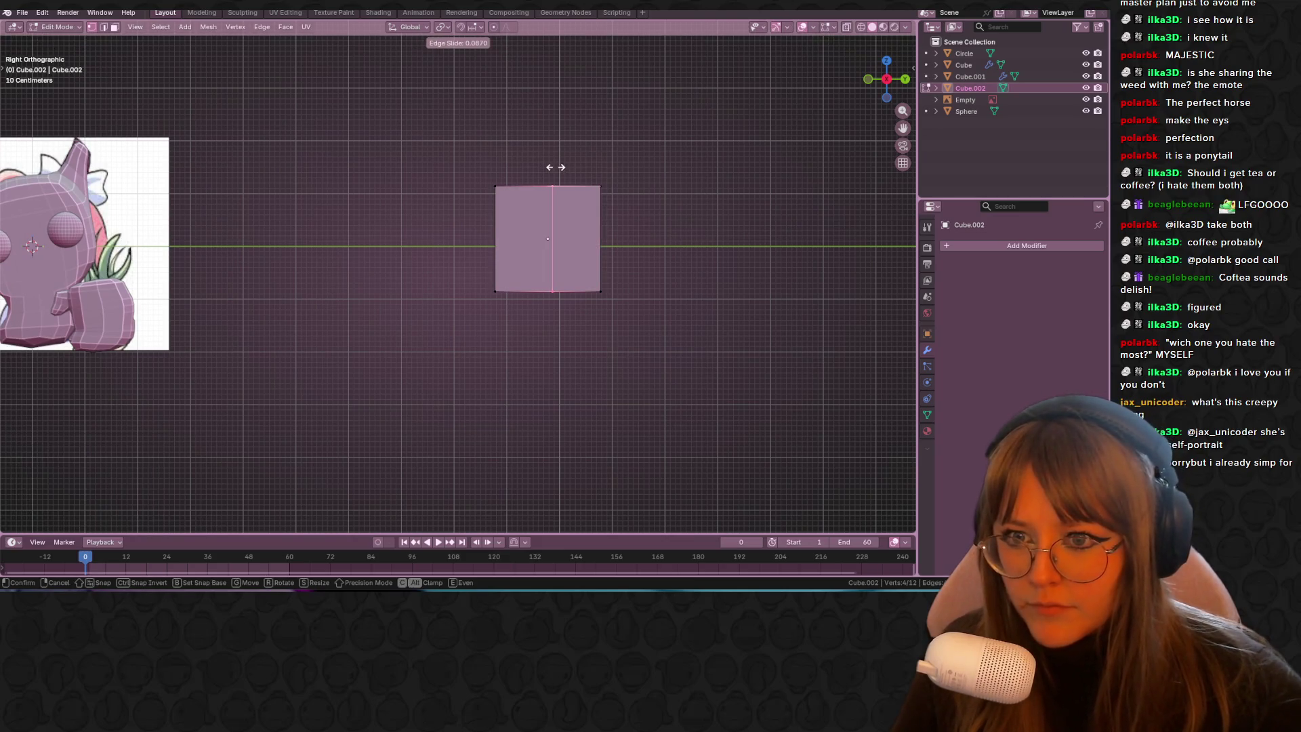
click(552, 167)
key(alt+z)
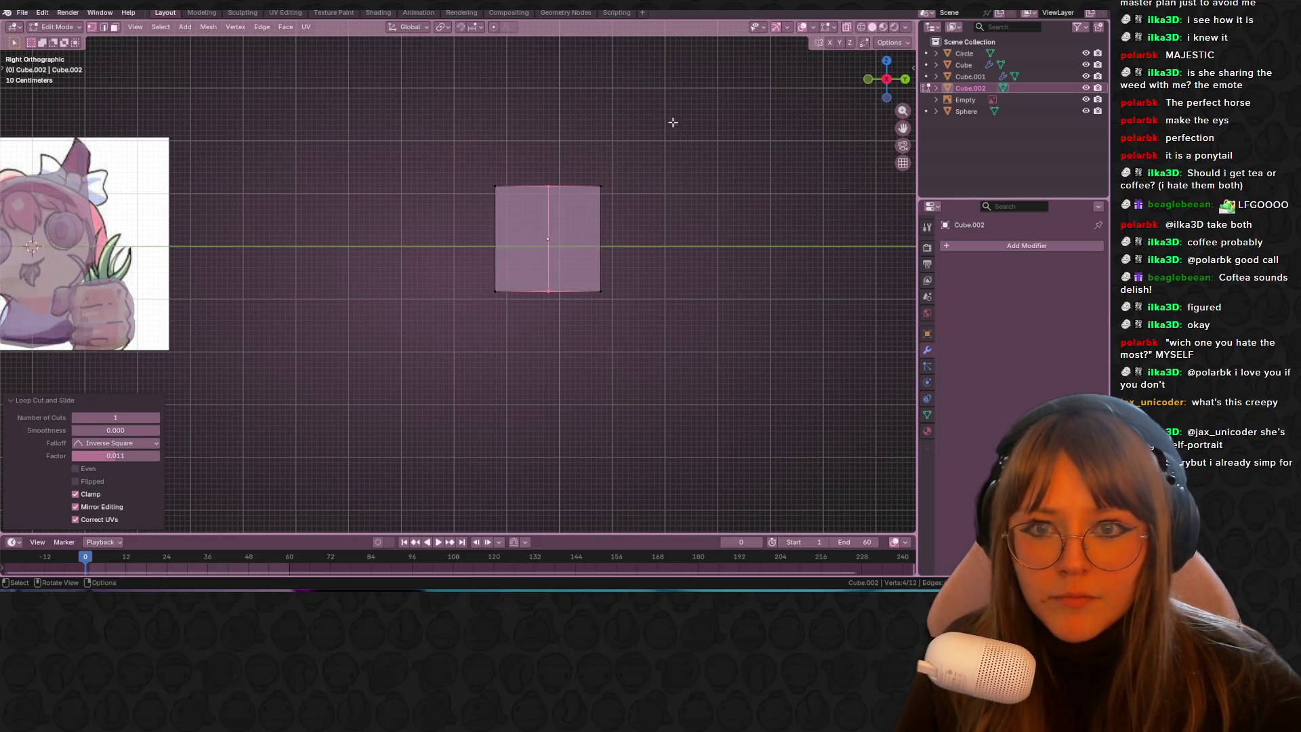
click(575, 239)
key(x)
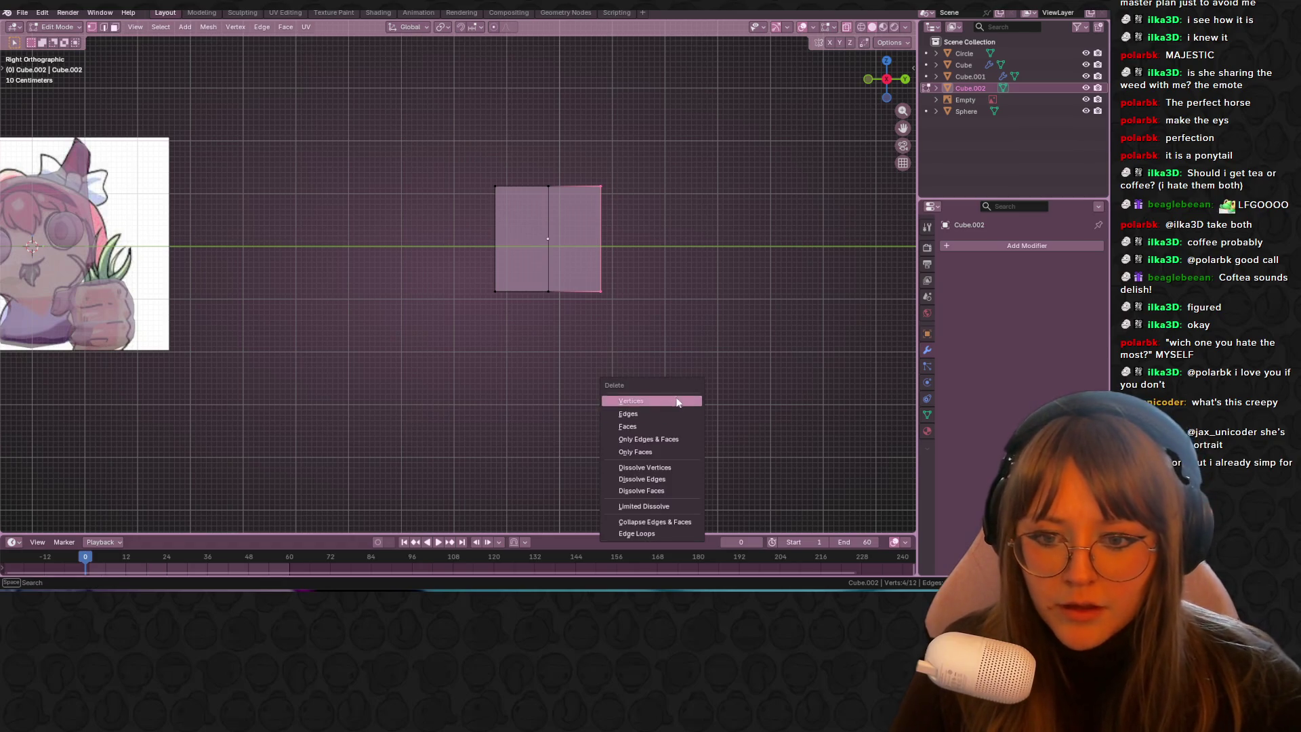
click(650, 413)
Step: Add Mirror and Subdivision Surface modifiers, mirroring along Y instead of X
click(1003, 246)
key(space)
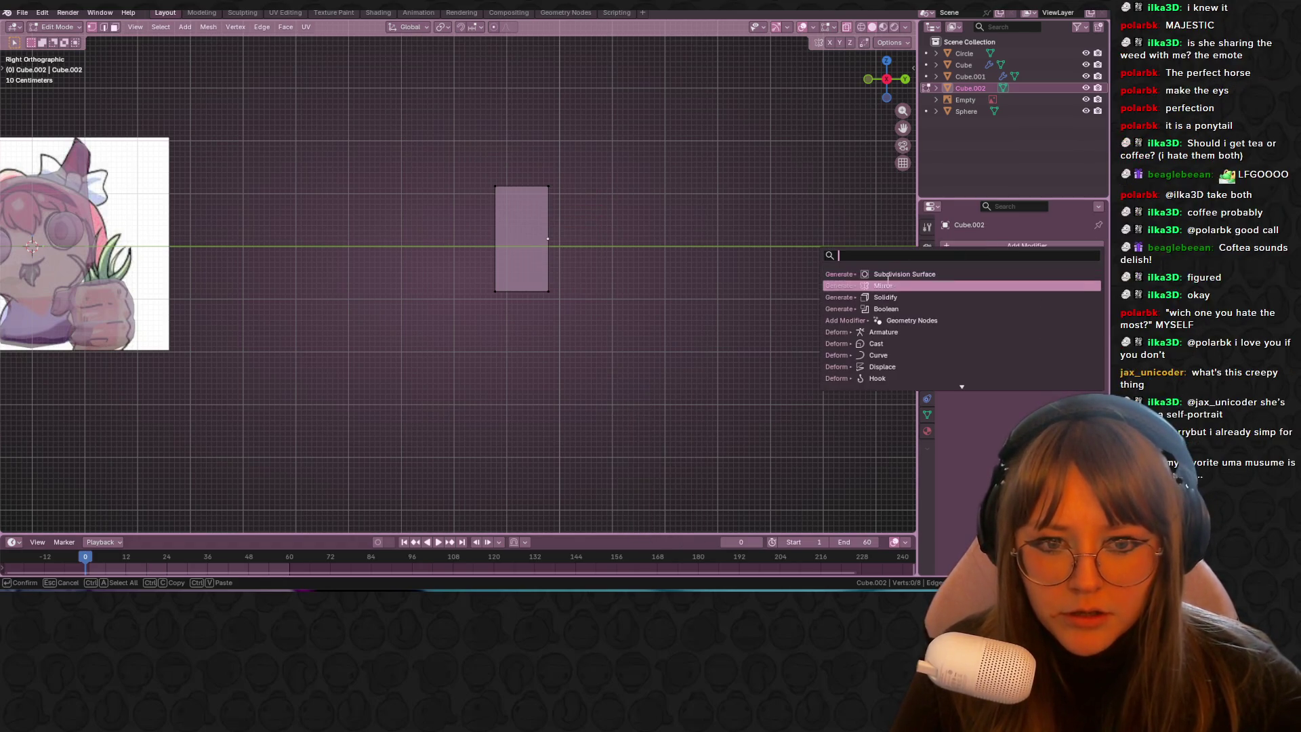
click(897, 287)
click(983, 246)
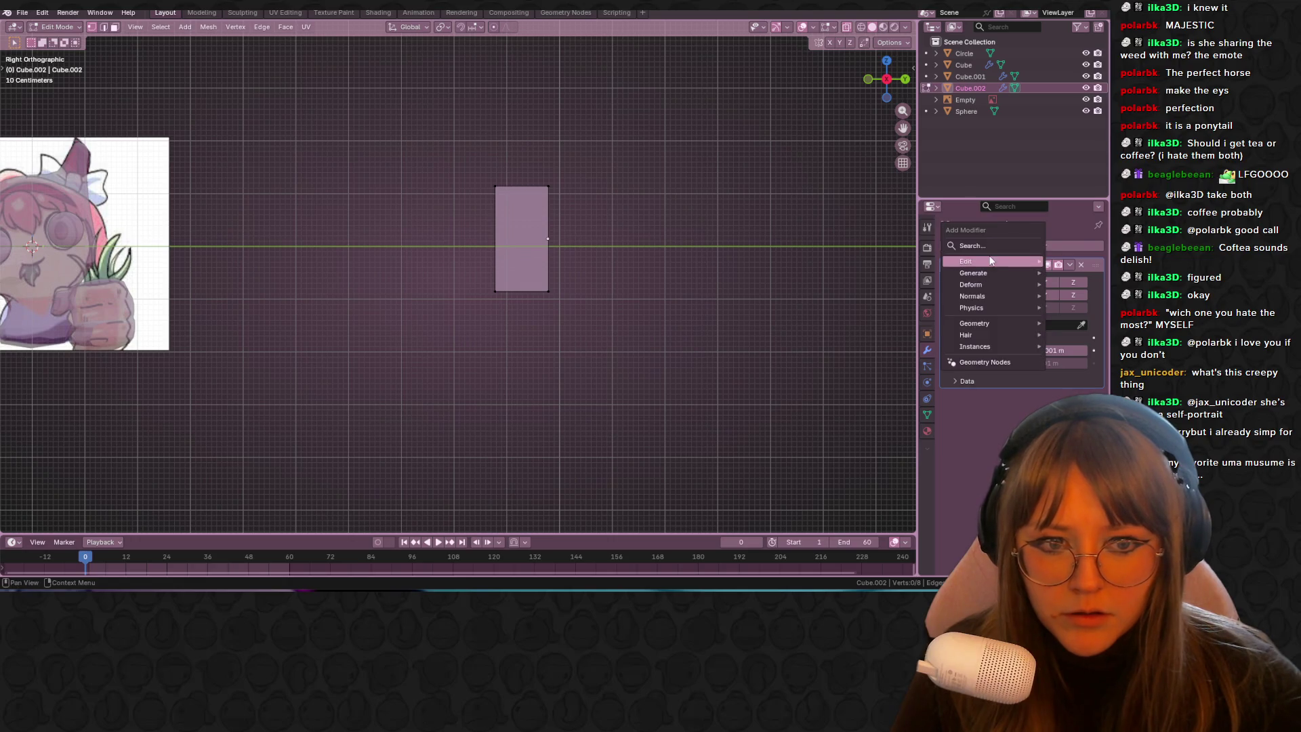
key(space)
click(895, 283)
mouse_move(446, 168)
mouse_down()
mouse_move(477, 337)
mouse_move(498, 348)
mouse_up()
click(1045, 282)
click(1018, 282)
Step: Move the left-side vertices of the half cube inward
mouse_move(455, 156)
mouse_down()
mouse_move(523, 320)
mouse_move(518, 294)
mouse_up()
shift+middle_drag(518, 294, 540, 293)
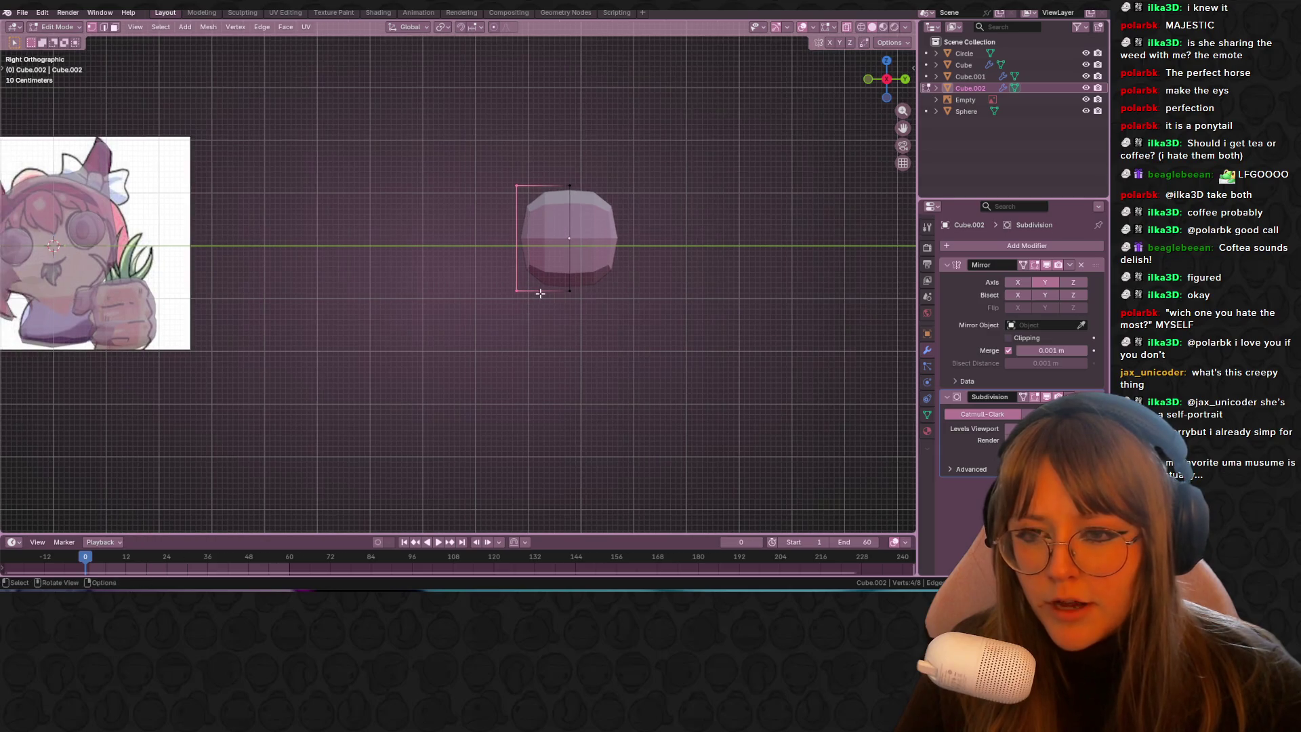
key(g)
click(550, 264)
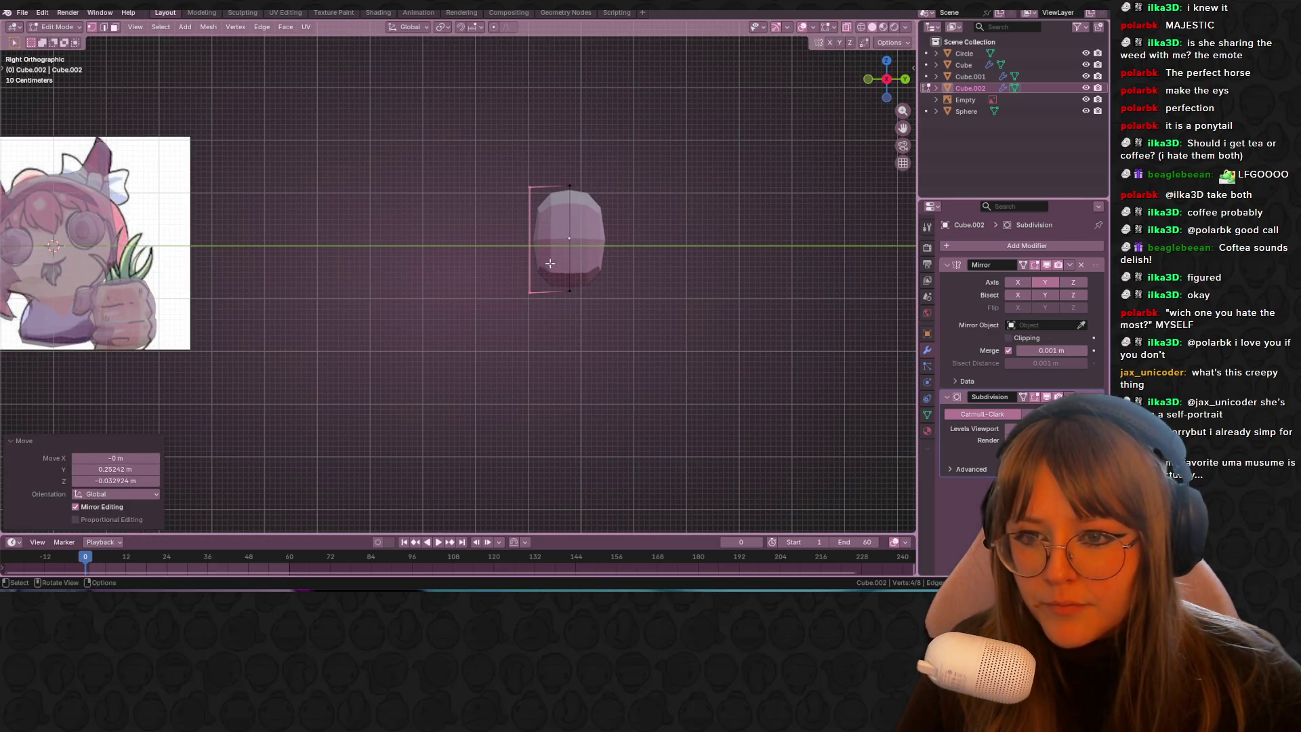
mouse_move(544, 219)
middle_down()
mouse_move(674, 203)
mouse_move(563, 202)
middle_up()
key(ctrl+e)
key(ctrl+e)
mouse_move(670, 174)
middle_down()
mouse_move(688, 224)
mouse_move(629, 127)
middle_up()
key(ctrl+e)
Step: Add two centred loop cuts around the mesh
key(ctrl+r)
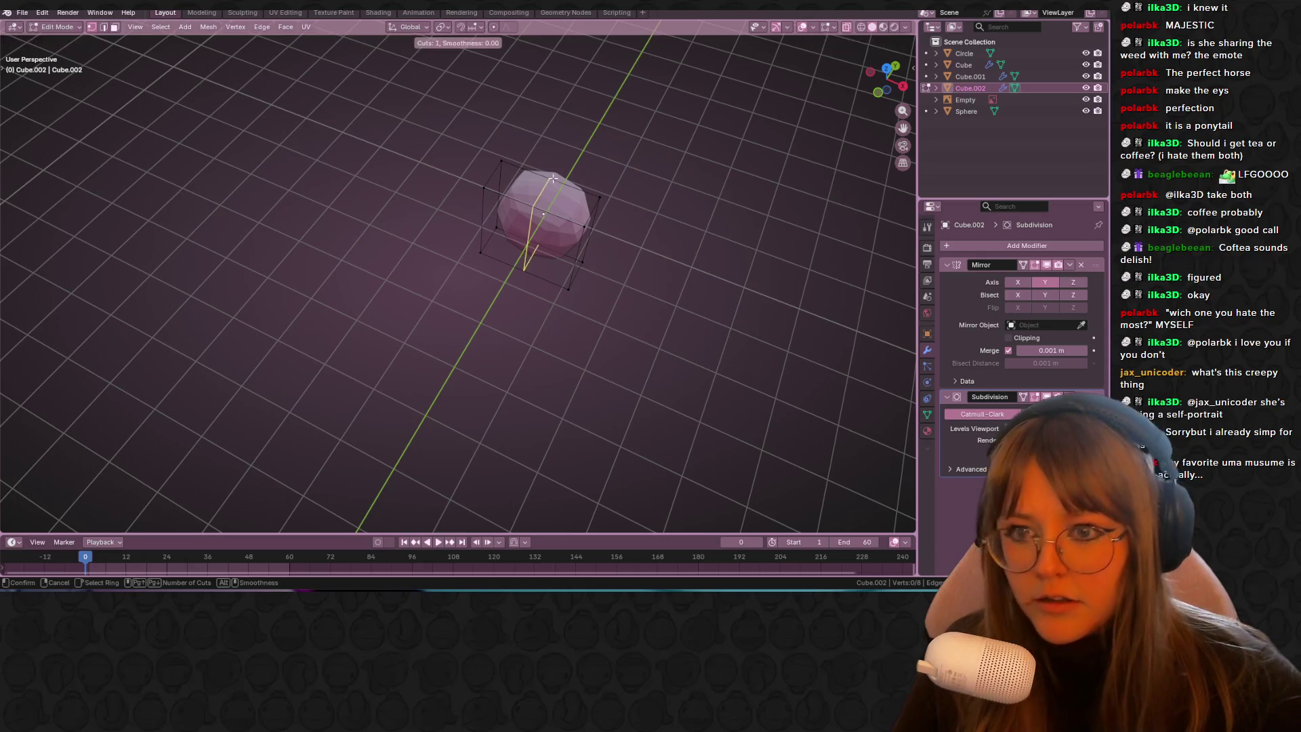
click(555, 196)
right_click(555, 196)
key(ctrl+r)
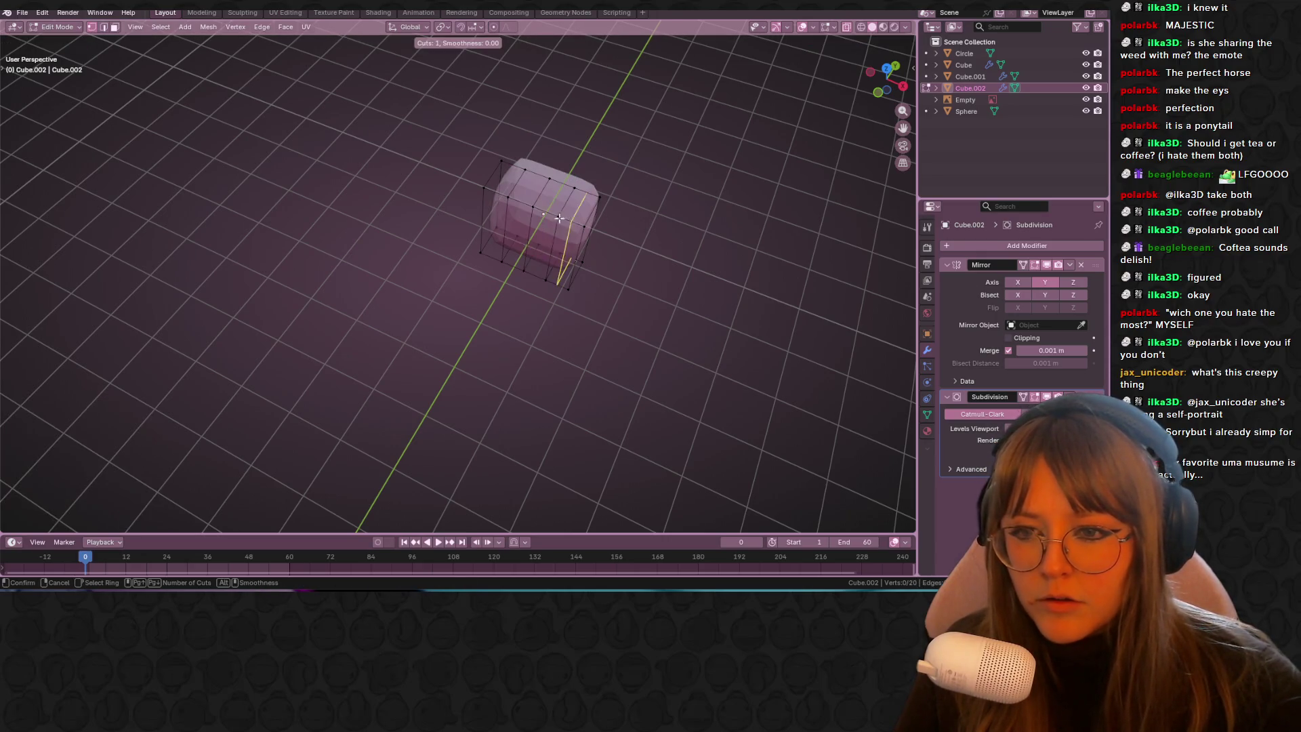
click(541, 231)
right_click(541, 232)
mouse_move(541, 232)
middle_down()
mouse_move(651, 270)
mouse_move(650, 218)
mouse_move(554, 226)
middle_up()
Step: Extrude the side faces outward and enlarge the end into a bow loop
click(551, 226)
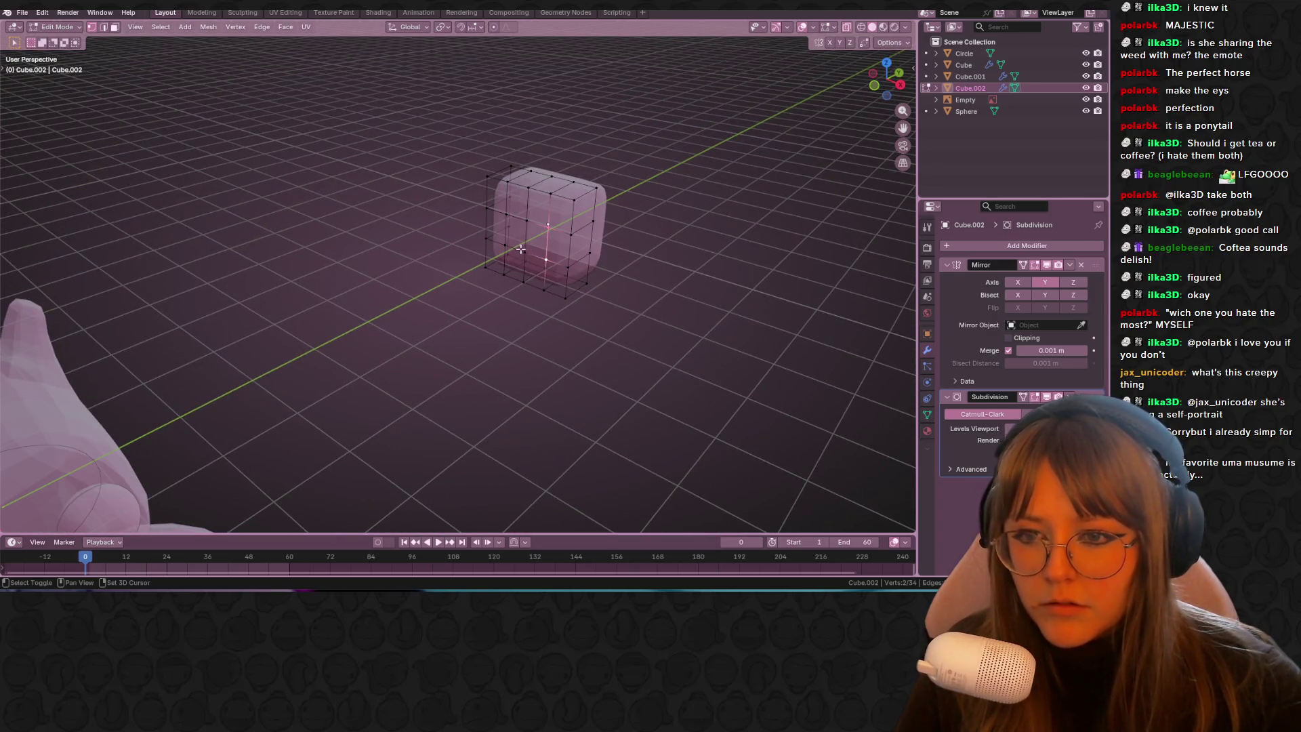
click(901, 87)
scroll(665, 218, up, 3)
key(e)
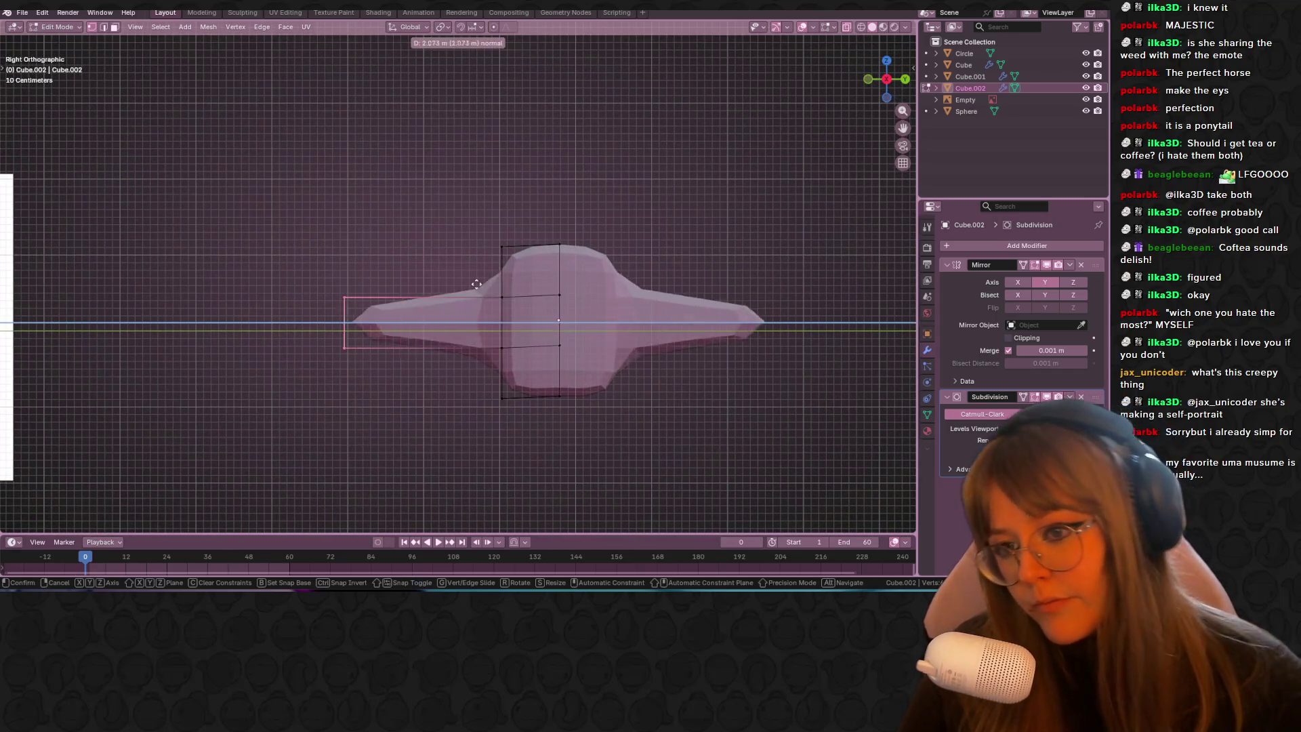
click(508, 282)
scroll(535, 224, down, 5)
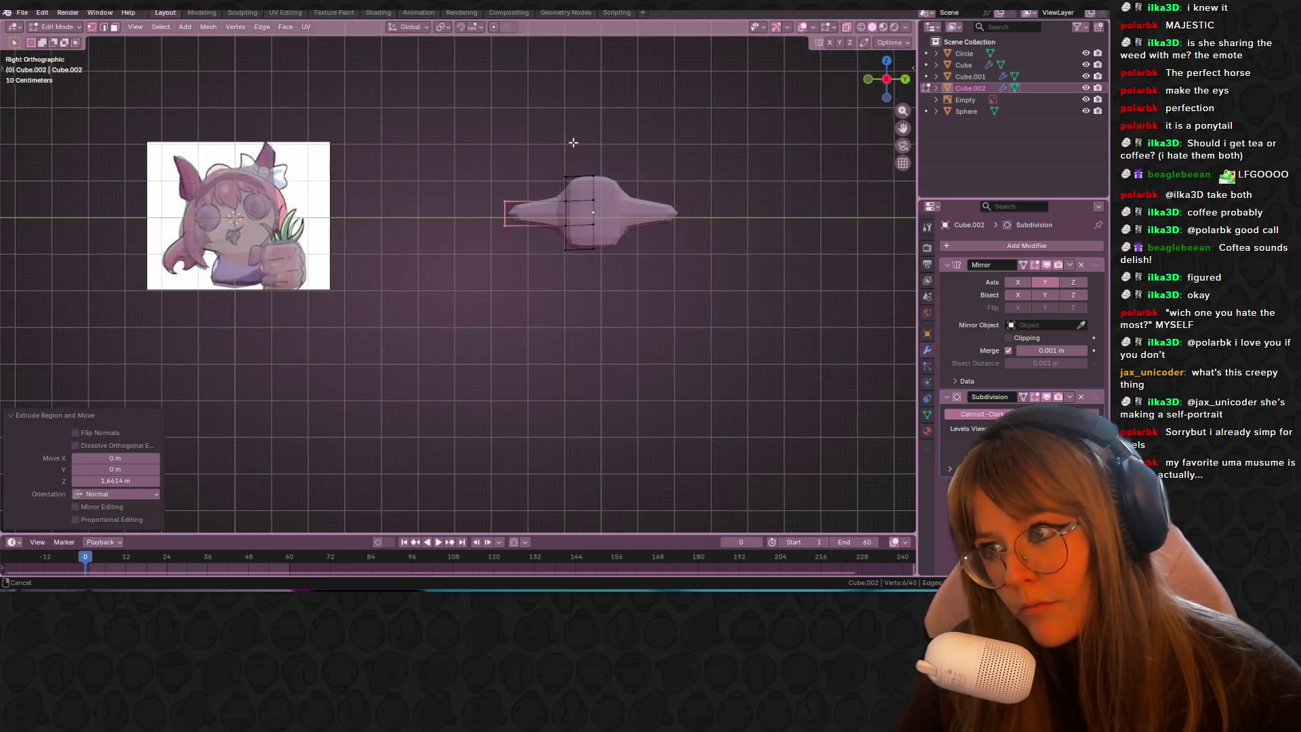
key(s)
click(799, 46)
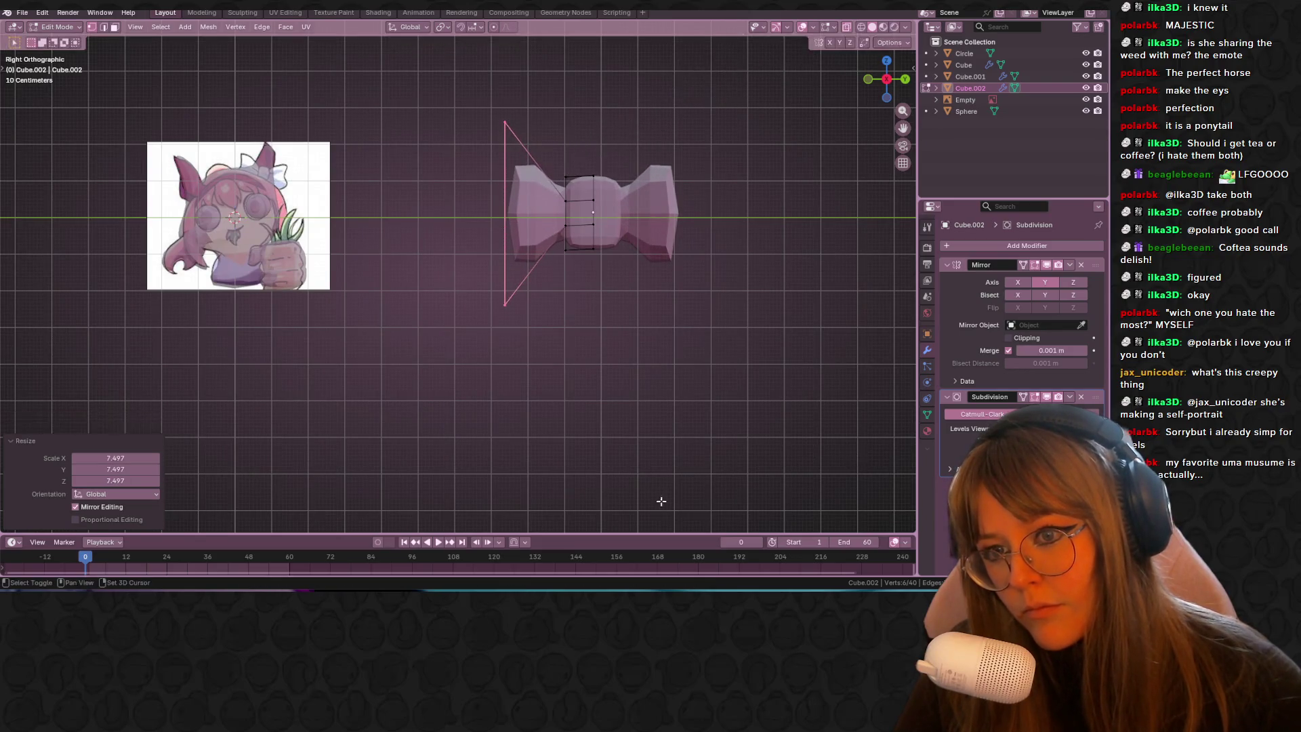
Step: Reposition the extruded bow end
shift+middle_drag(662, 500, 504, 559)
scroll(380, 271, up, 4)
key(g)
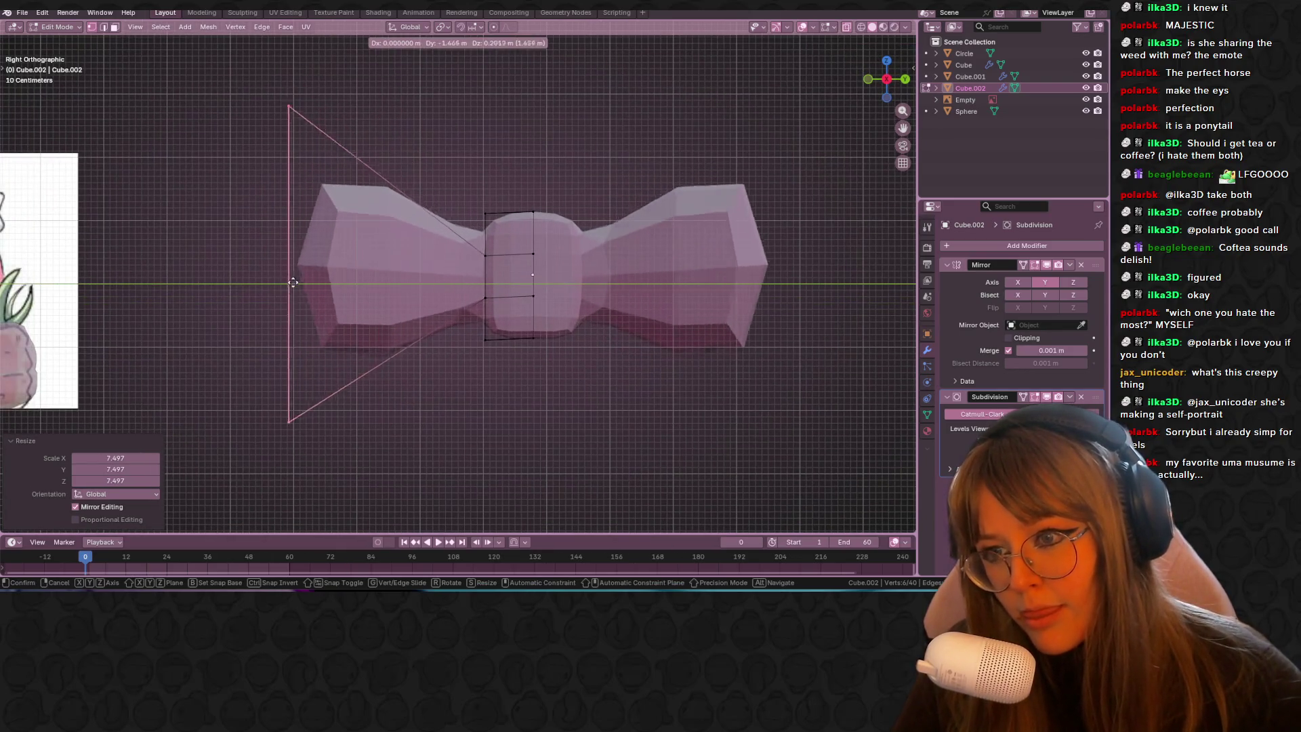
scroll(610, 271, down, 5)
click(643, 321)
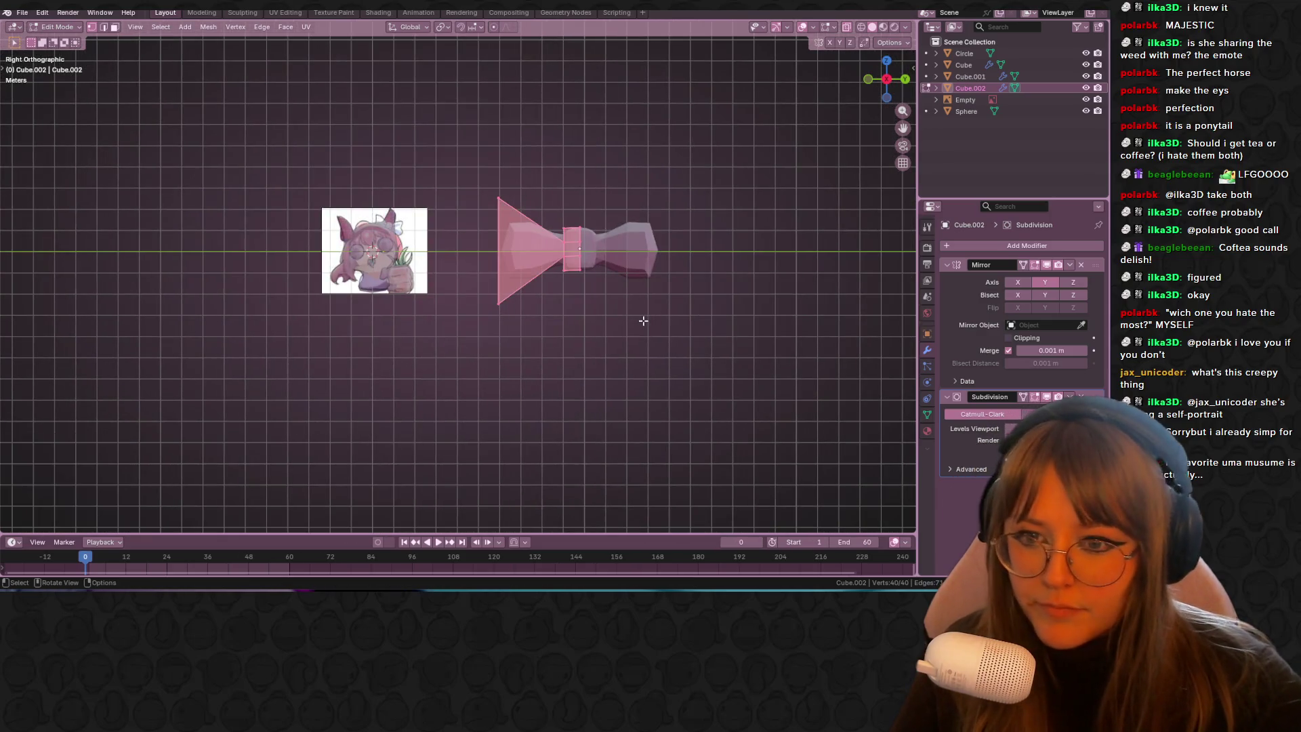
scroll(657, 320, up, 3)
Step: Move the finished bow object over the reference image
key(Tab)
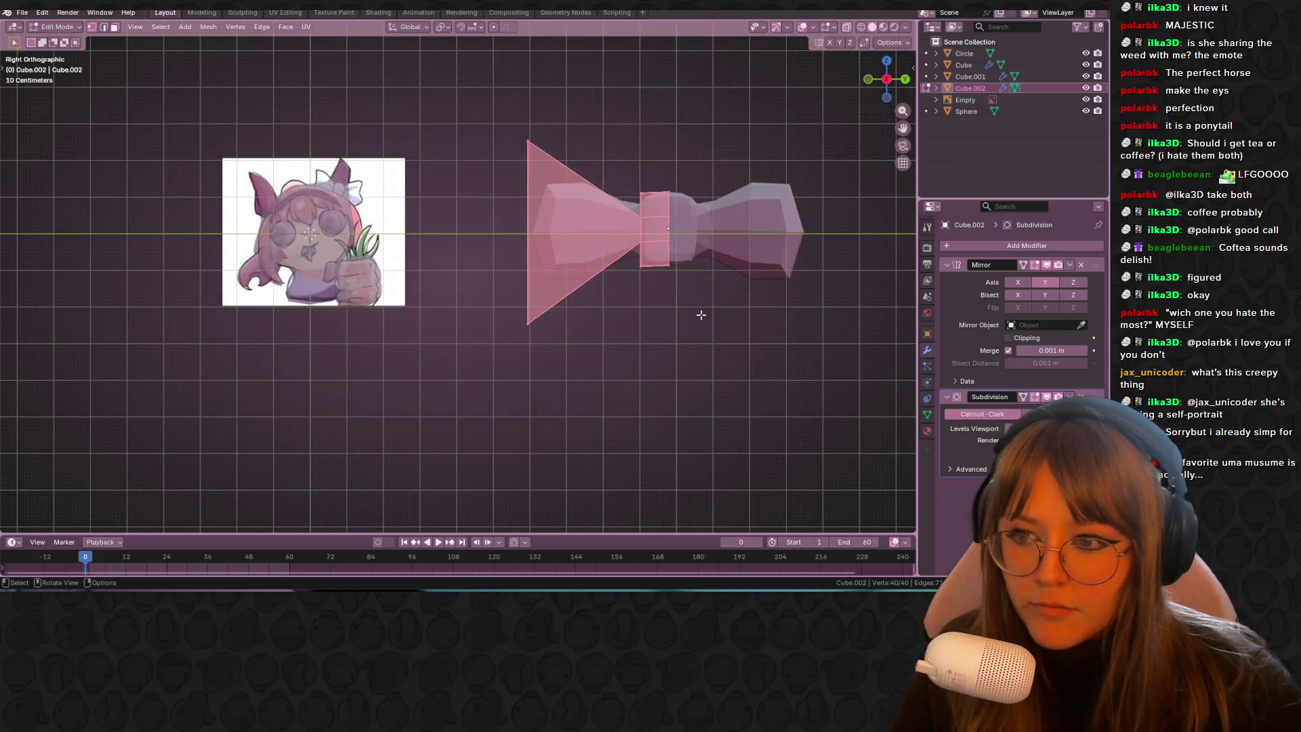
shift+middle_drag(699, 320, 766, 319)
key(g)
click(841, 305)
scroll(840, 305, up, 2)
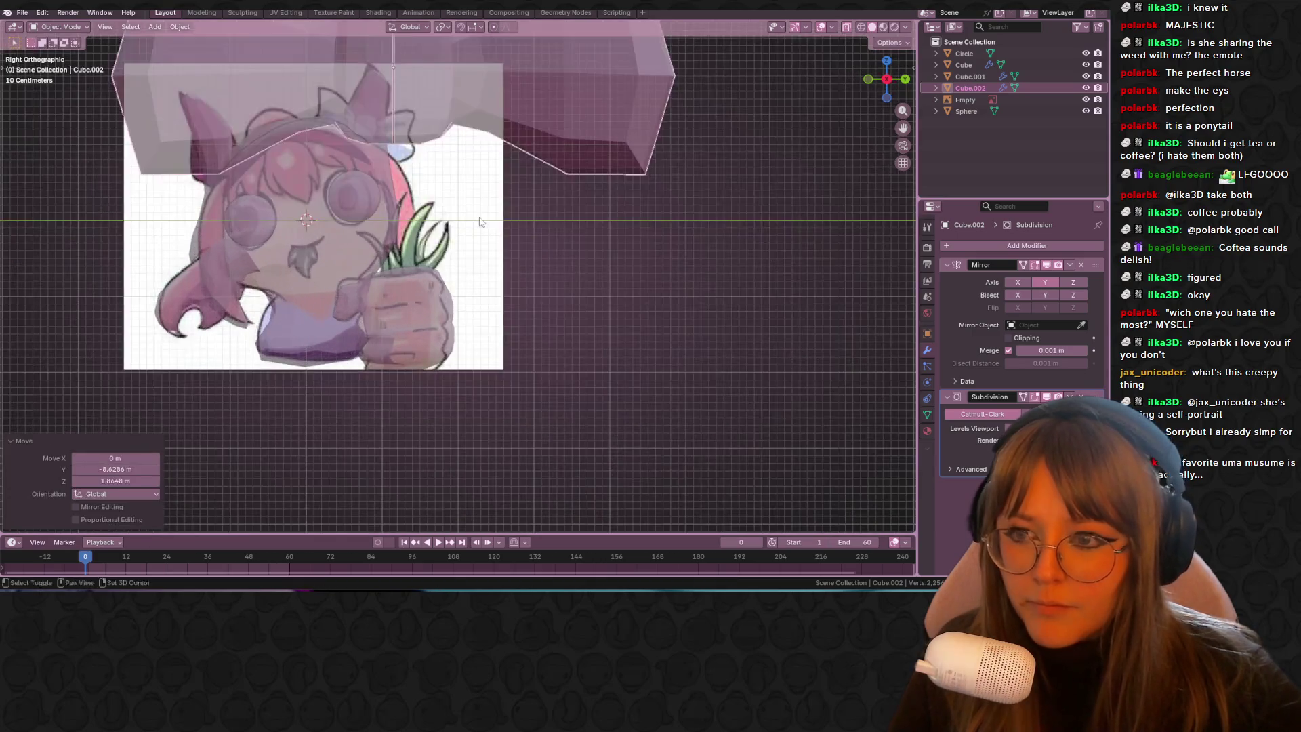
Step: Shrink the bow, tilt it about 23°, and drop it onto the head
key(s)
click(633, 202)
key(r)
click(697, 253)
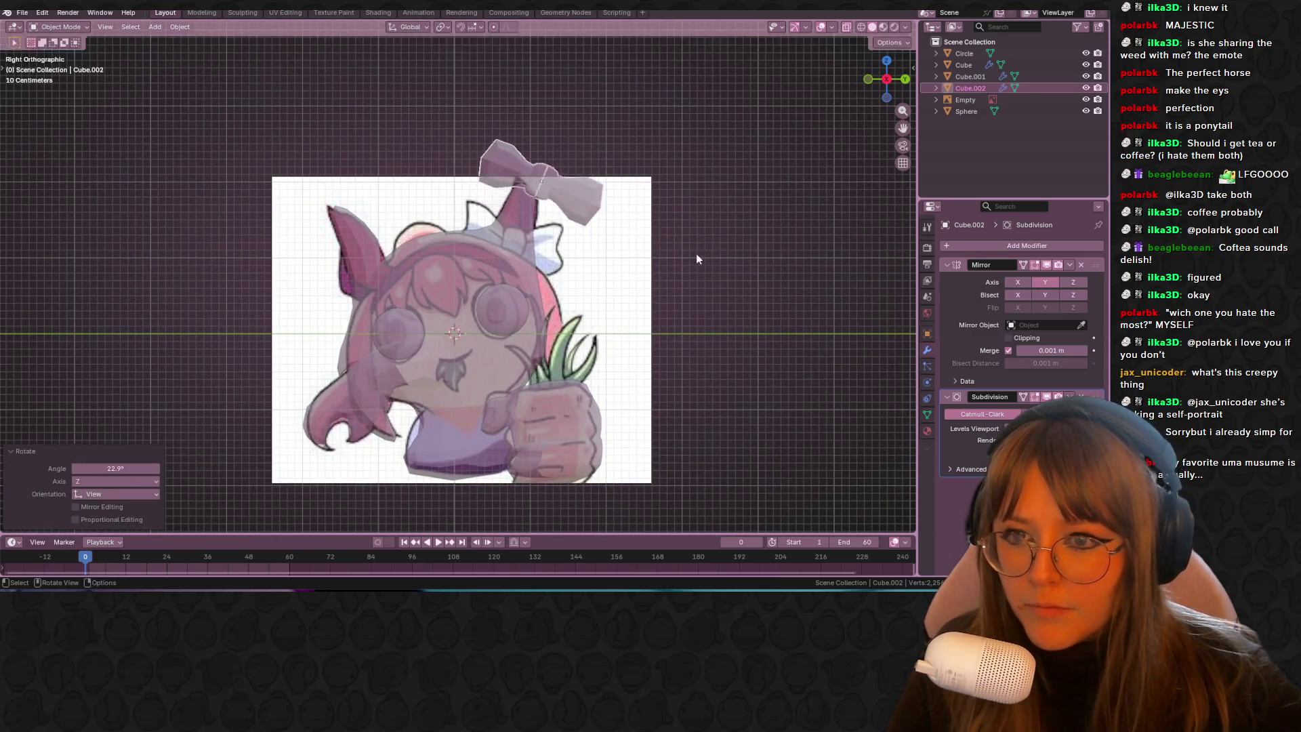
key(g)
click(675, 310)
Step: Check the bow's depth from the back view and nudge it sideways
mouse_move(738, 280)
middle_down()
mouse_move(649, 324)
mouse_move(855, 126)
middle_up()
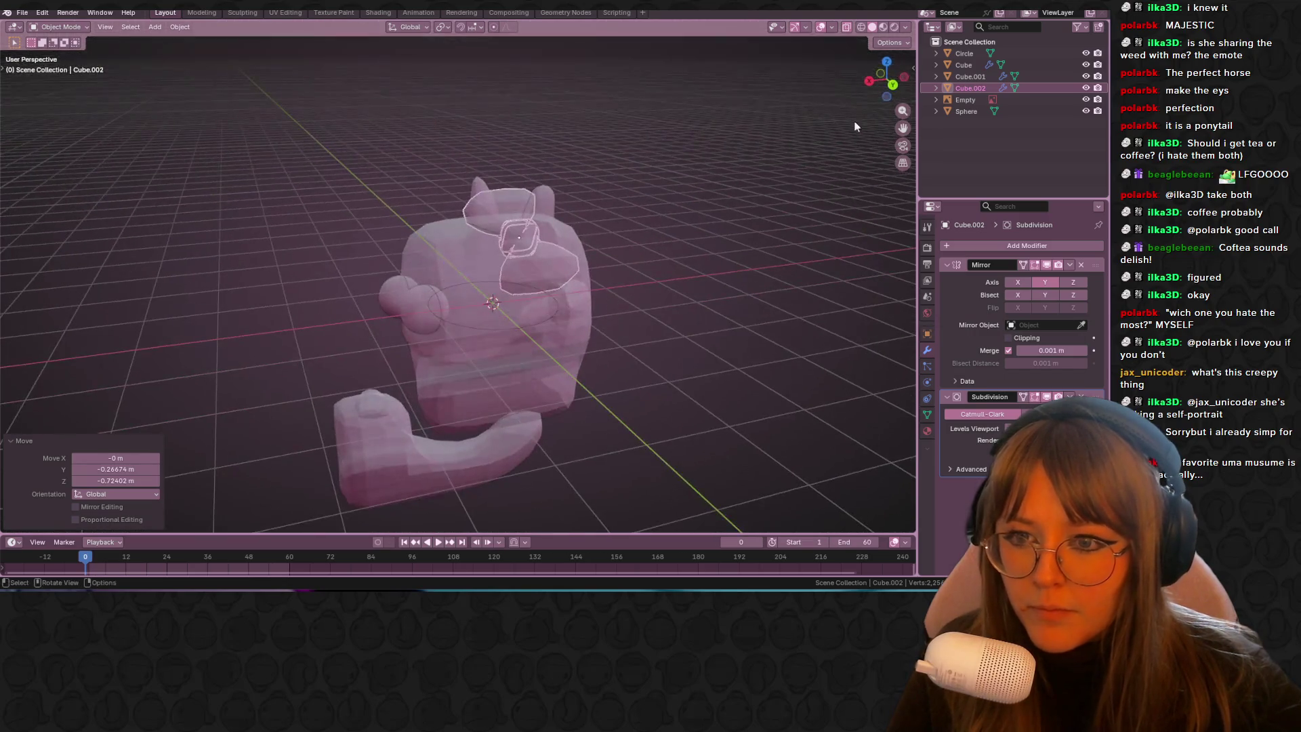
click(893, 85)
key(g)
click(606, 187)
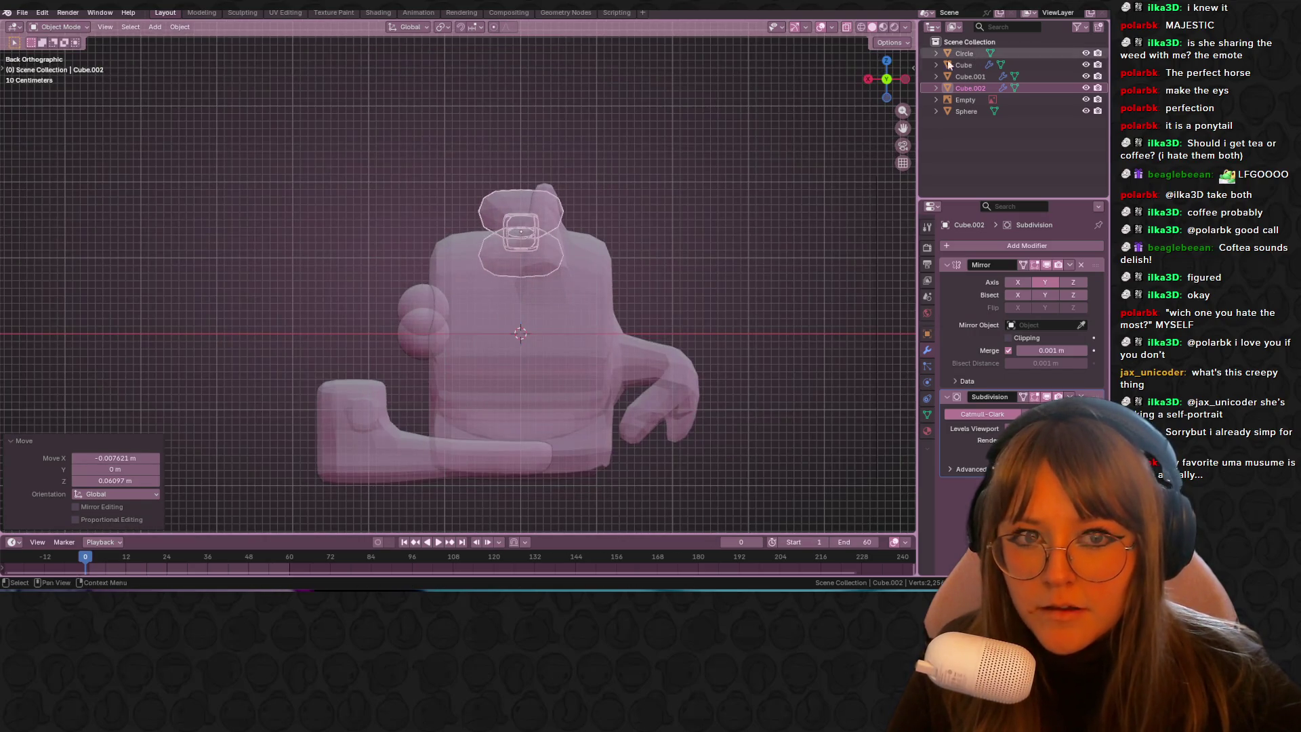
click(870, 80)
Step: Shift the bow's vertices right and down so it sits beside the ear
key(Tab)
shift+middle_drag(597, 143, 576, 153)
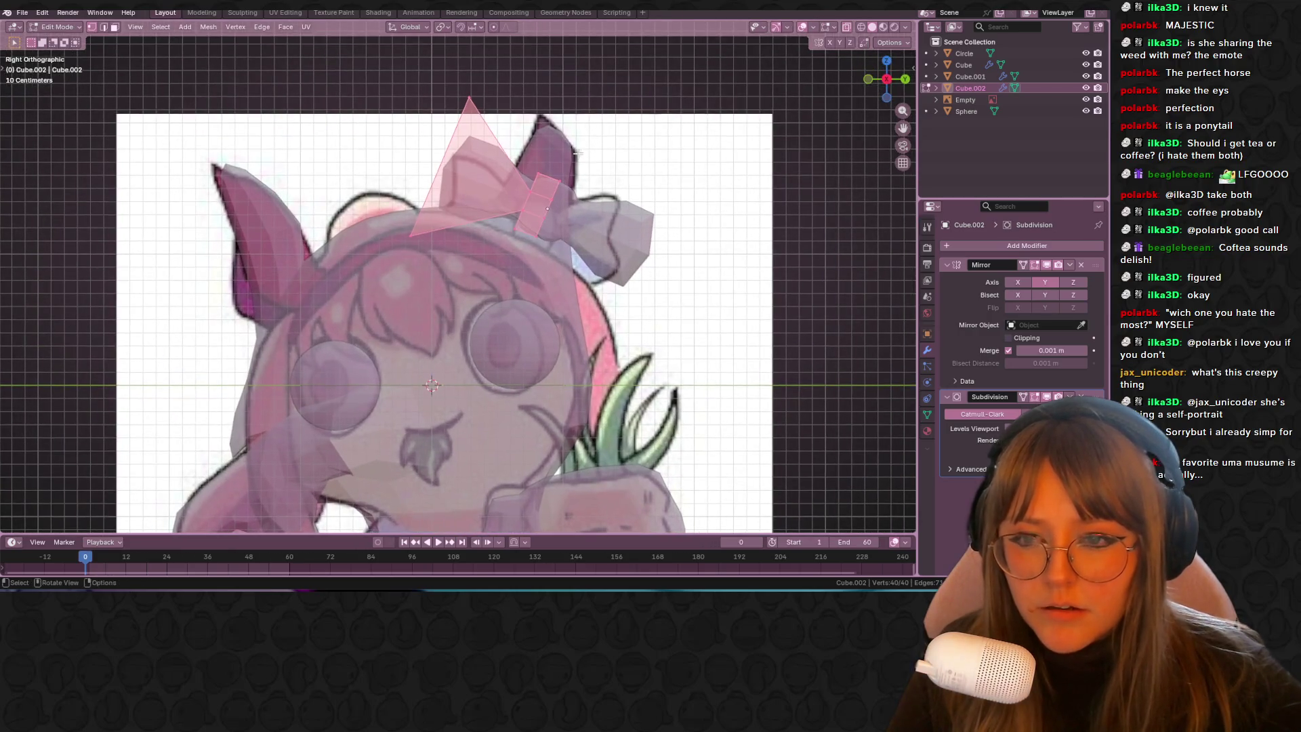
key(g)
click(508, 178)
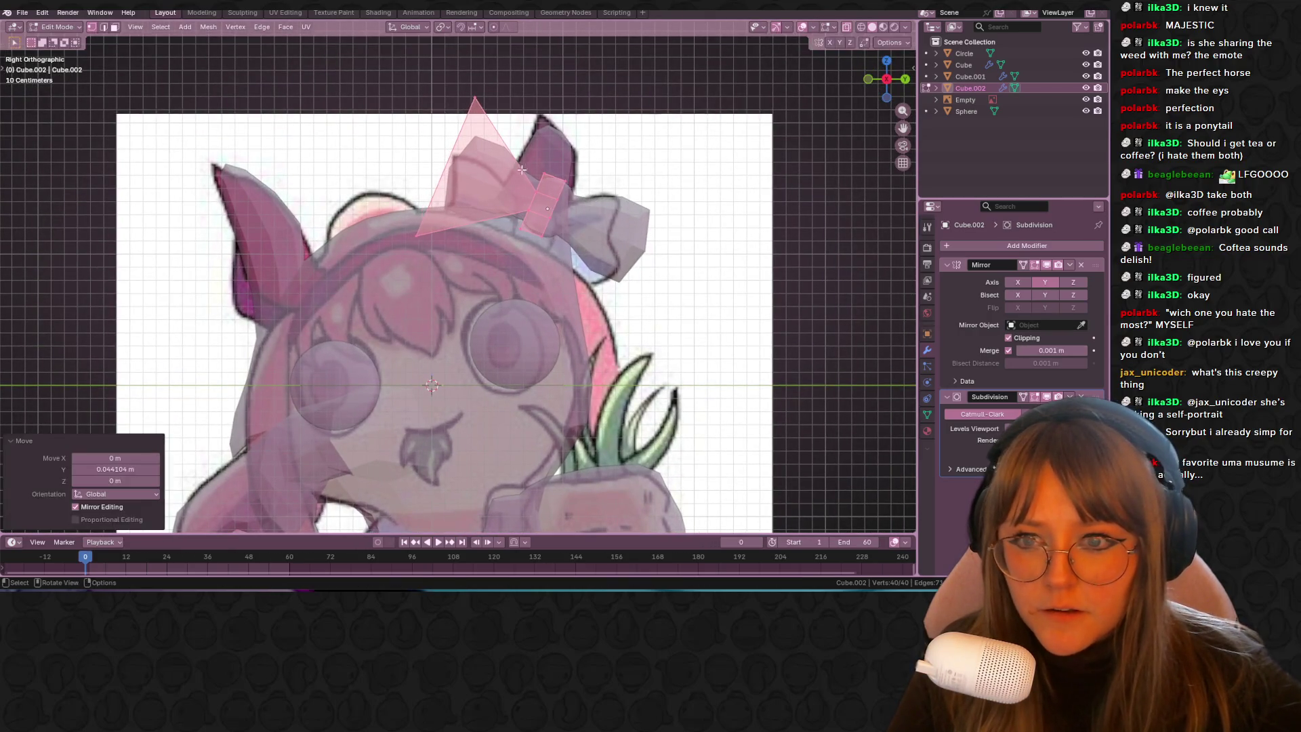
key(g)
click(505, 175)
key(g)
click(586, 195)
key(Tab)
Step: Deselect everything and reframe the side view centred on the character
scroll(722, 253, down, 1)
click(722, 252)
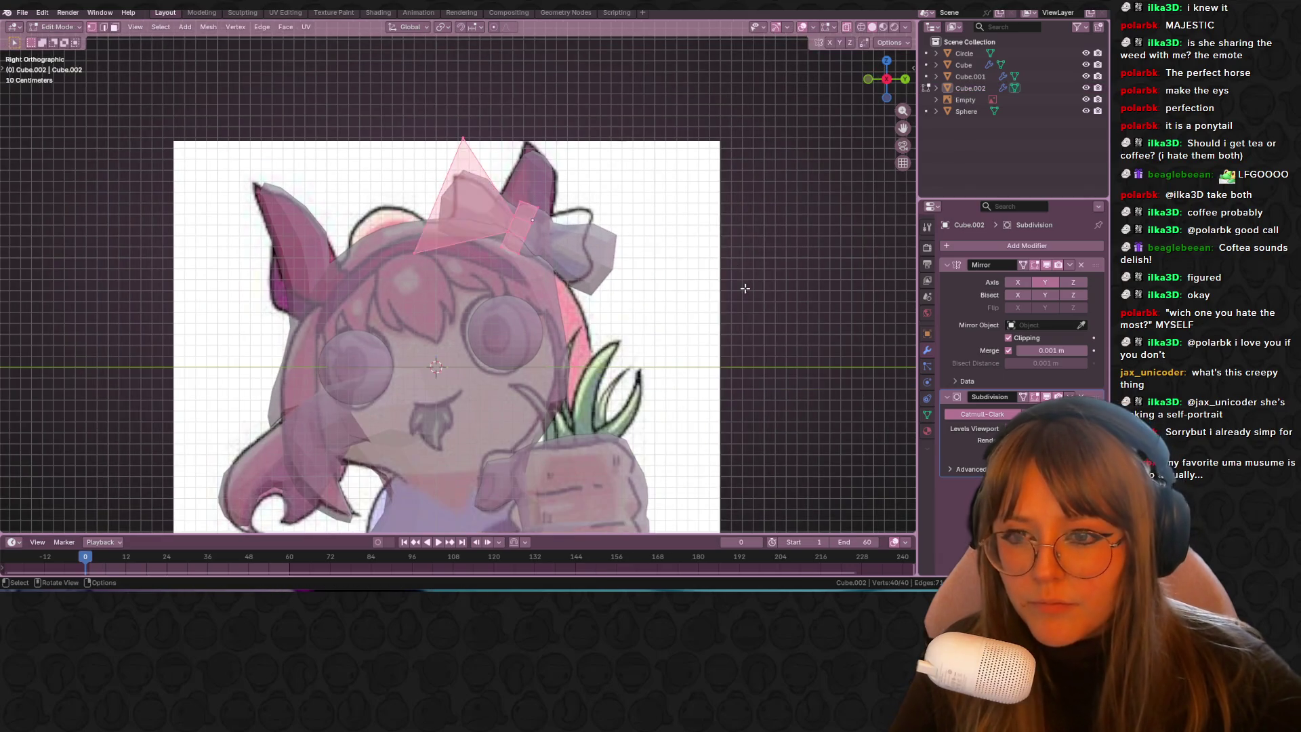
scroll(746, 287, down, 5)
mouse_move(833, 33)
middle_down()
mouse_move(787, 165)
mouse_move(884, 81)
middle_up()
click(891, 75)
scroll(706, 208, up, 2)
mouse_move(597, 332)
shift+middle_down()
mouse_move(647, 356)
mouse_move(570, 256)
shift+middle_up()
scroll(569, 255, up, 1)
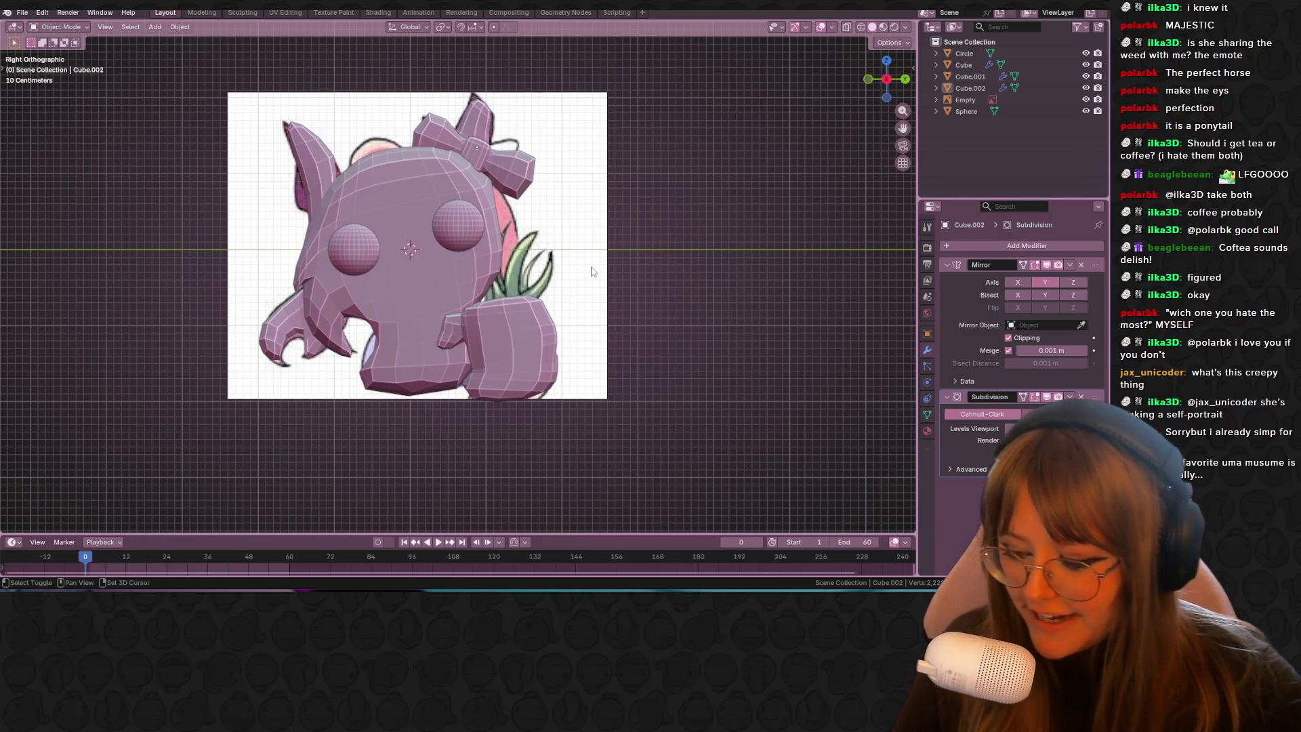
key(shift+a)
Step: Add a new plane and move it off the origin
mouse_move(591, 267)
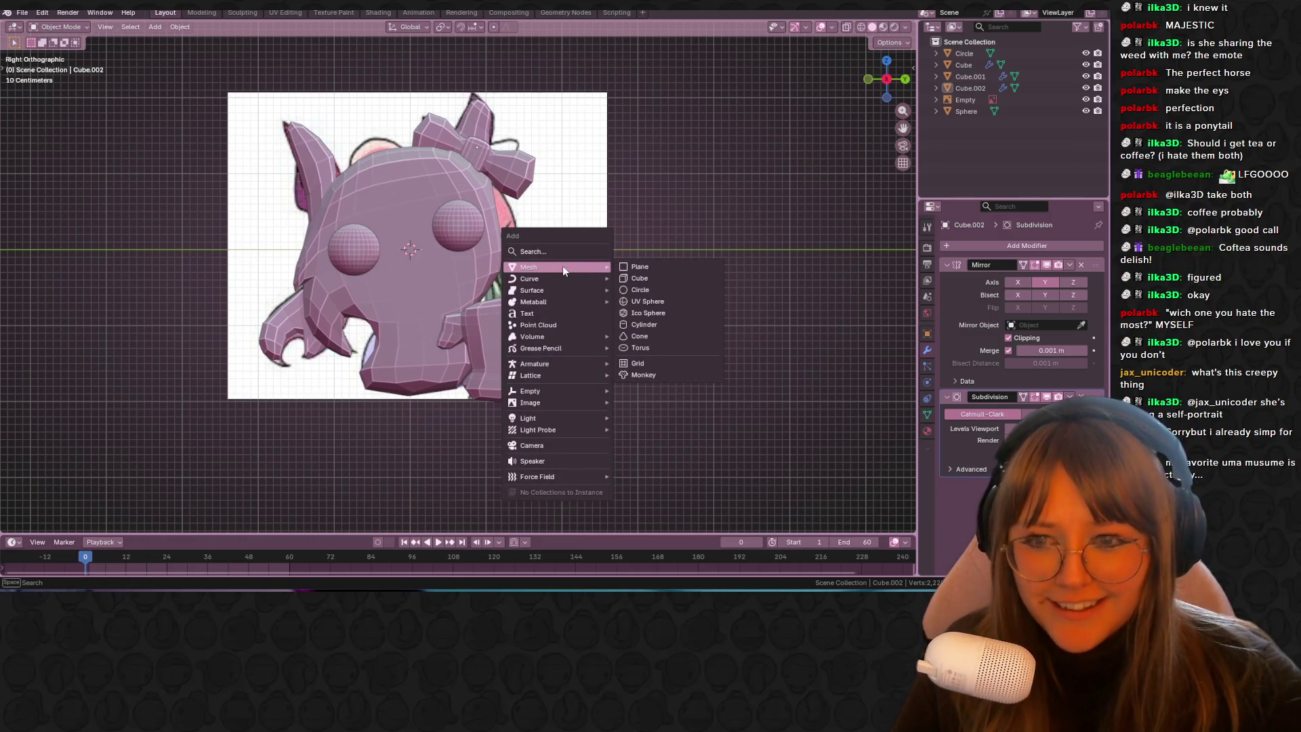
click(639, 267)
scroll(718, 268, down, 5)
middle_drag(744, 235, 433, 157)
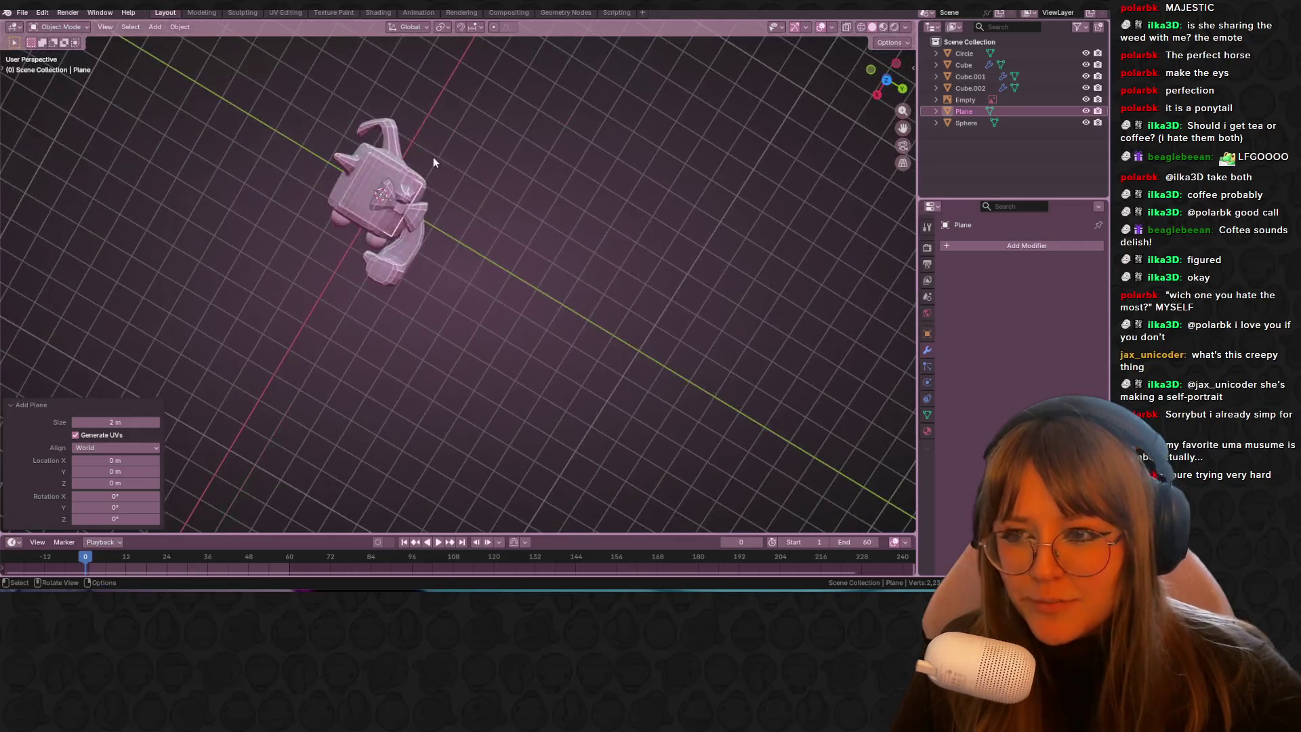
key(g)
click(604, 267)
middle_drag(604, 267, 577, 216)
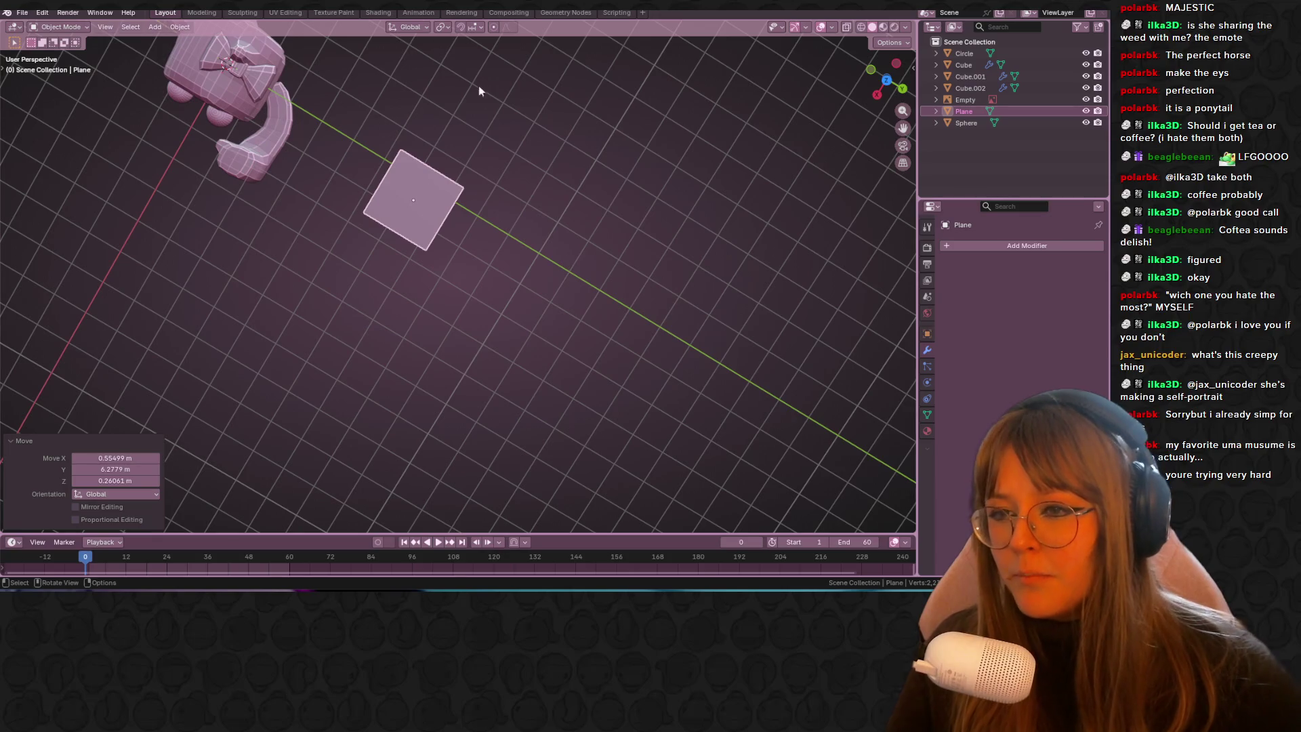
scroll(488, 115, up, 4)
Step: Rotate the plane upright in the back view, then view it from the right
mouse_move(501, 145)
shift+middle_down()
mouse_move(577, 276)
mouse_move(687, 332)
shift+middle_up()
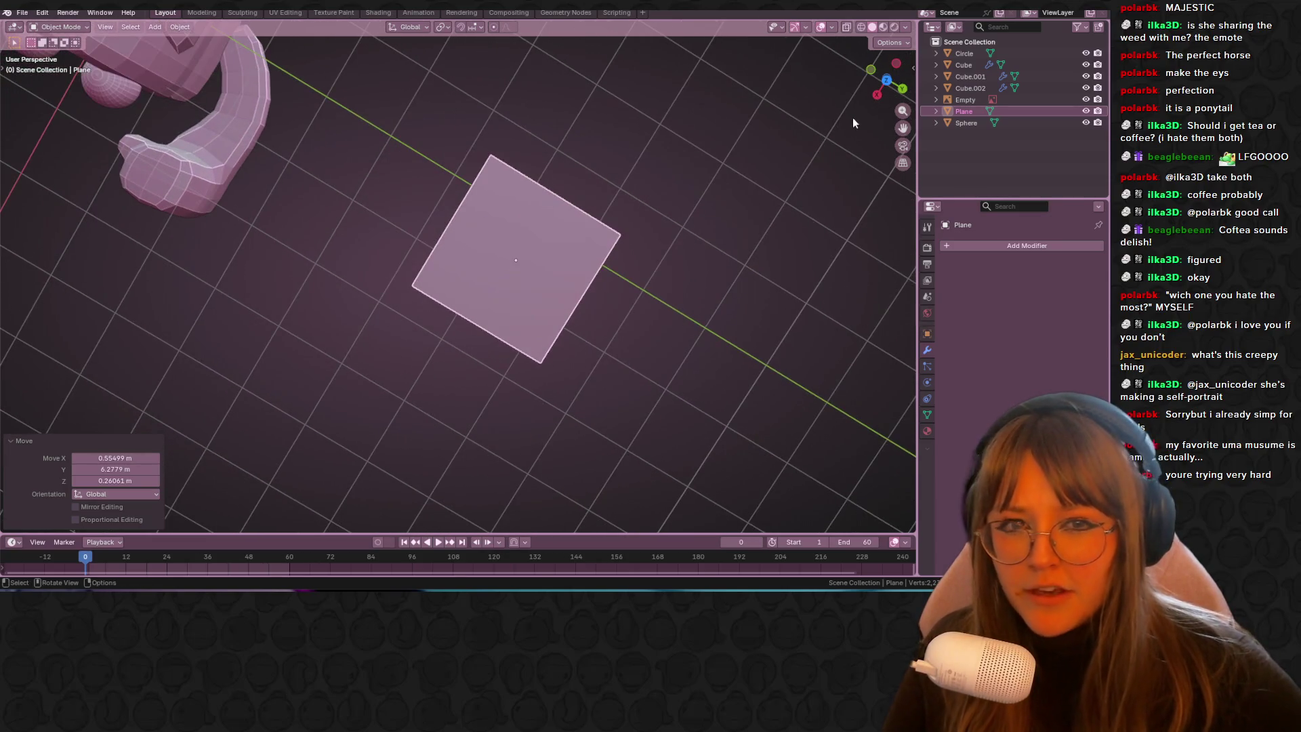
click(904, 89)
key(r)
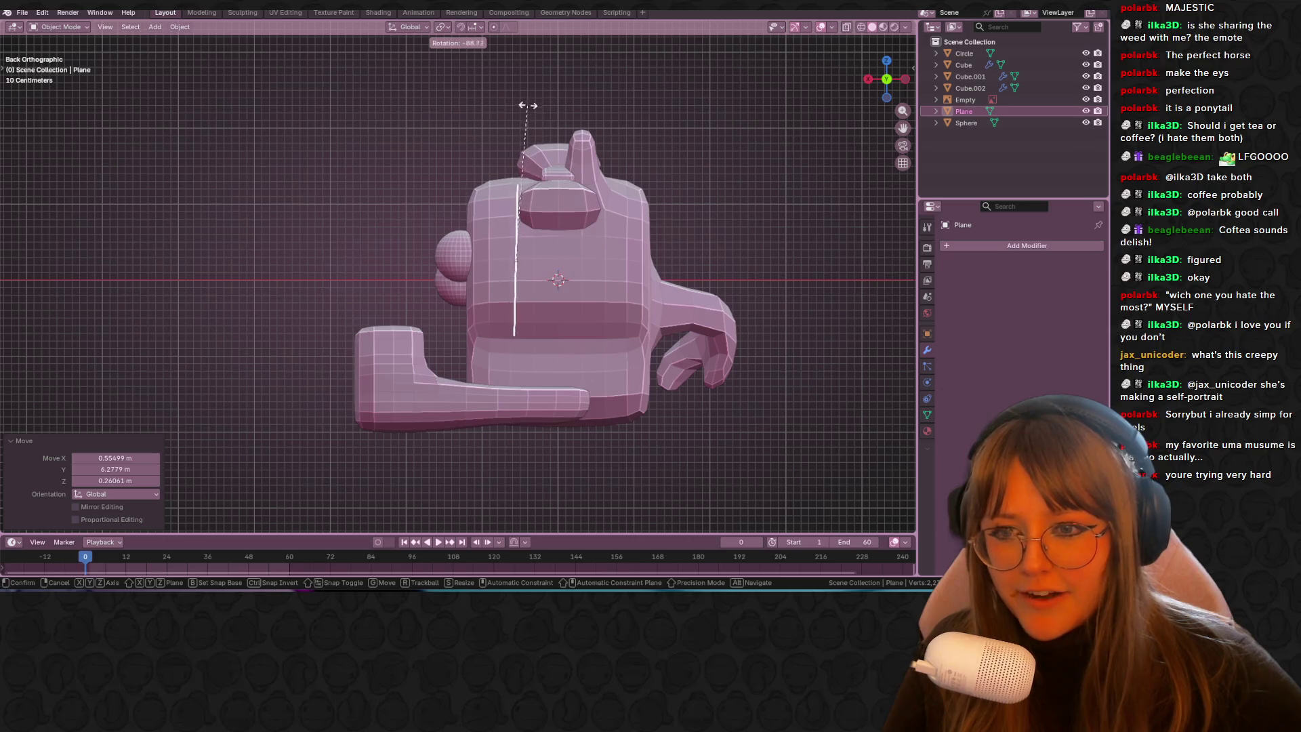
click(518, 93)
click(868, 80)
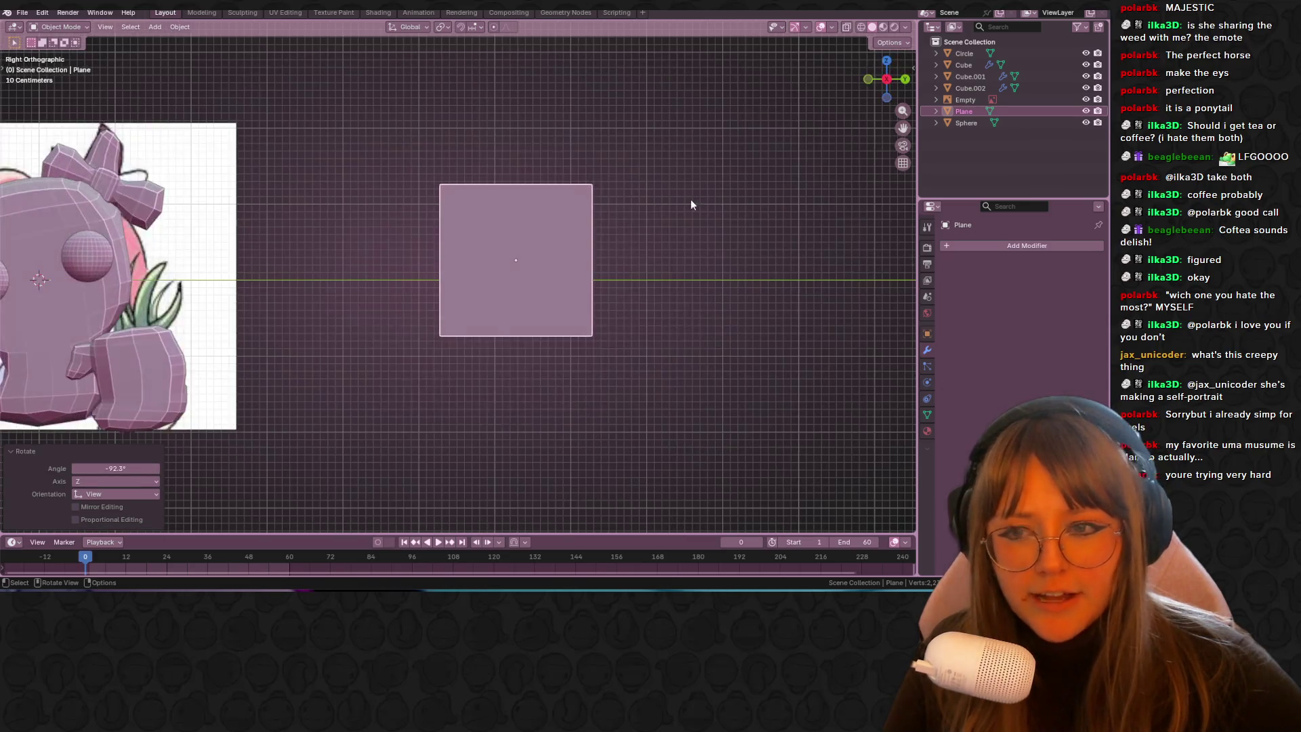
Step: Slide the top-left corner and move the top-right corner to narrow the plane
key(Tab)
click(440, 183)
key(shift+v)
click(603, 212)
click(591, 184)
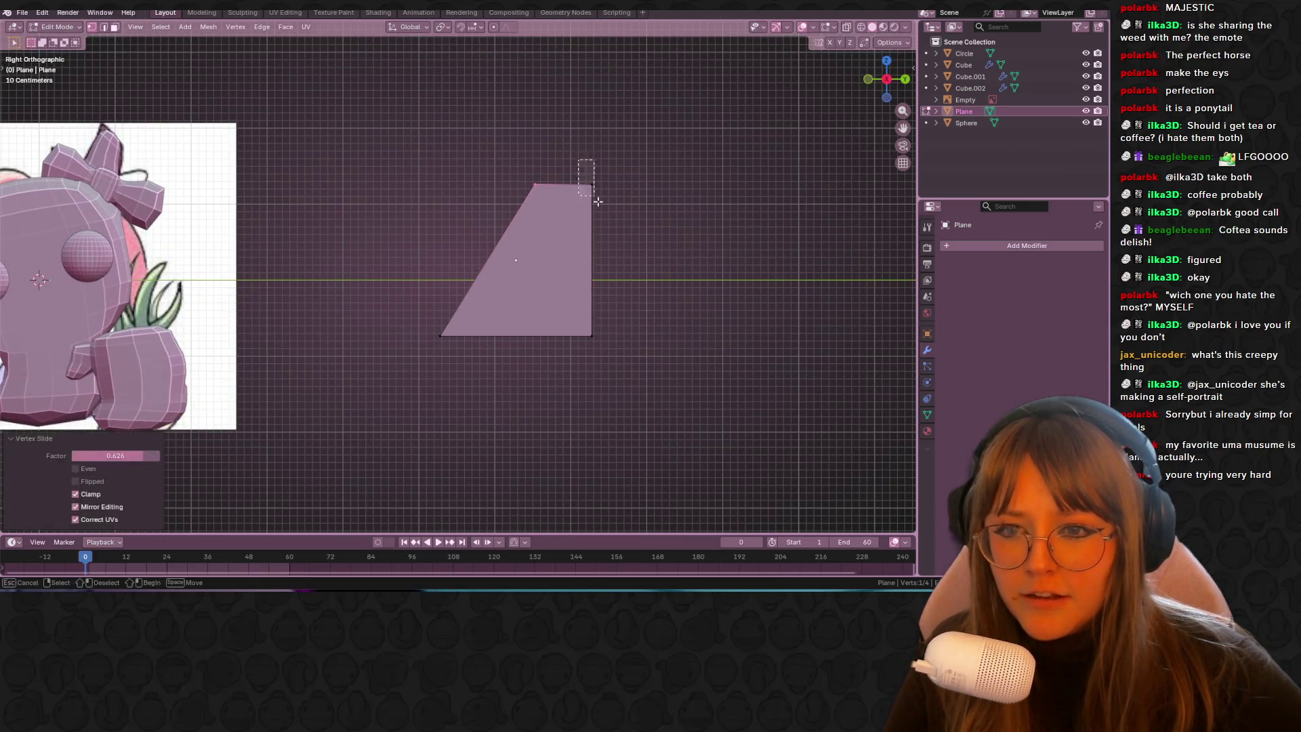
key(g)
click(553, 278)
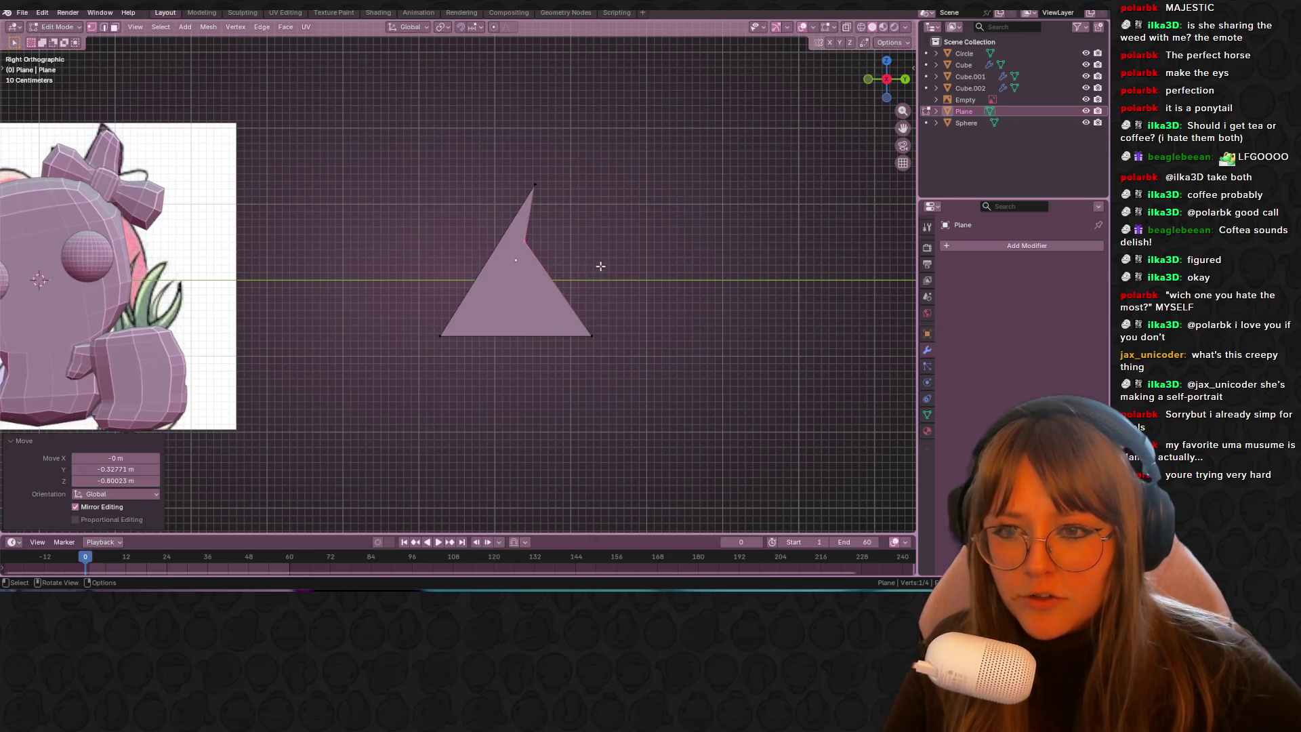
Step: Adjust the right corners and slide the bottom-left corner inward
key(g)
click(628, 189)
drag(598, 344, 572, 335)
drag(466, 353, 466, 352)
key(shift+v)
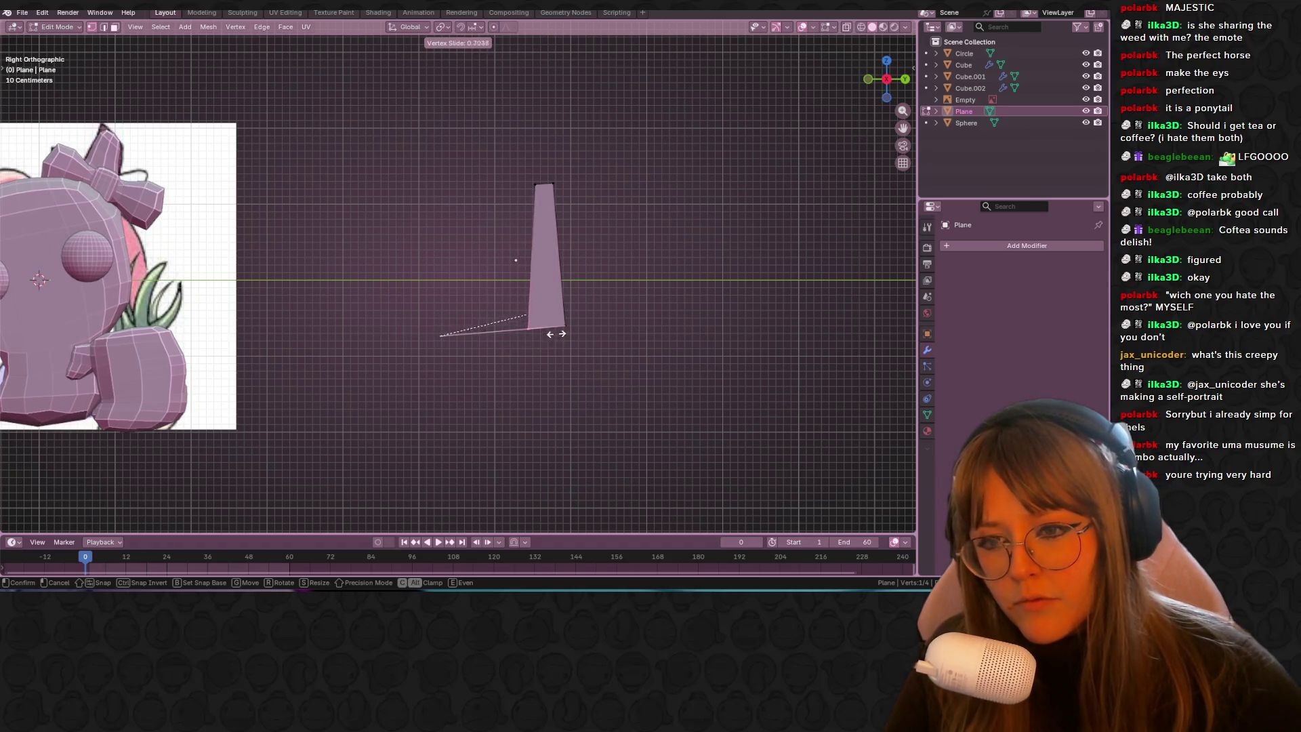
click(555, 333)
Step: Lower and tilt the top edge, then extrude a tip scaled to 0.25
drag(517, 163, 578, 206)
key(g)
click(572, 247)
key(r)
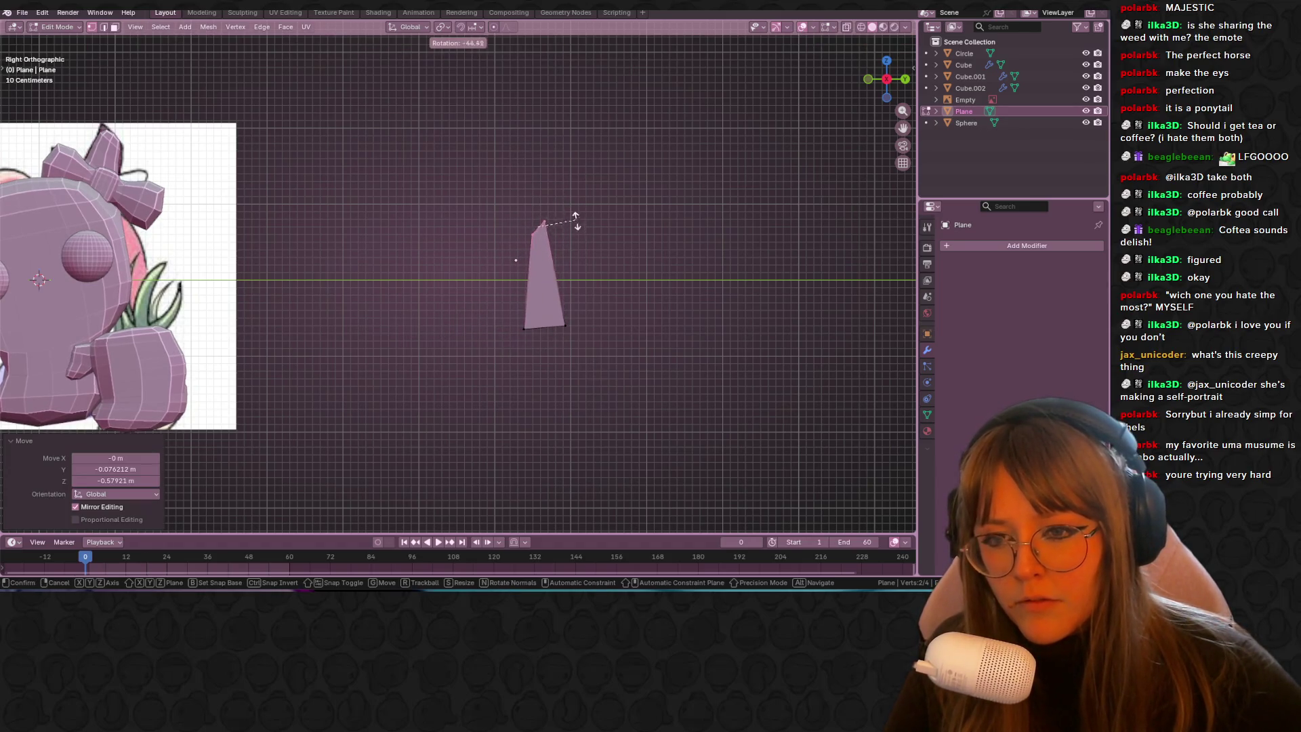
click(590, 237)
key(e)
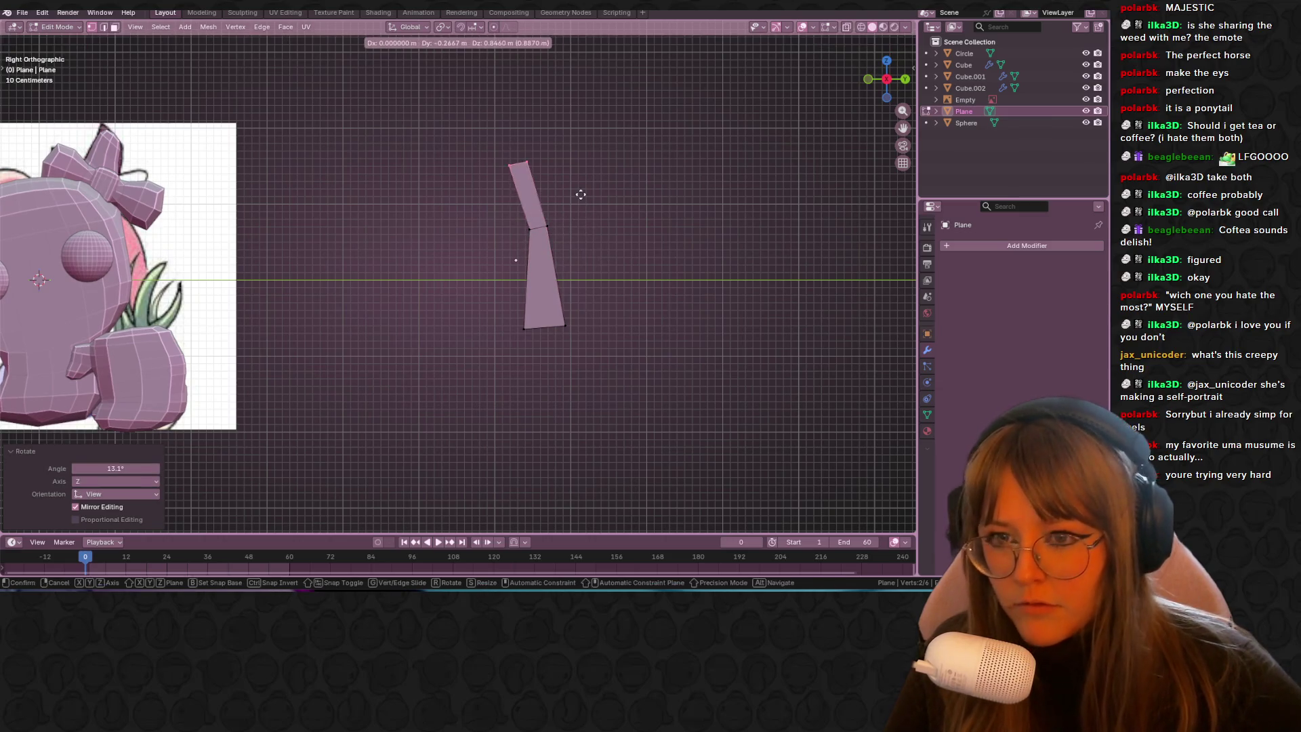
click(581, 194)
text(s.25)
key(Return)
key(g)
click(581, 154)
Step: Move the whole leaf, tilt it 3.68°, and give it a new material in Shading
drag(480, 122, 625, 406)
key(g)
click(552, 403)
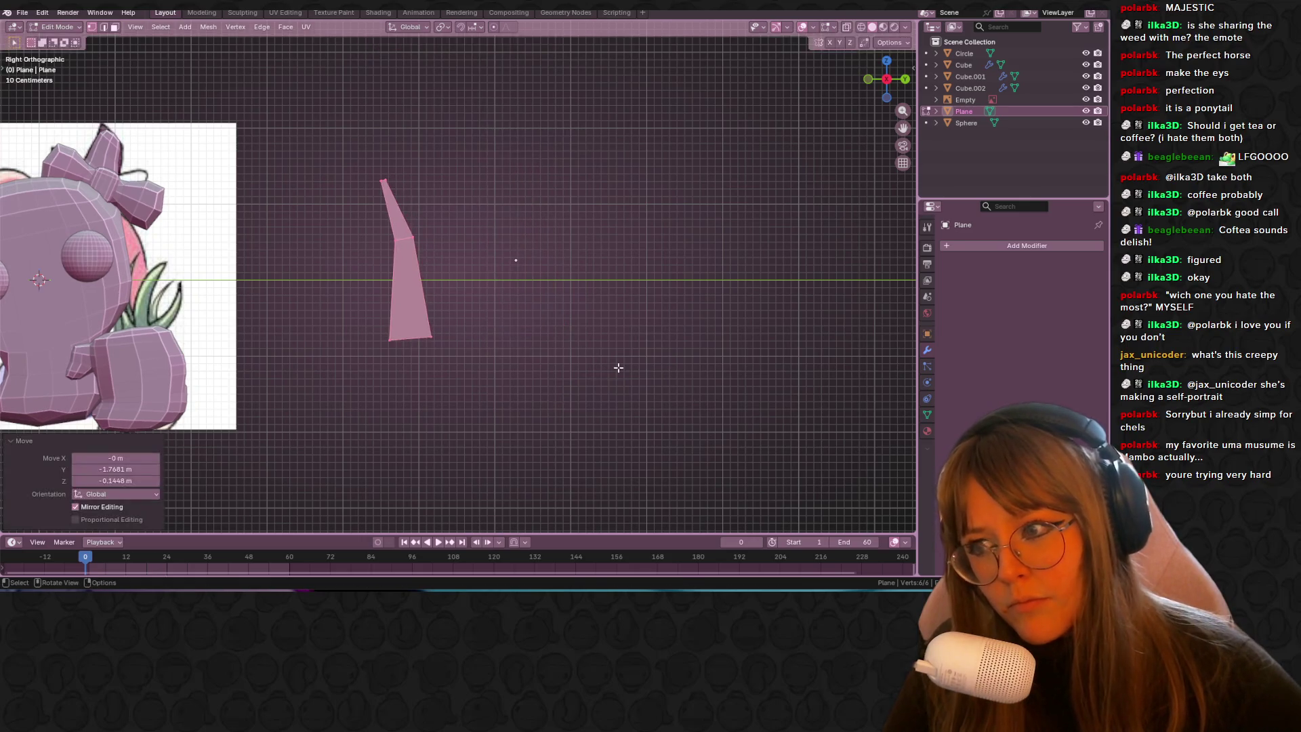
key(g)
click(634, 400)
key(r)
click(630, 409)
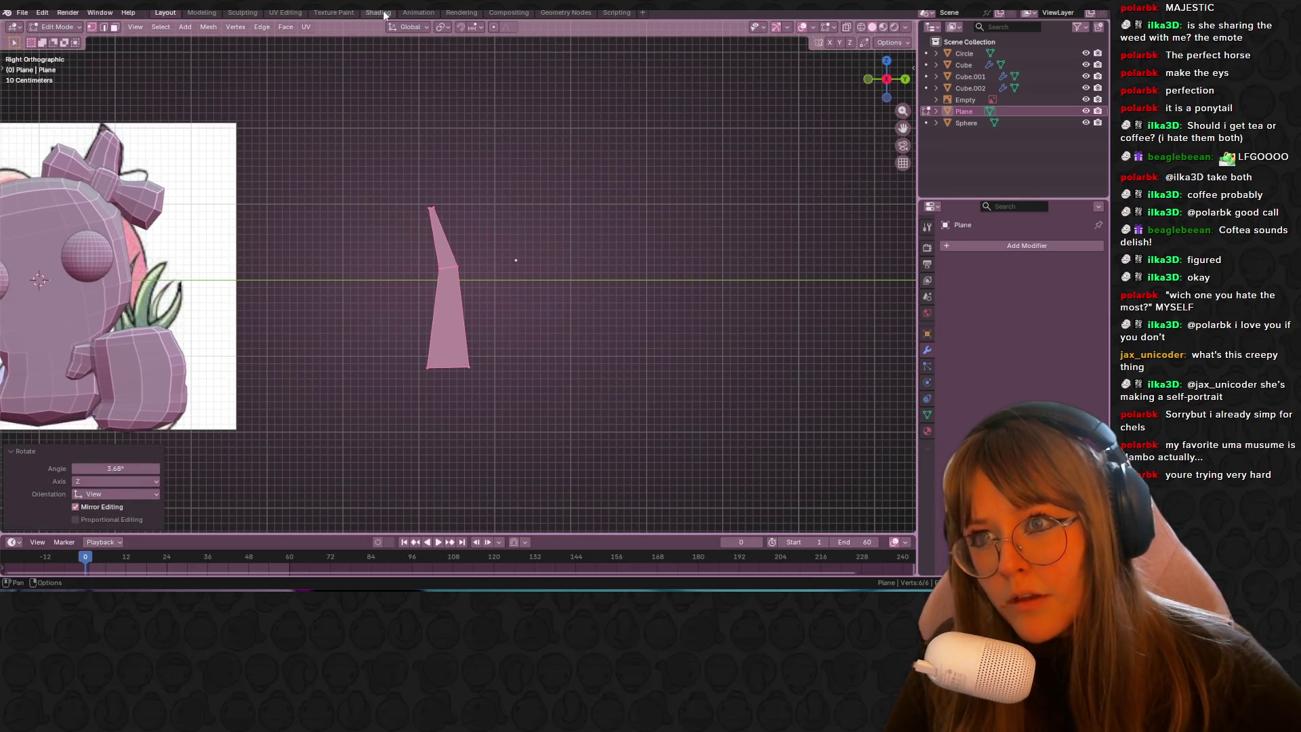
click(382, 13)
click(595, 344)
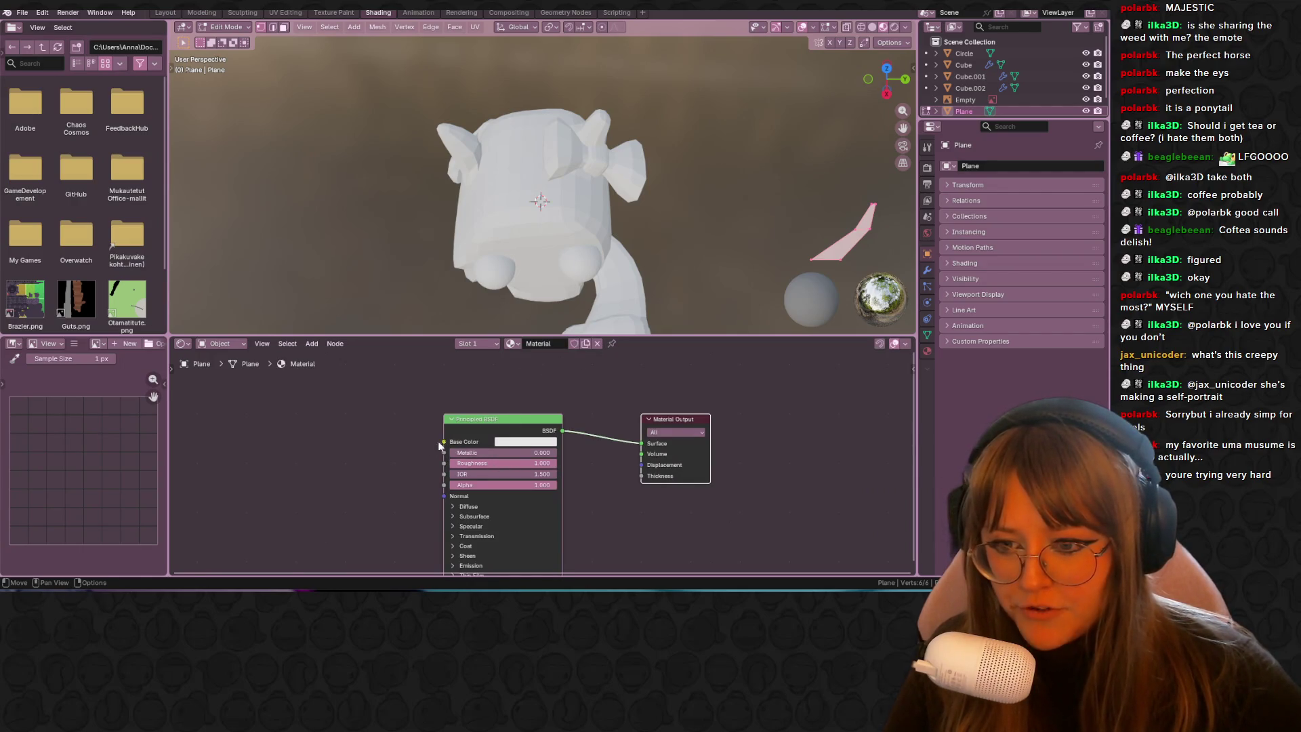
Step: Connect a haruUraral.jpg Image Texture node to the leaf material's Base Color, then open UV Editing
drag(439, 442, 358, 440)
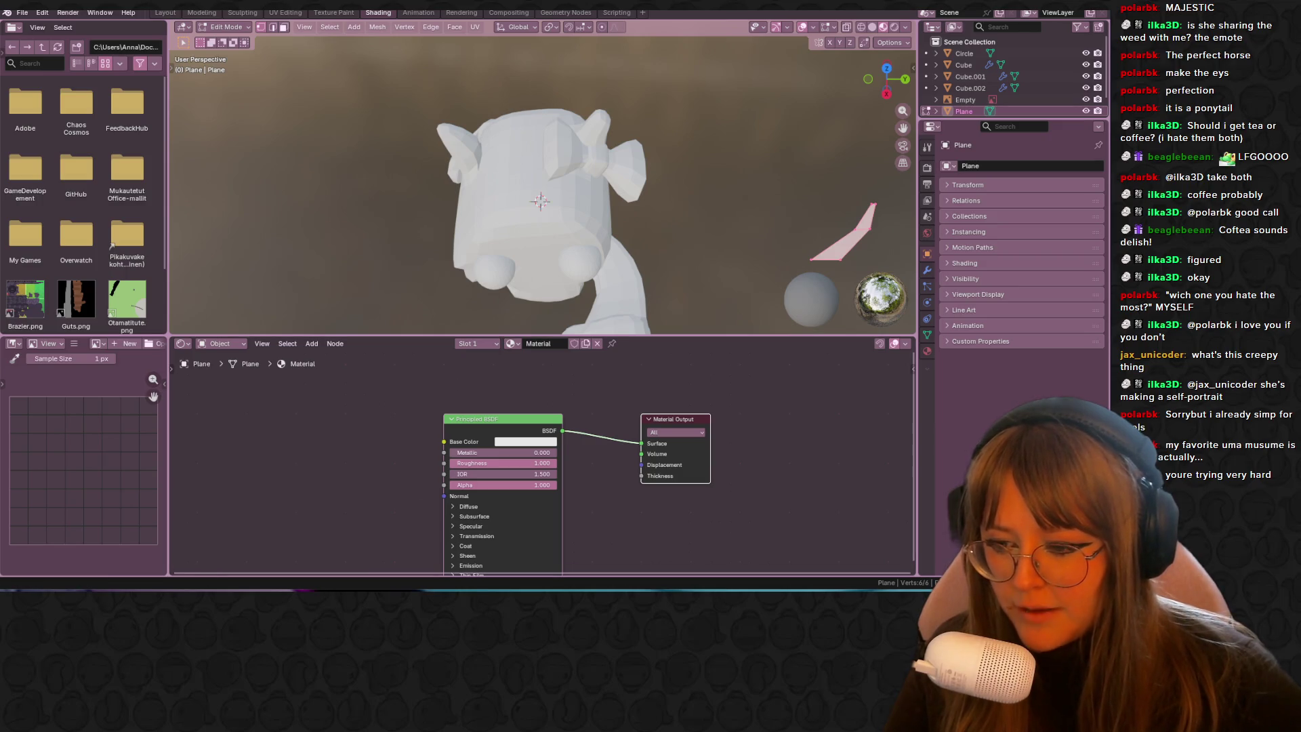
drag(13, 233, 302, 403)
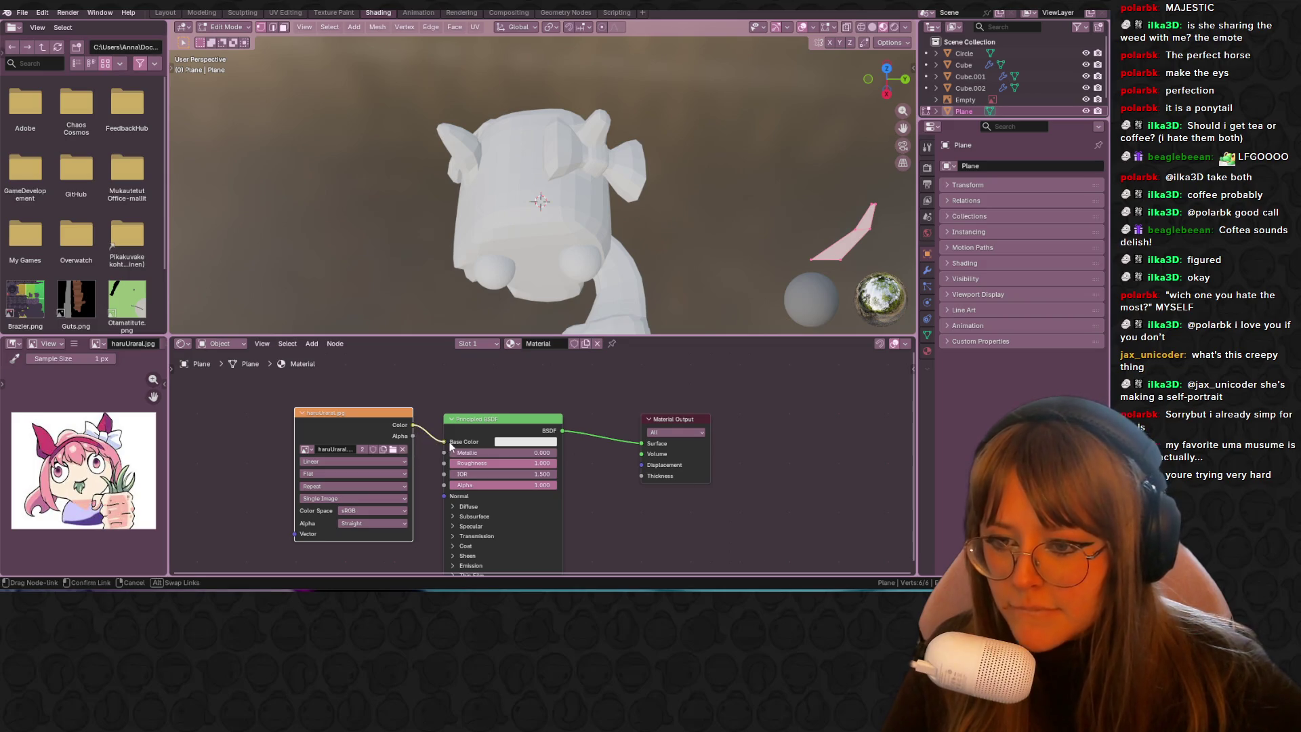
middle_drag(746, 180, 685, 128)
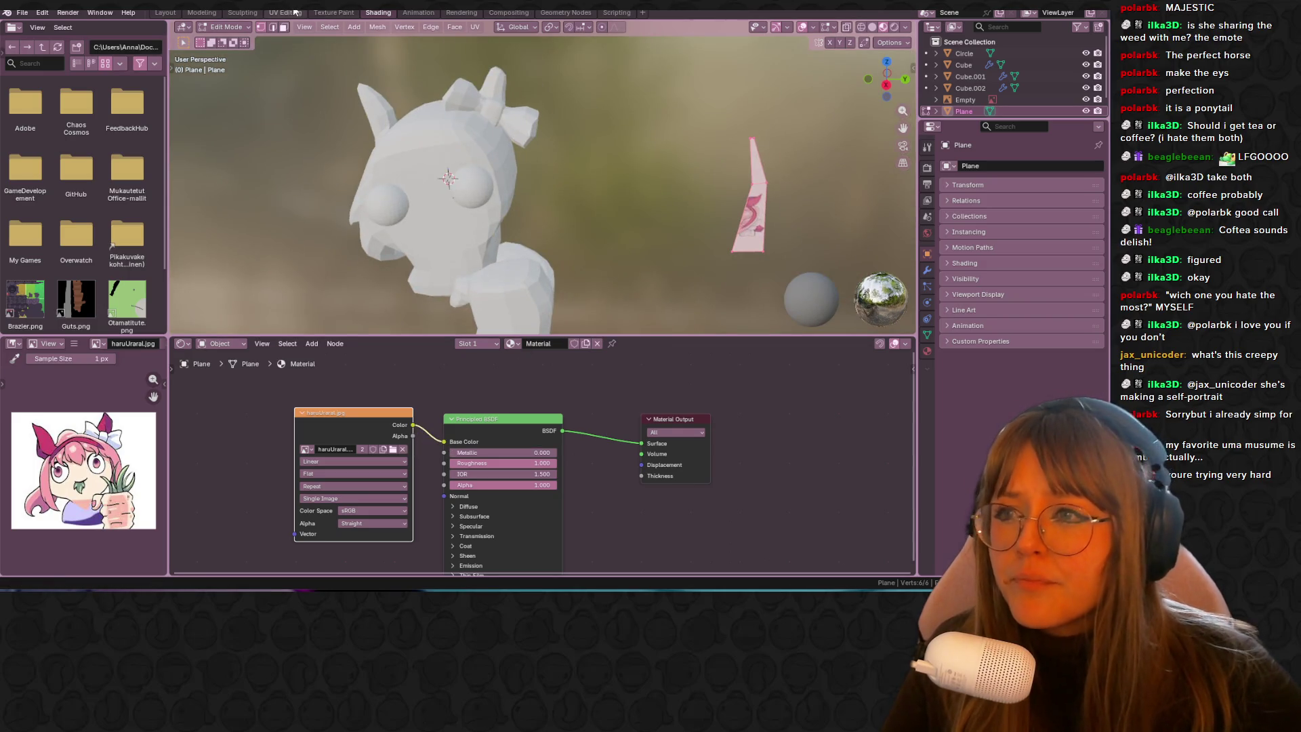
click(296, 12)
click(871, 81)
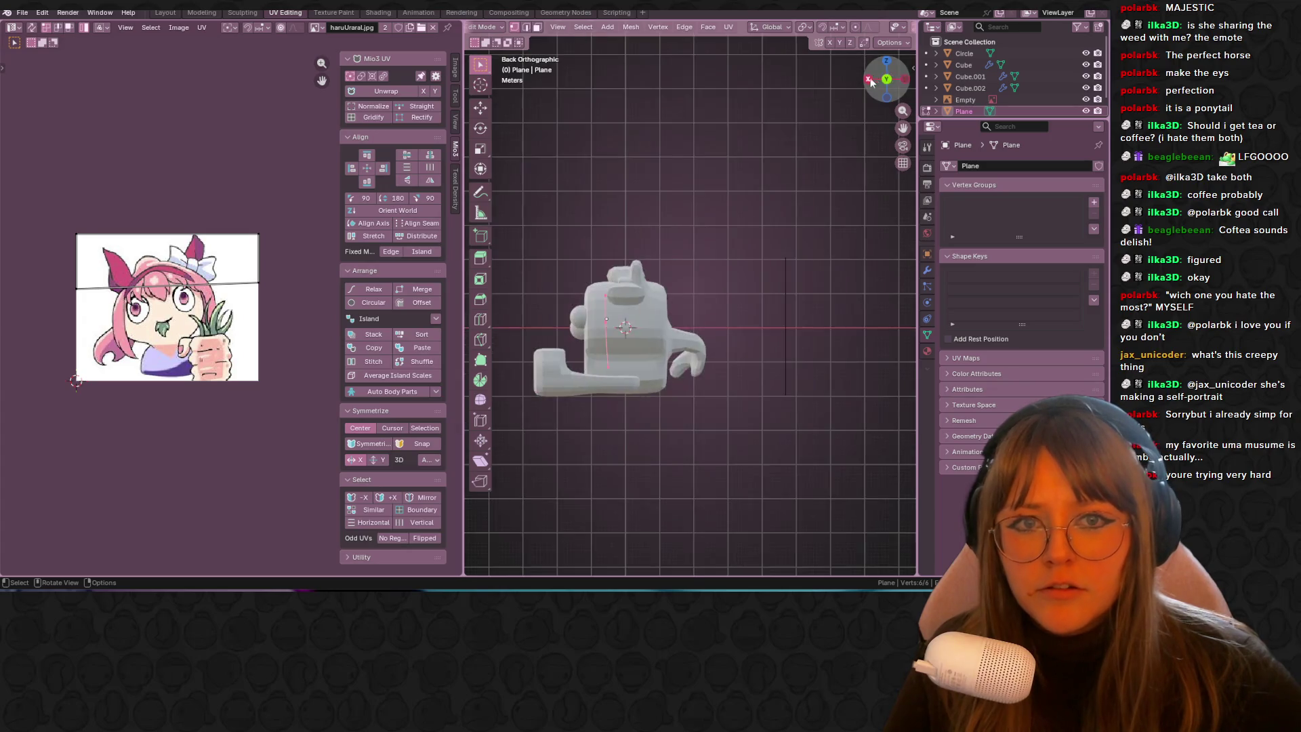
Step: Isolate the leaf in right-side view, select all its faces and unwrap them
click(868, 79)
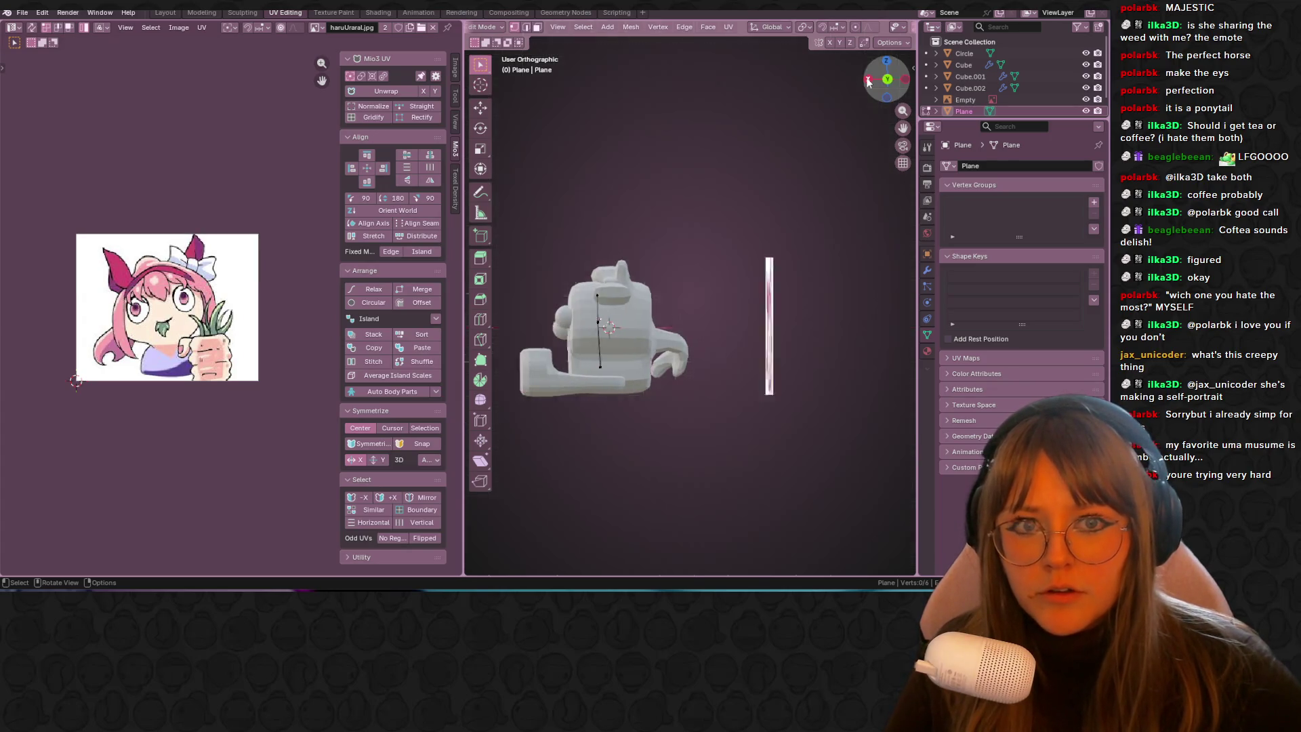
key(KP_Divide)
click(661, 273)
scroll(610, 260, up, 2)
key(a)
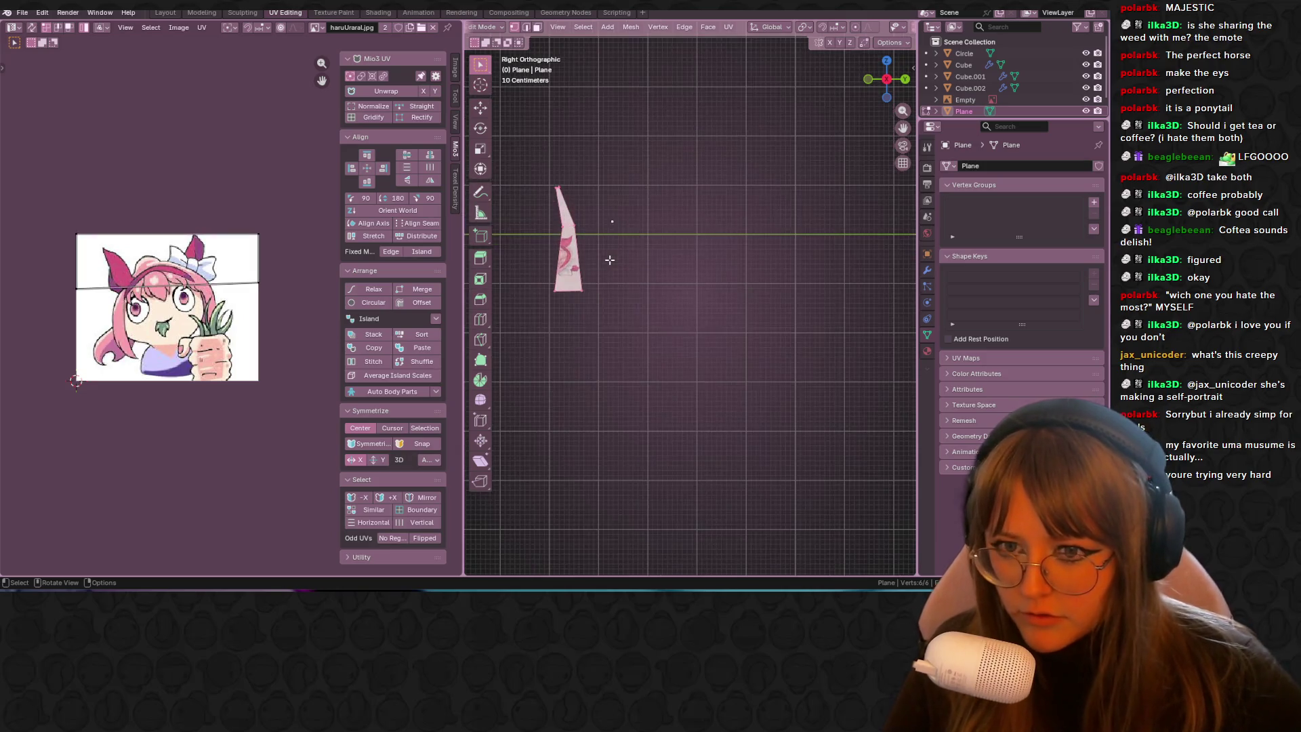
key(u)
click(610, 259)
Step: Rotate, move and scale the leaf's UV island over the reference image
scroll(70, 318, up, 3)
scroll(70, 319, down, 3)
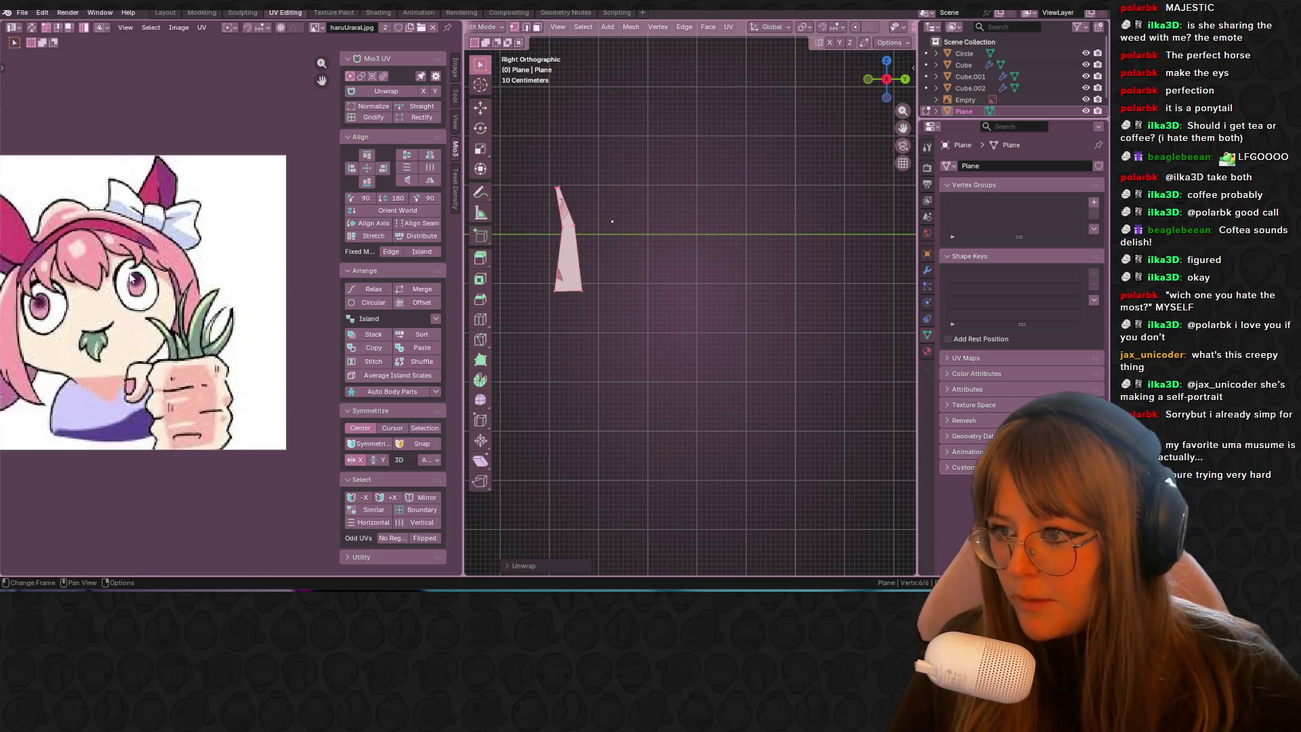
key(a)
key(r)
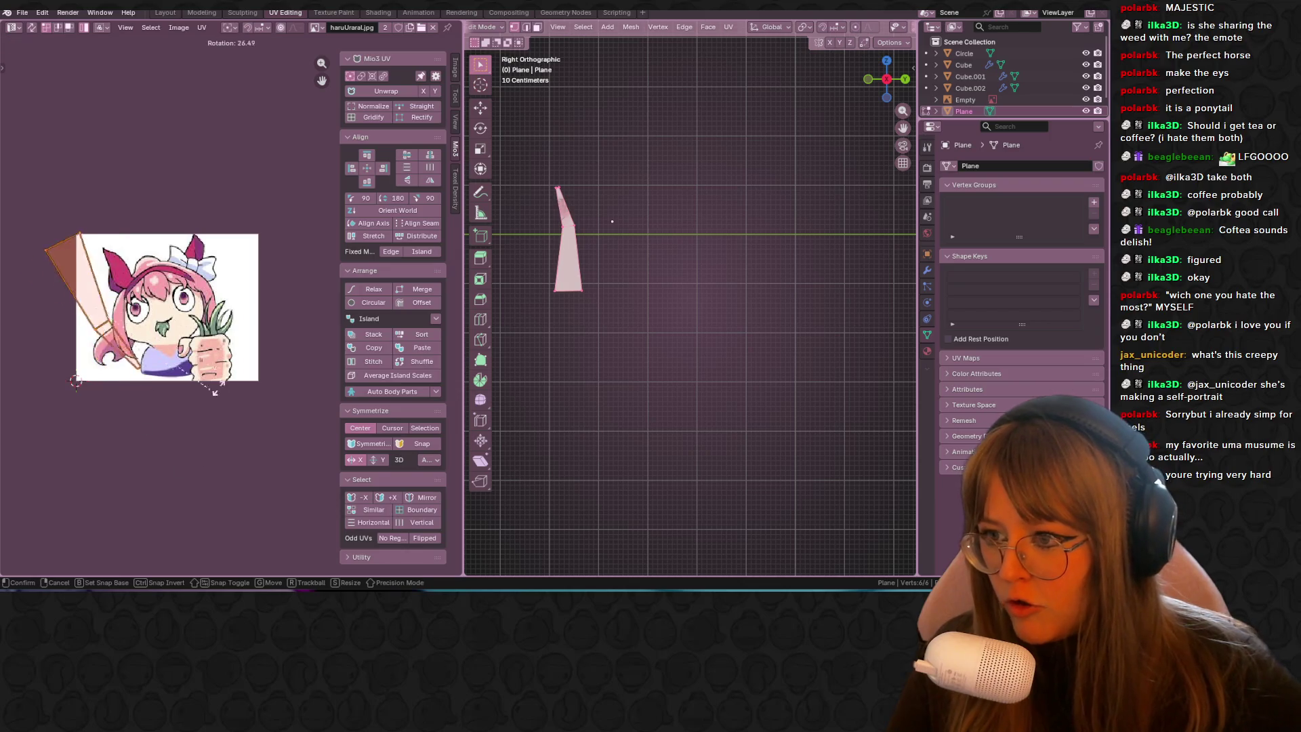
click(47, 227)
key(g)
click(225, 320)
scroll(225, 320, up, 8)
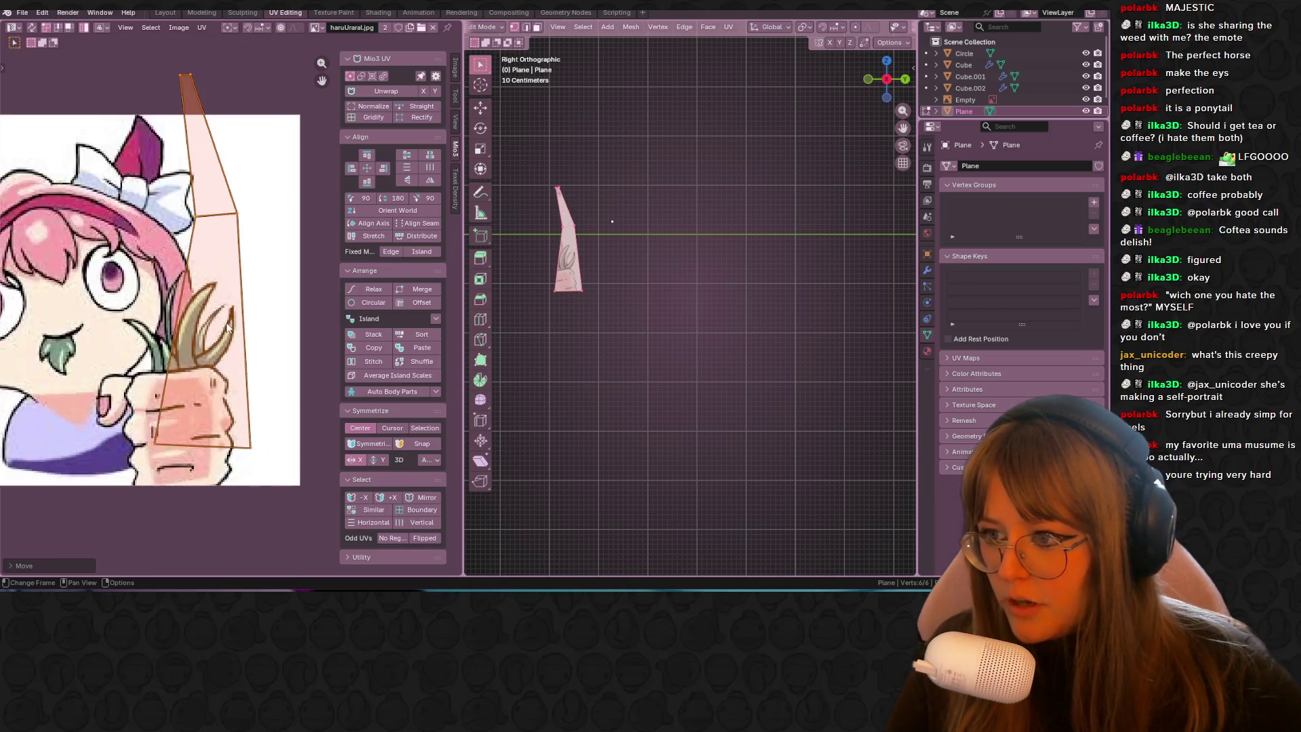
key(s)
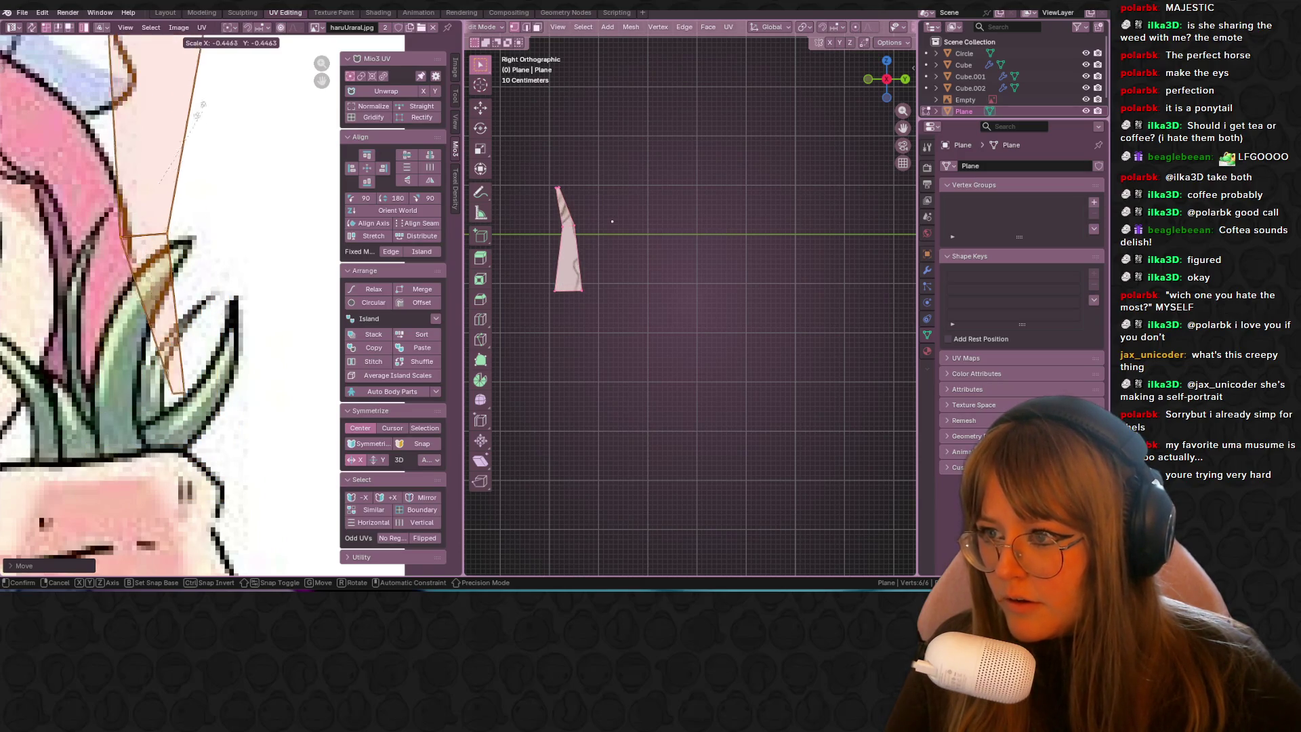
click(172, 245)
Step: Mirror the UV island vertically, shrink it and move it toward a green leaf
right_click(172, 245)
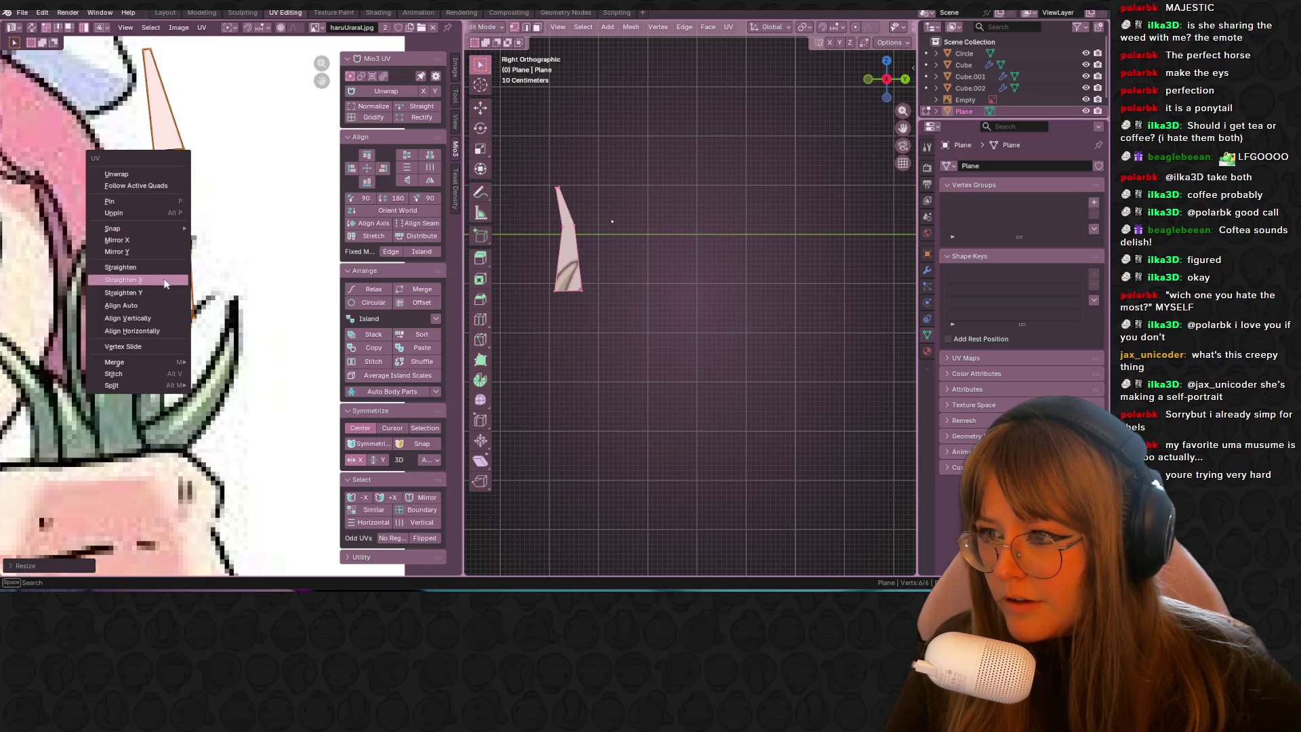
click(161, 252)
scroll(203, 291, down, 3)
key(g)
click(213, 293)
key(s)
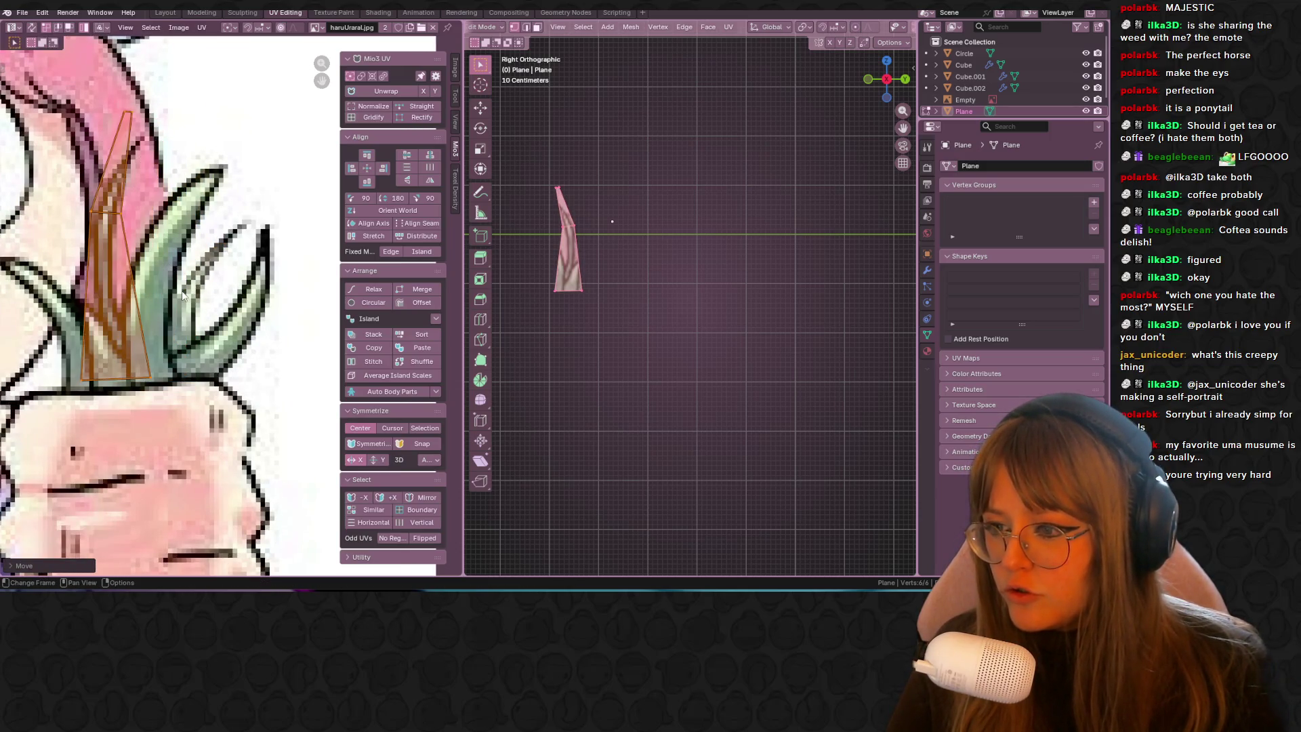
click(142, 288)
key(g)
click(175, 338)
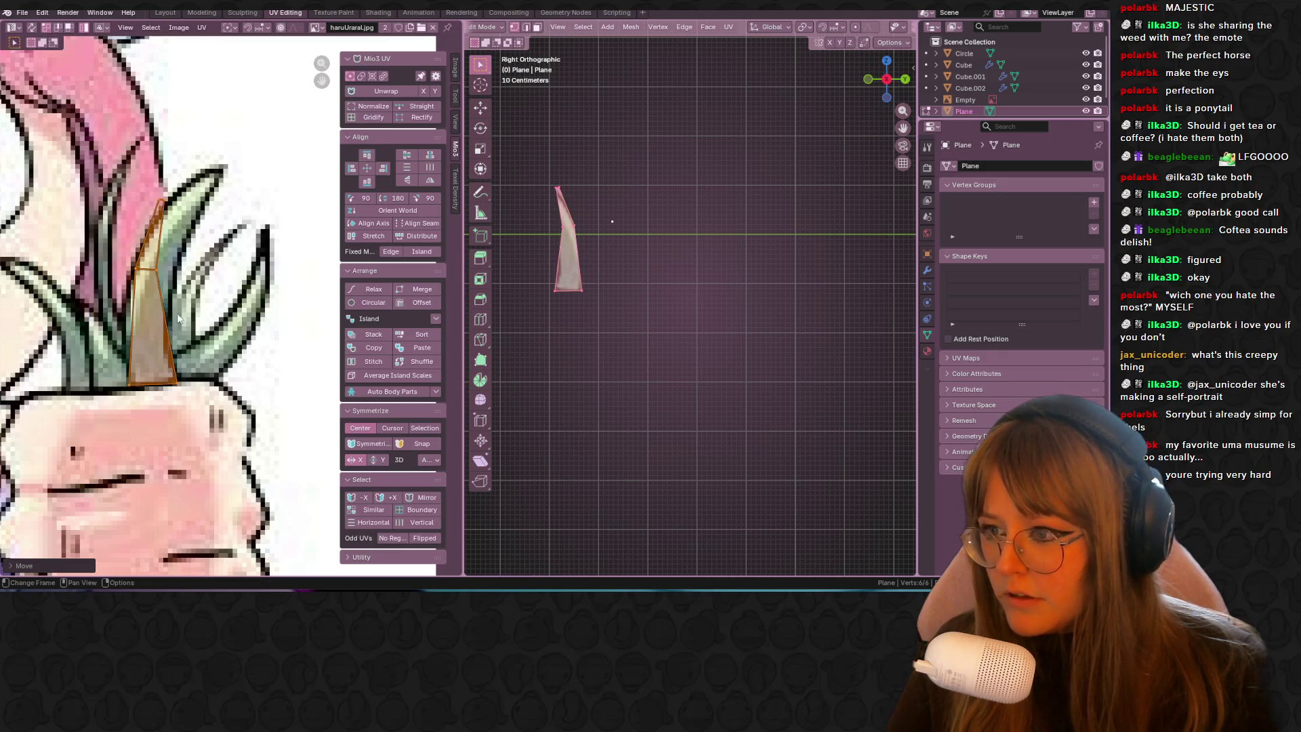
Step: Fit the island over the green leaf blade and snap its top vertex to the leaf's tip
middle_drag(176, 339, 196, 308)
key(g)
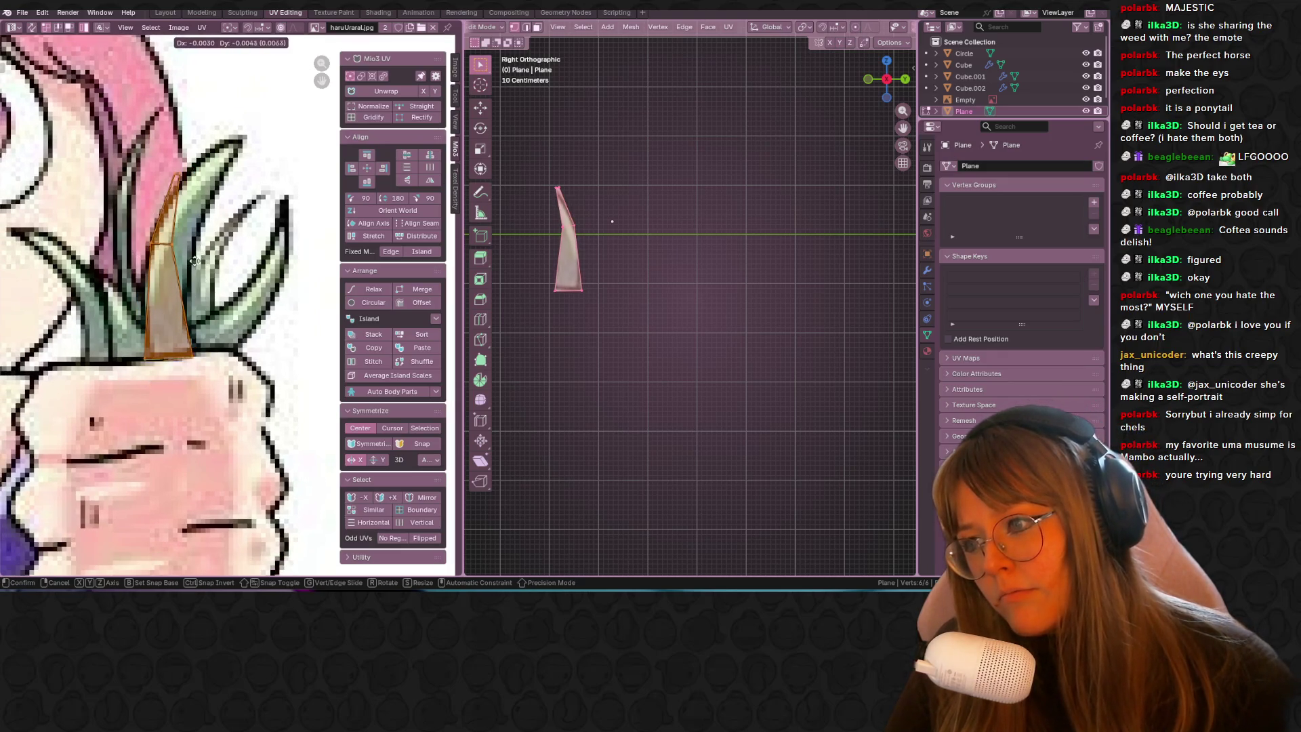
click(195, 261)
key(s)
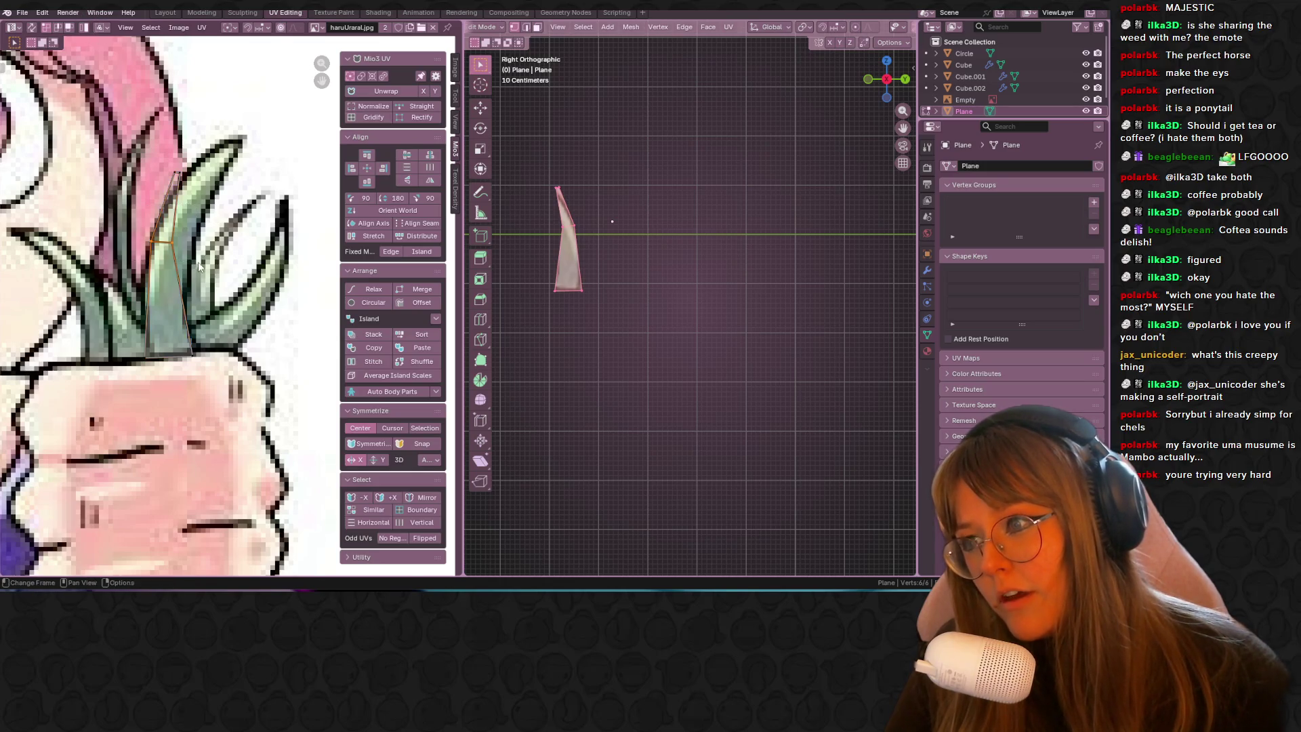
click(224, 271)
key(g)
key(Escape)
key(g)
click(275, 161)
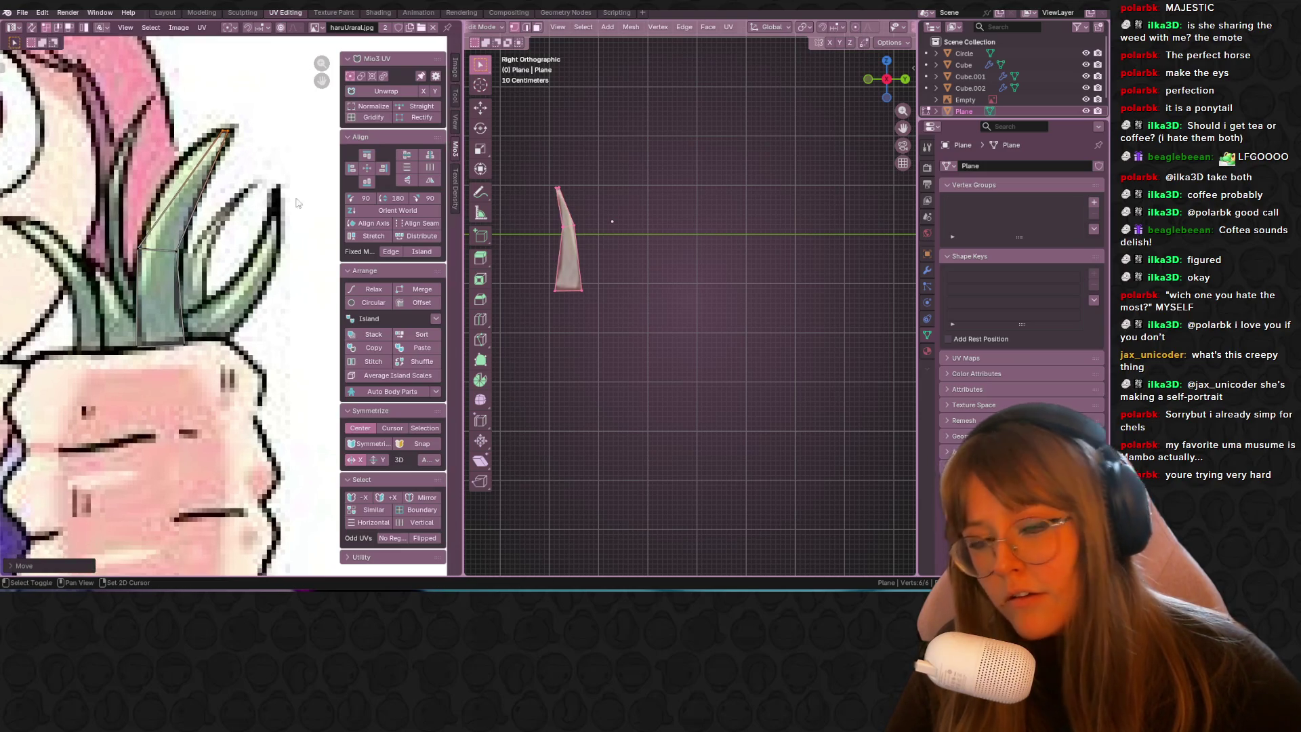
Step: Check the textured leaf in 3D from the right side and scale the leaf plane
middle_drag(234, 214, 225, 204)
middle_drag(644, 203, 669, 199)
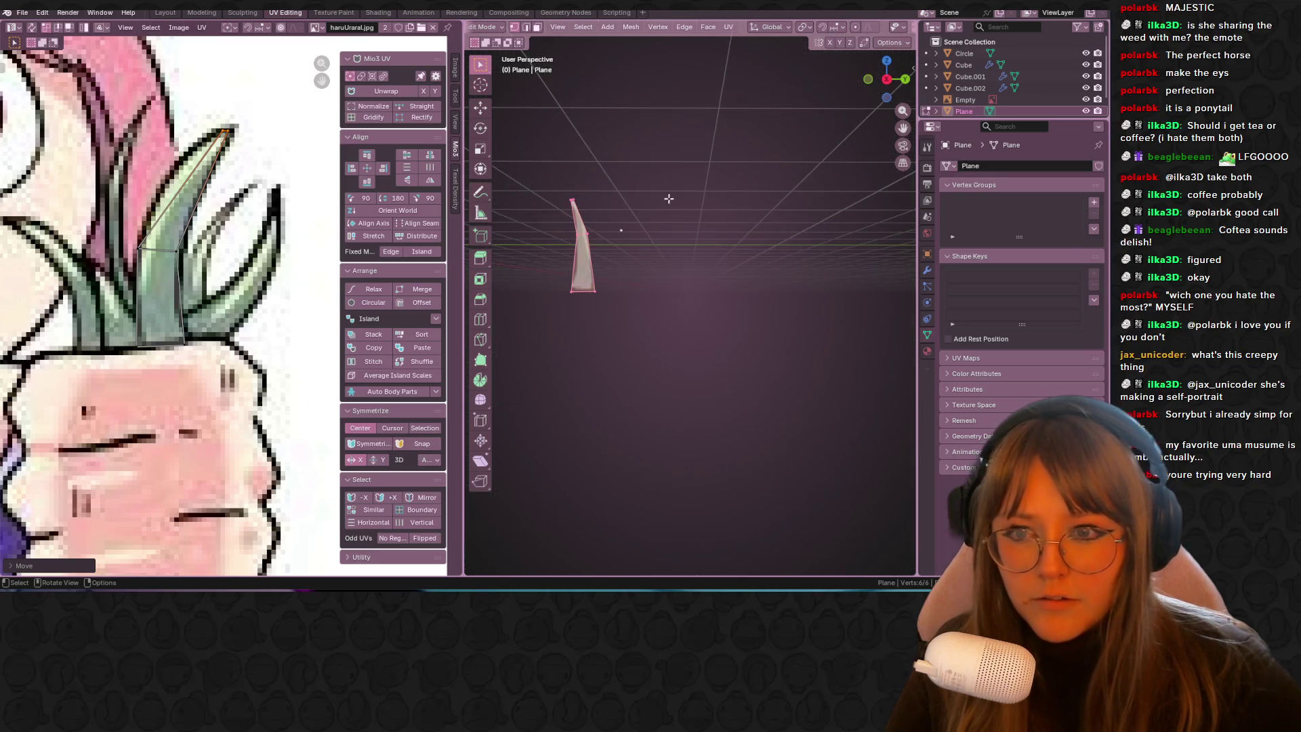
click(885, 80)
key(s)
click(804, 296)
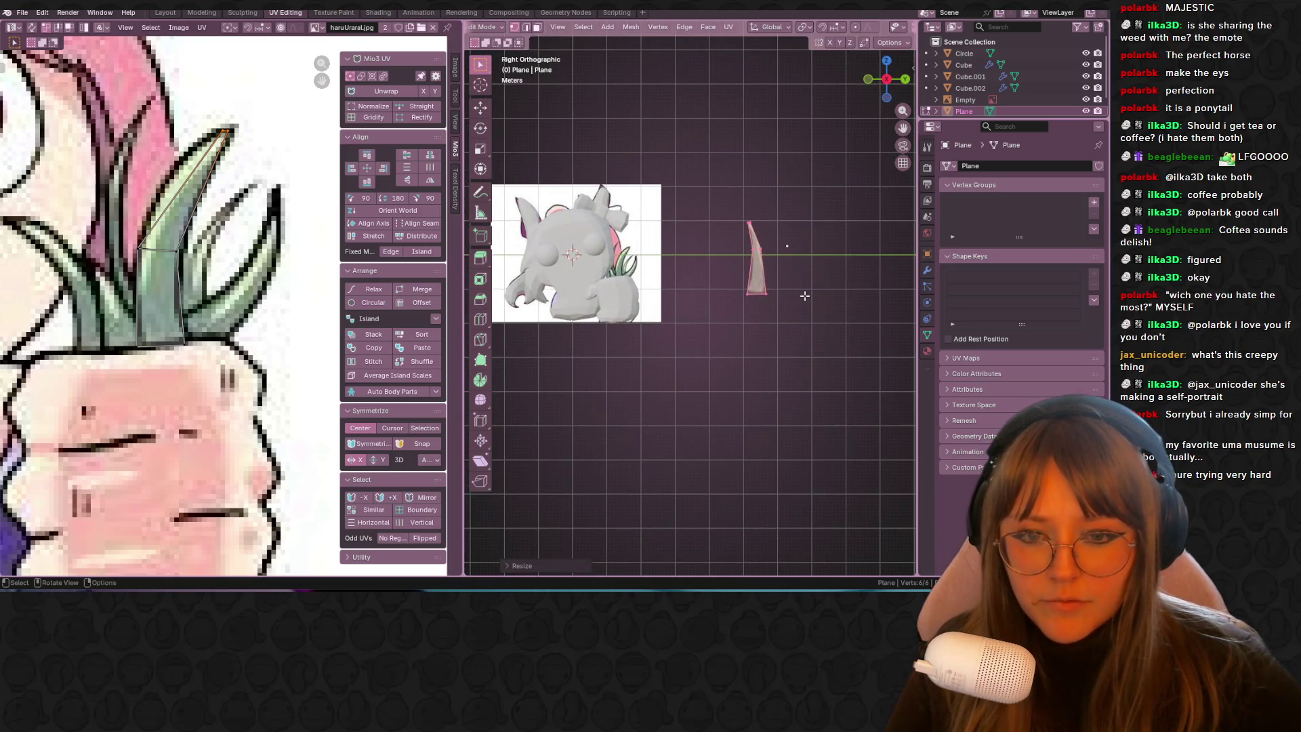
Step: Move the textured leaf into position behind the character
scroll(790, 302, up, 4)
key(g)
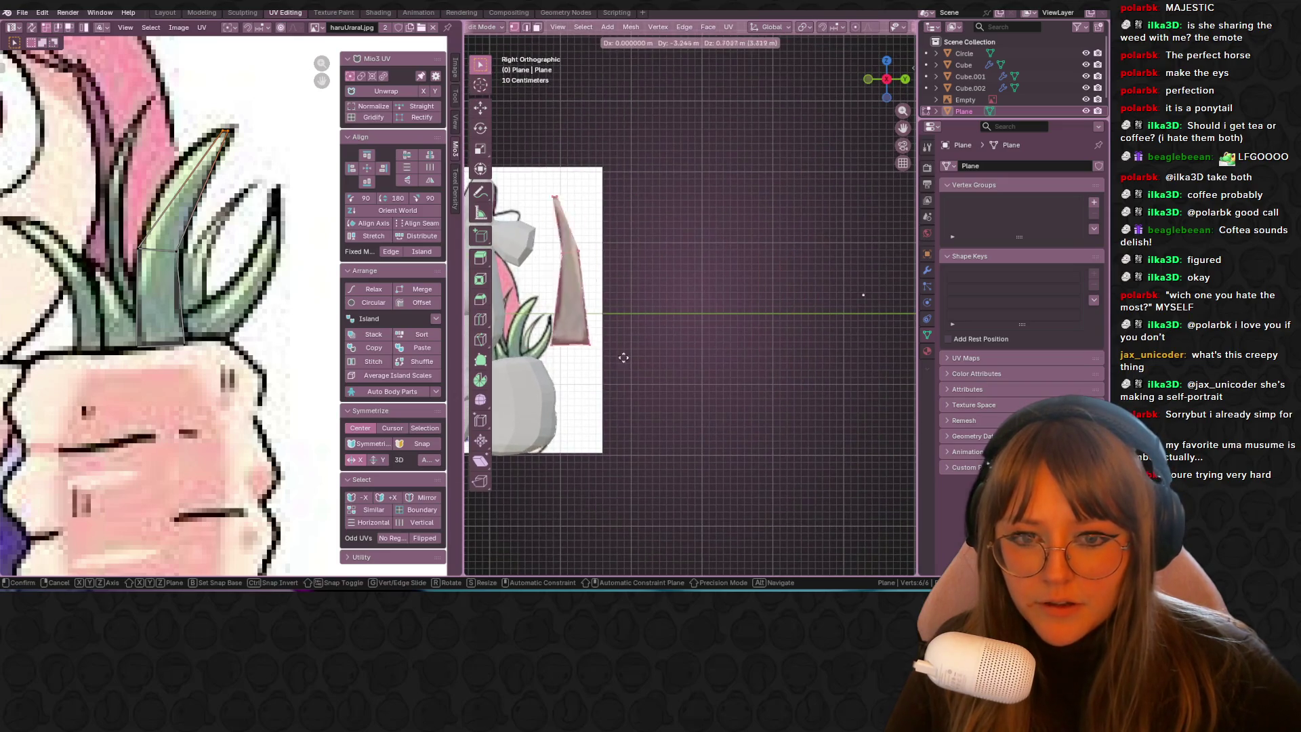
click(619, 355)
shift+middle_drag(681, 318, 763, 265)
click(637, 319)
Step: Duplicate the leaf and drop the copy beside the original
key(shift+d)
click(674, 307)
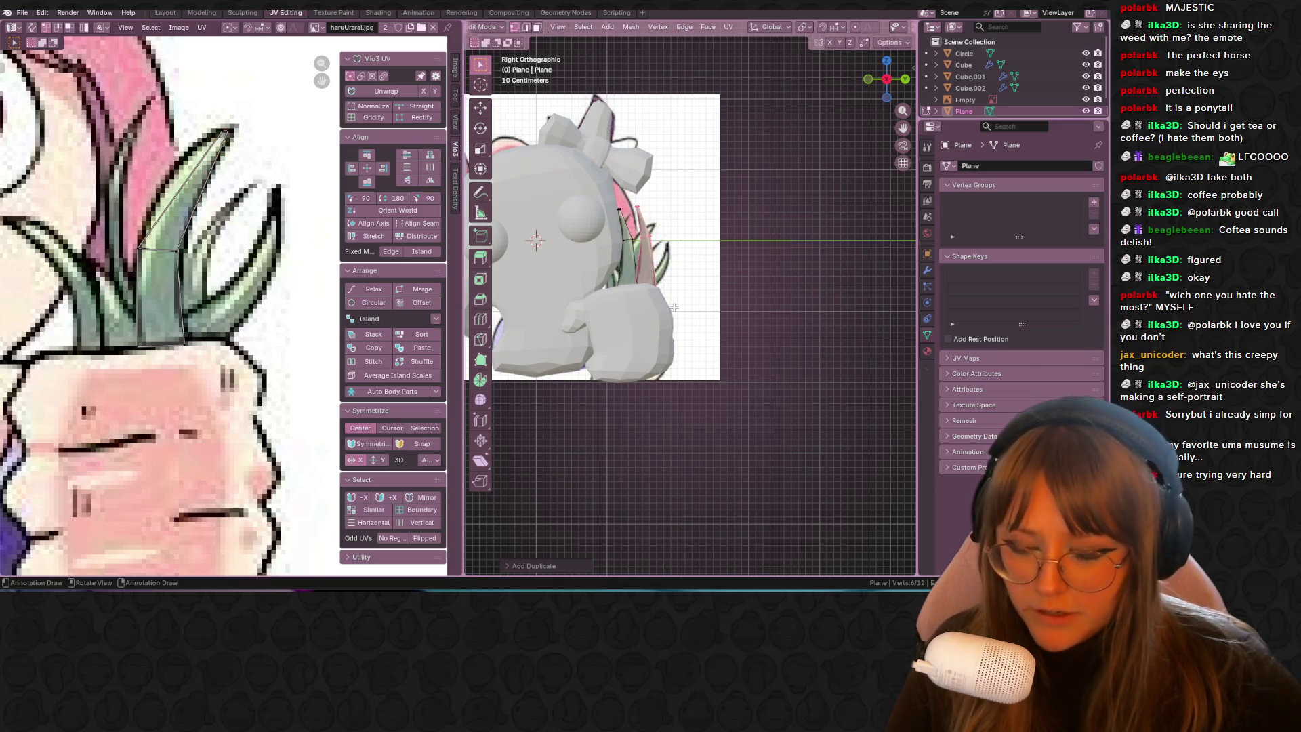
key(r)
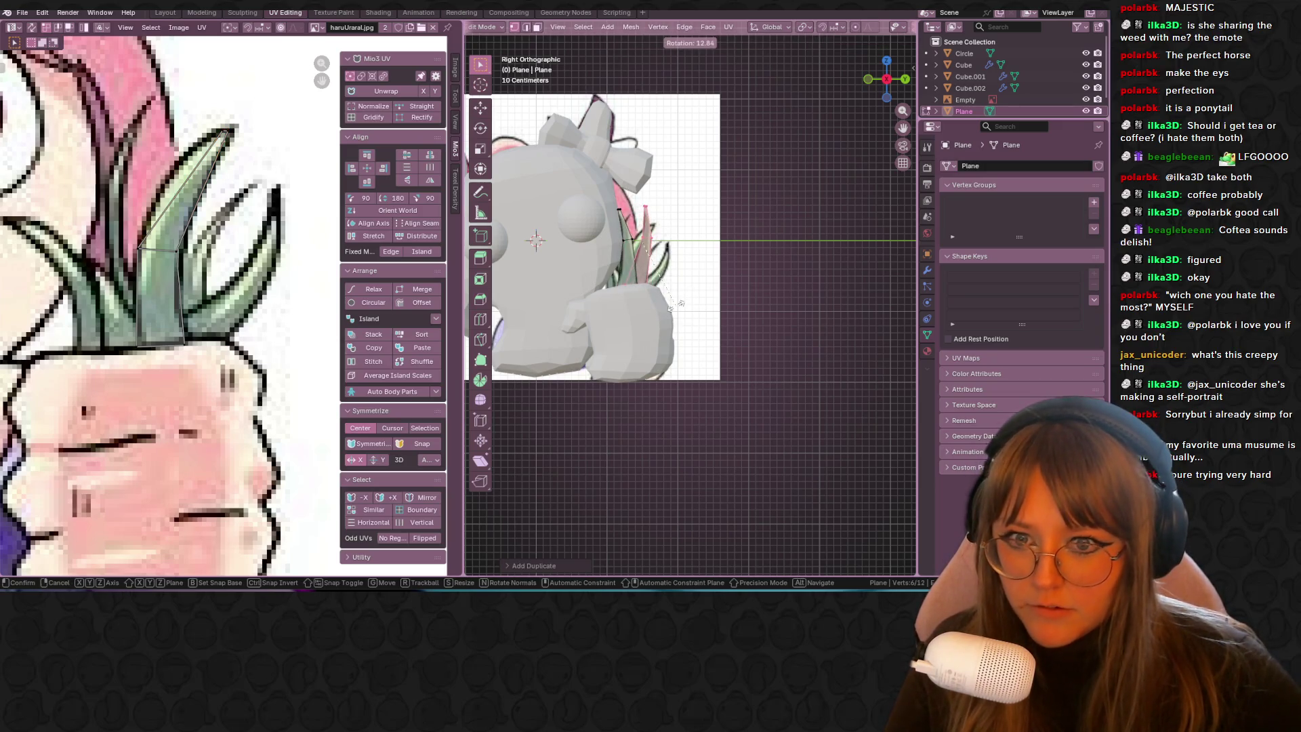
key(Escape)
Step: Shift the leaf copy sideways and mirror it with Mirror Vertices
right_click(673, 425)
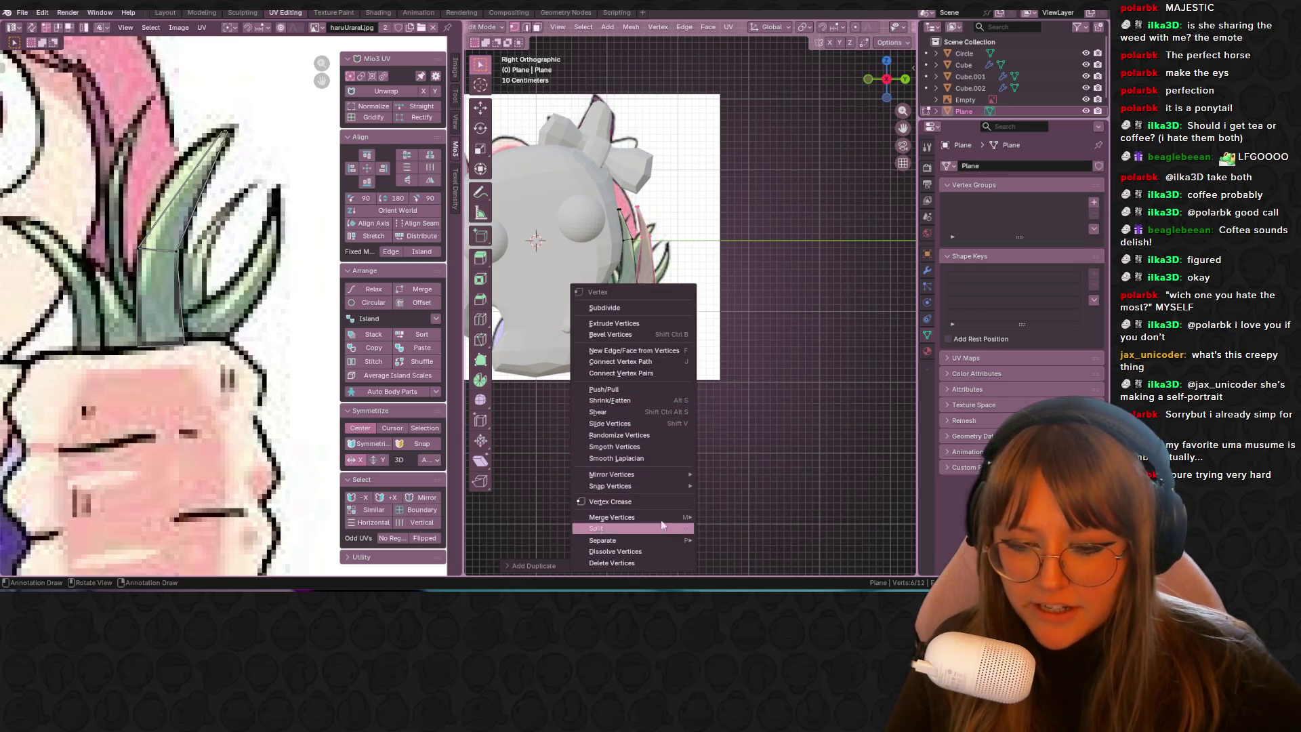
key(Escape)
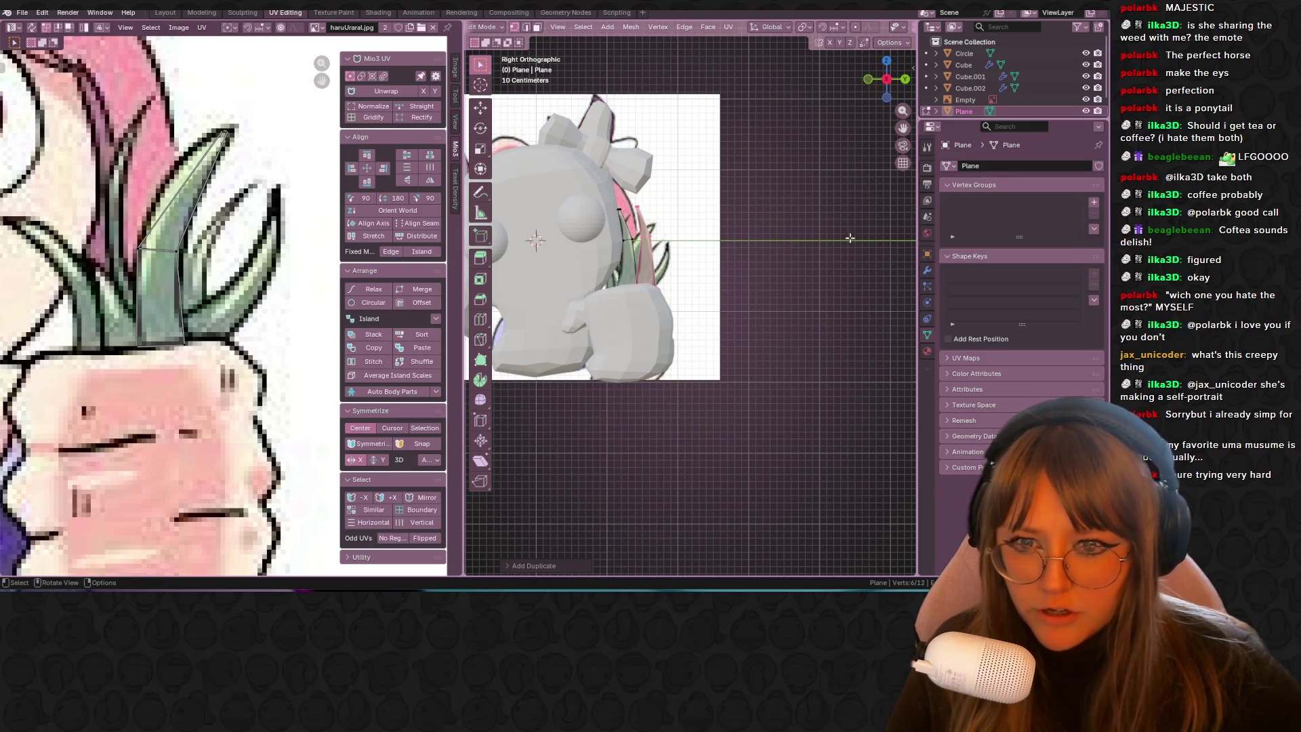
key(g)
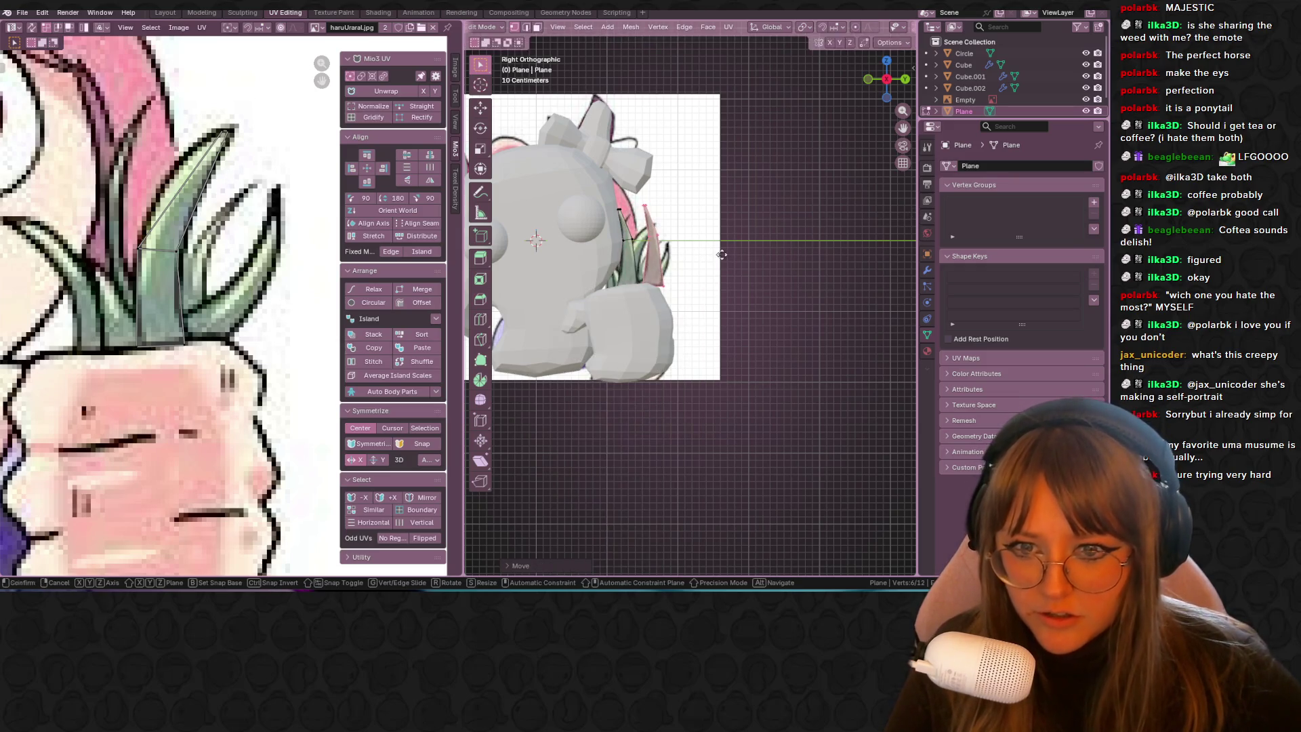
click(680, 266)
right_click(673, 270)
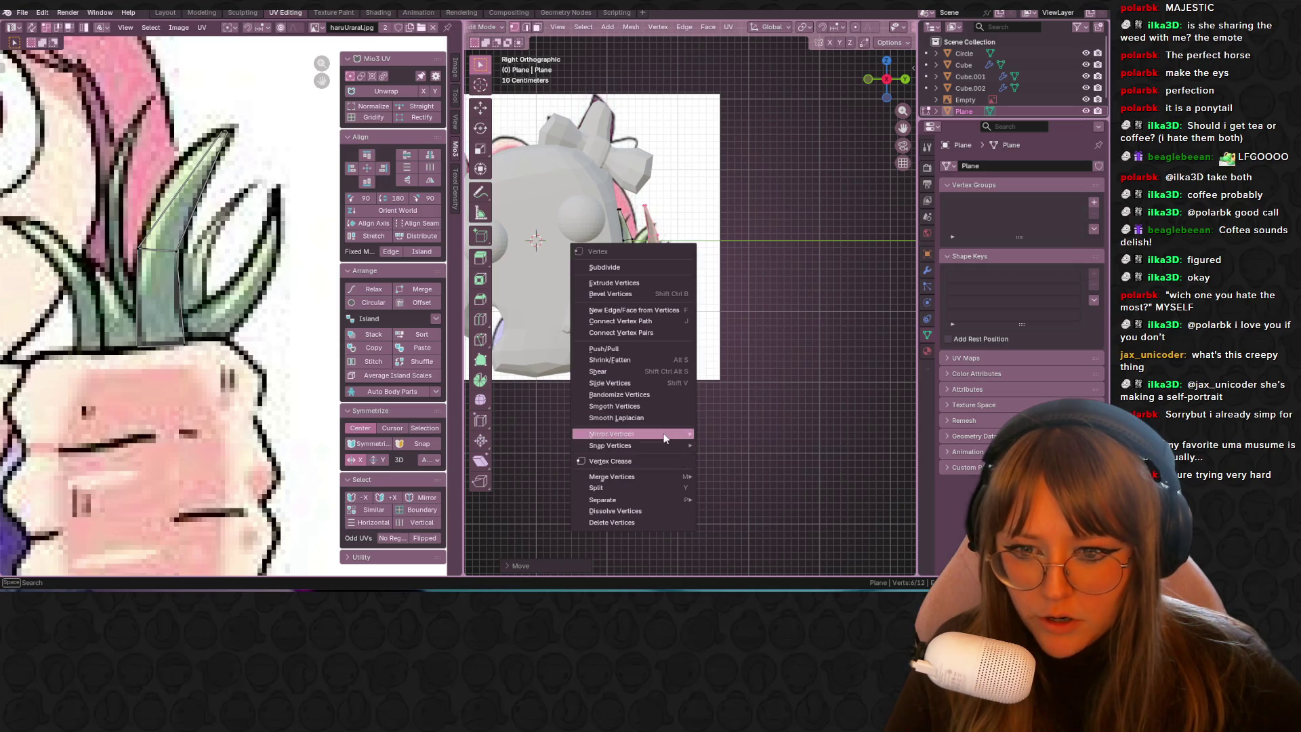
click(728, 451)
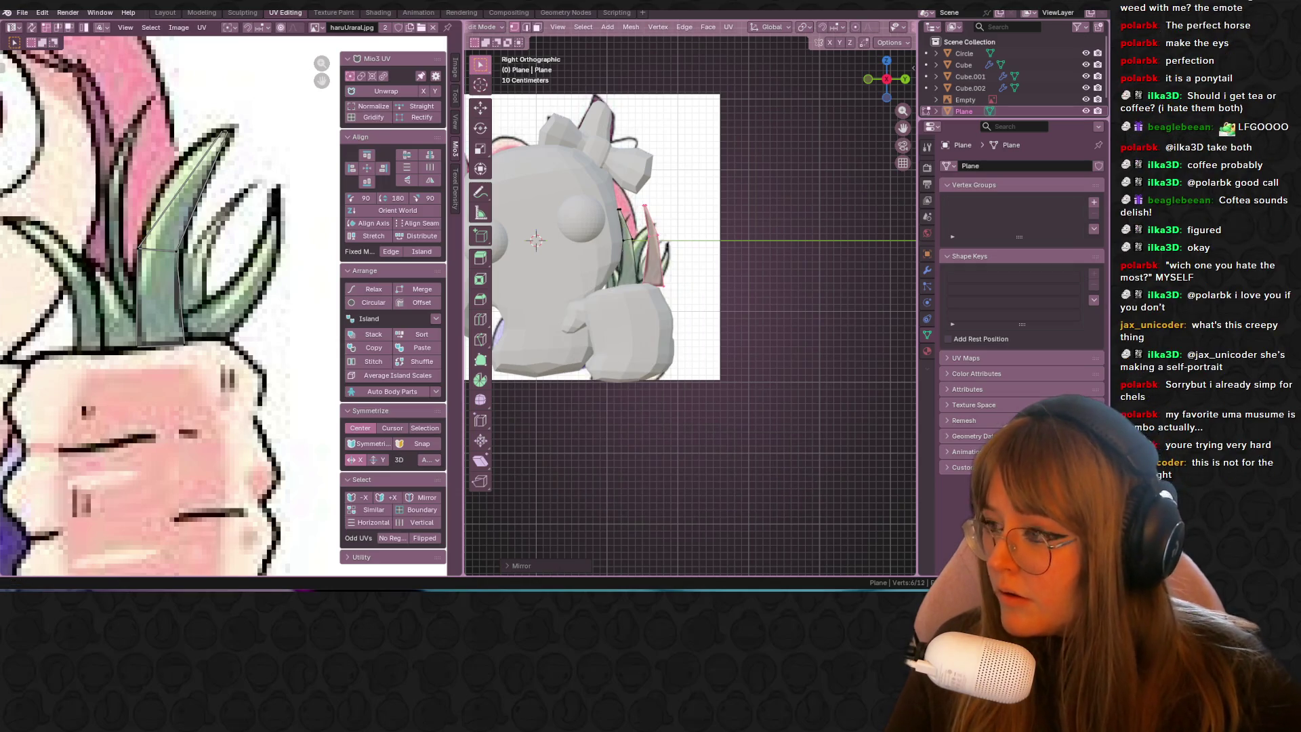
scroll(705, 290, up, 3)
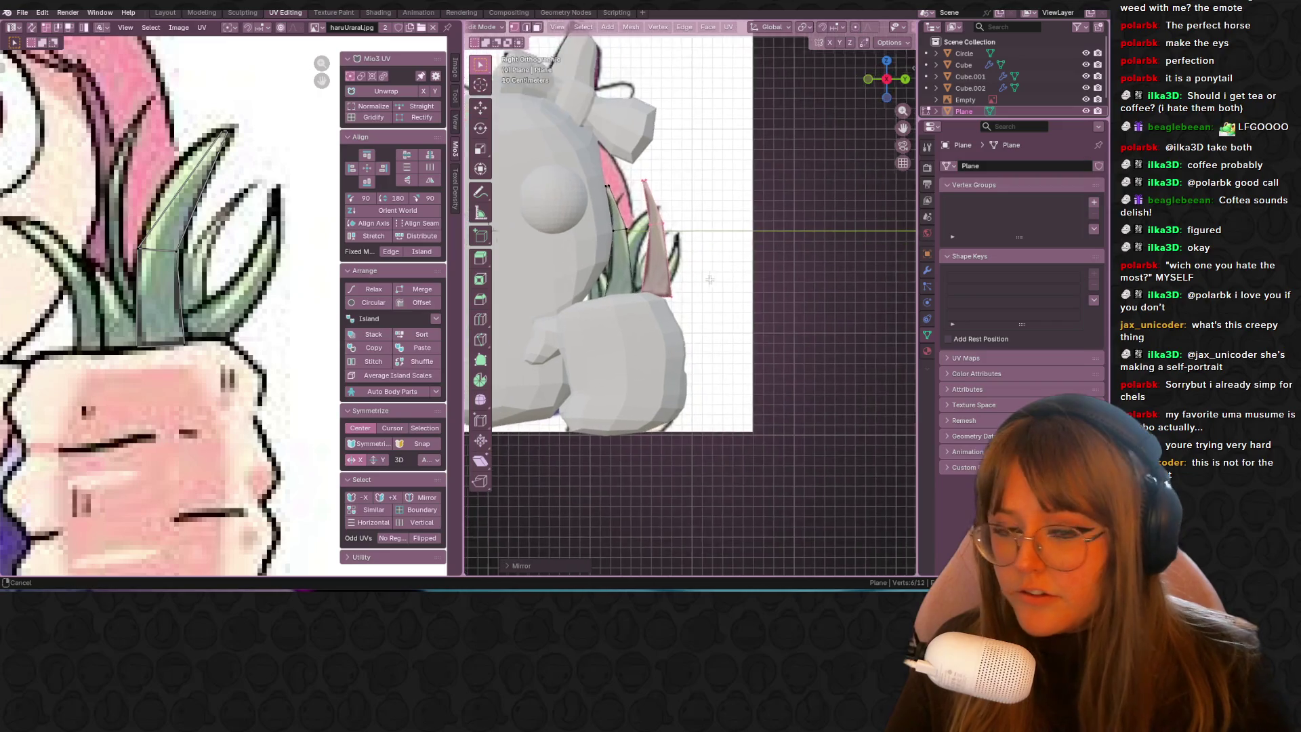
Step: Mirror the leaf across a global axis, then mirror both selected spikes along global X
right_click(664, 263)
mouse_move(666, 267)
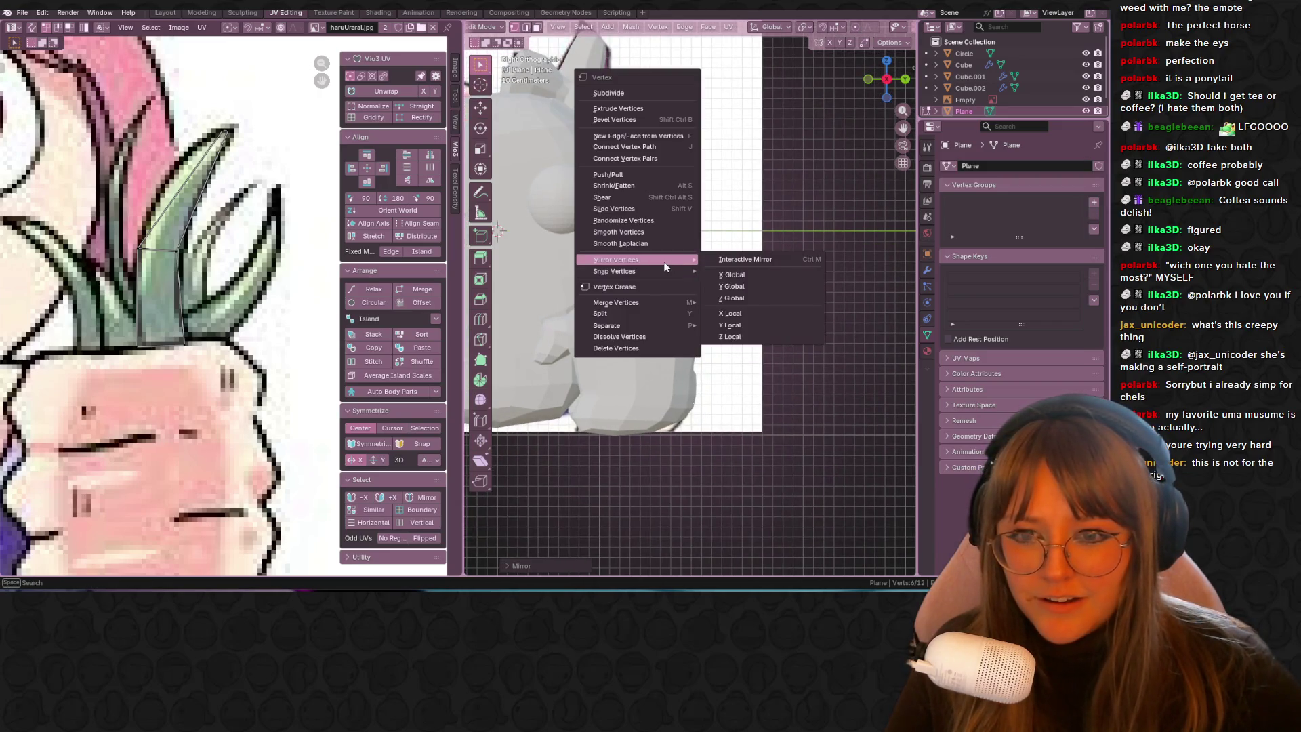
click(759, 277)
key(a)
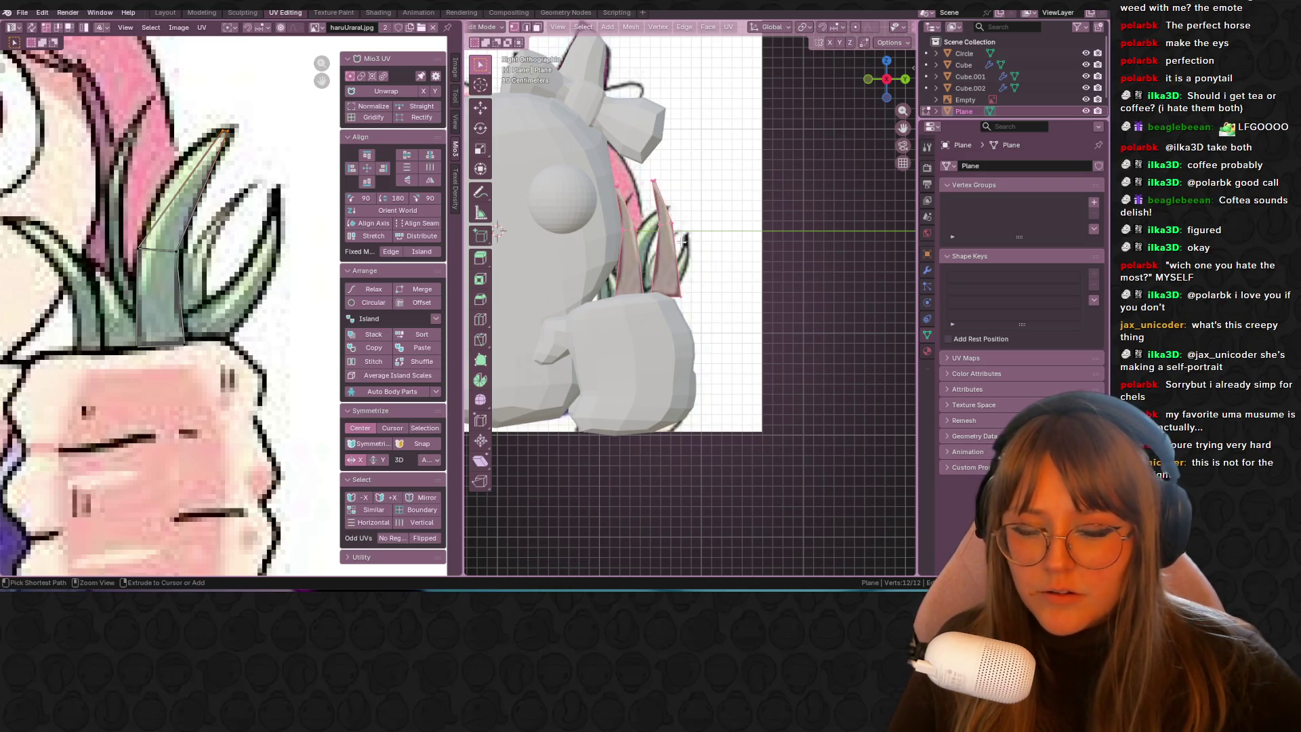
key(ctrl+v)
mouse_move(677, 245)
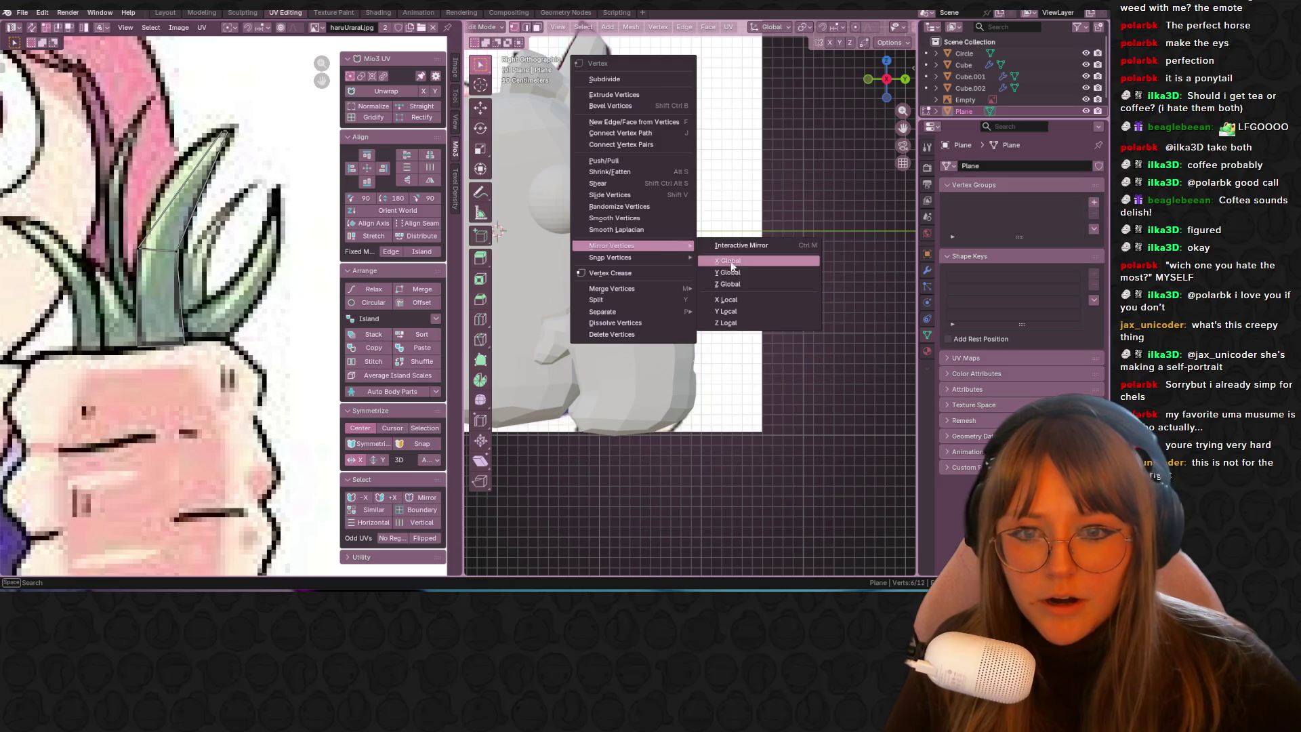
click(734, 267)
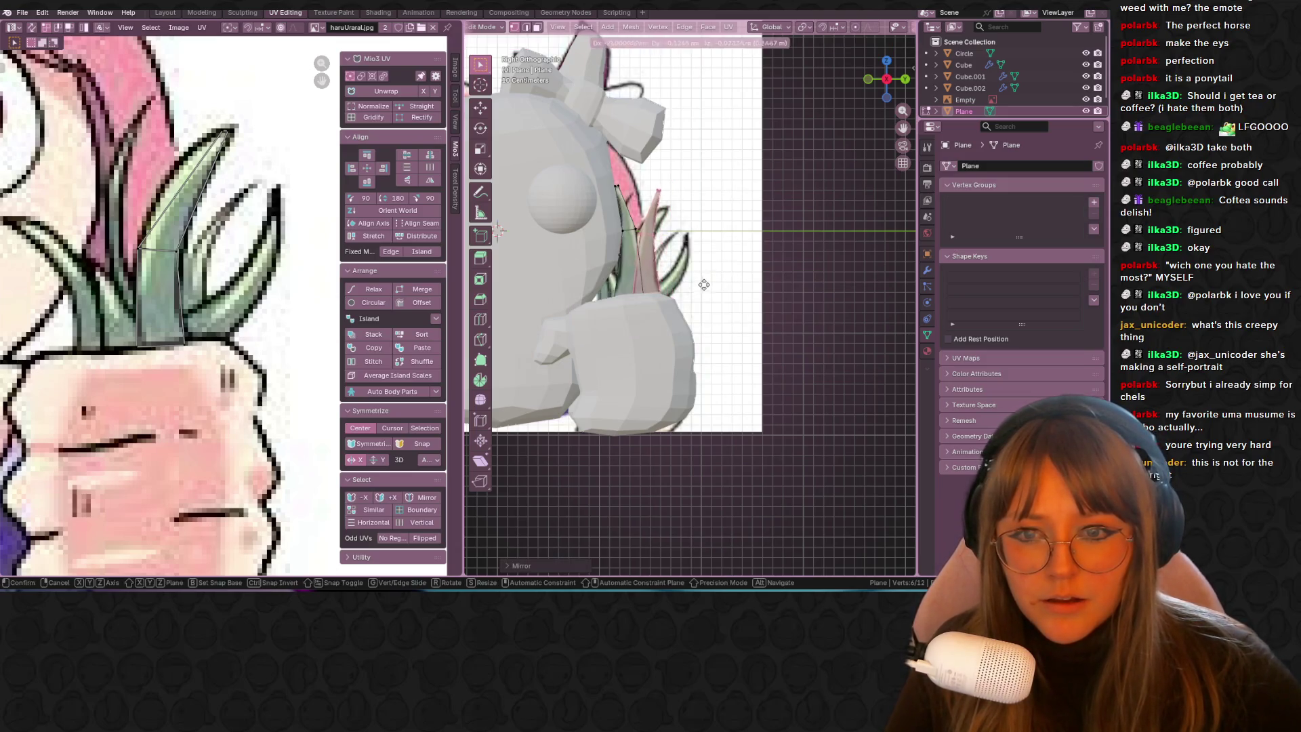
Step: Angle the leaf so it points right and select all its vertices
key(g)
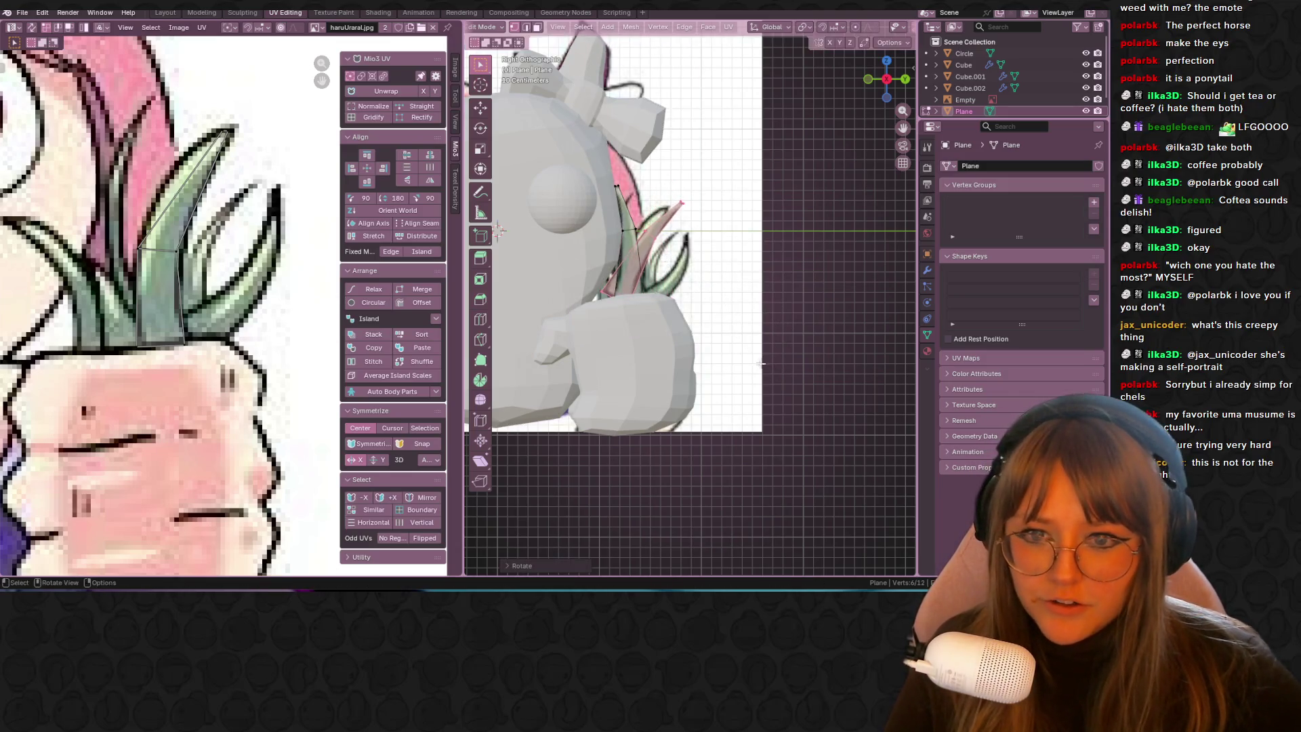
click(777, 380)
scroll(685, 337, up, 3)
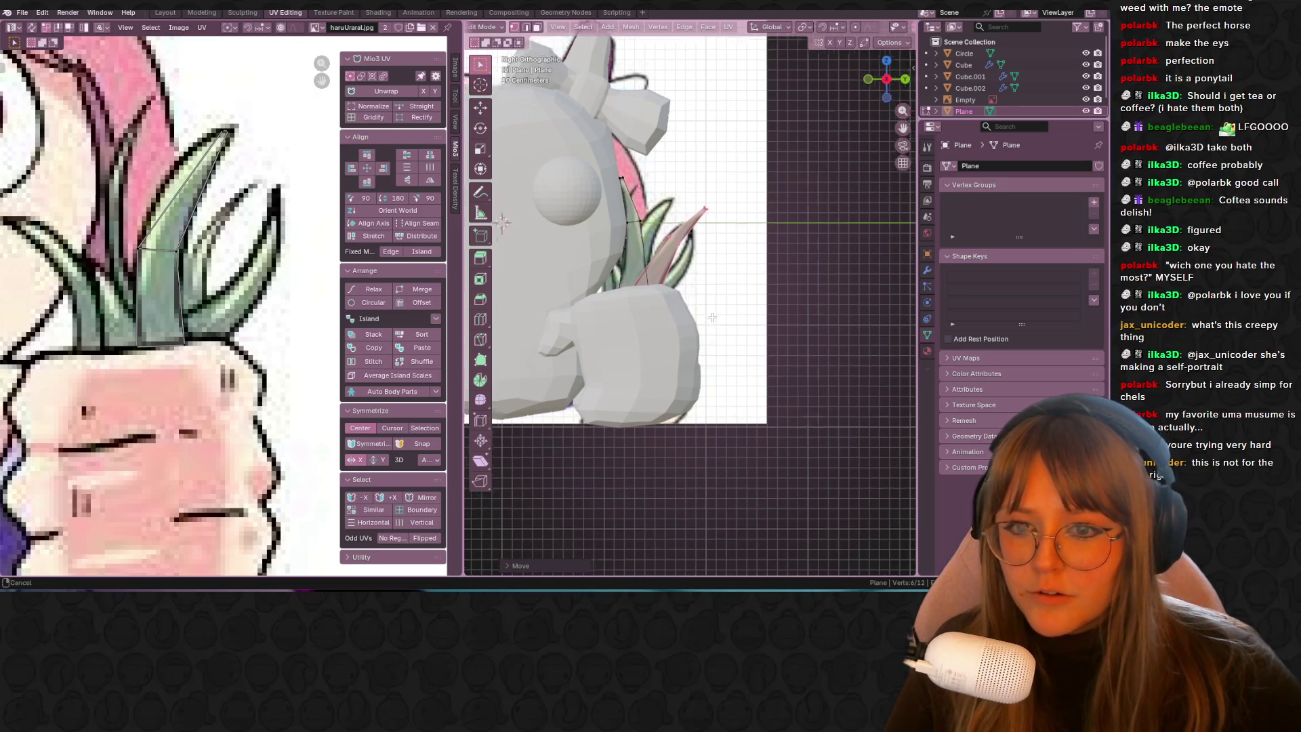
middle_drag(686, 337, 694, 330)
key(a)
click(887, 79)
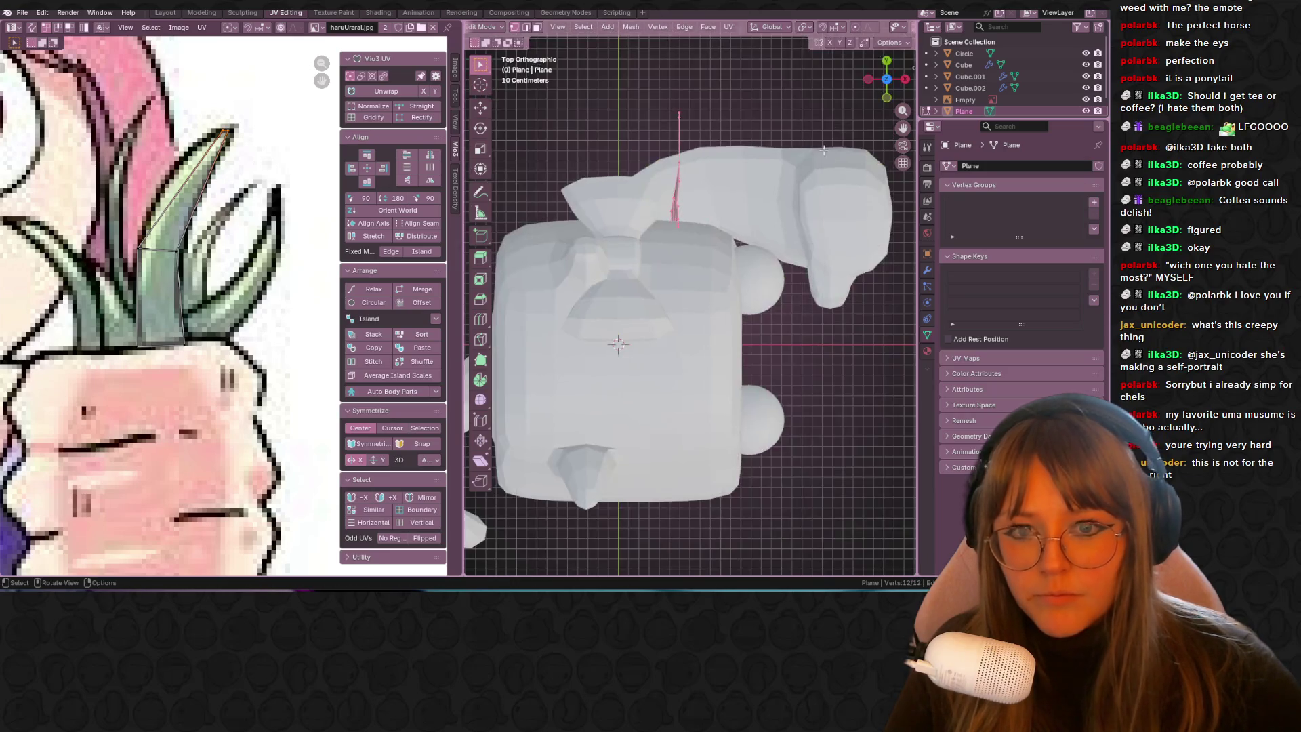
Step: Adjust the leaf's depth from the top view and reselect all leaf vertices
key(g)
click(491, 195)
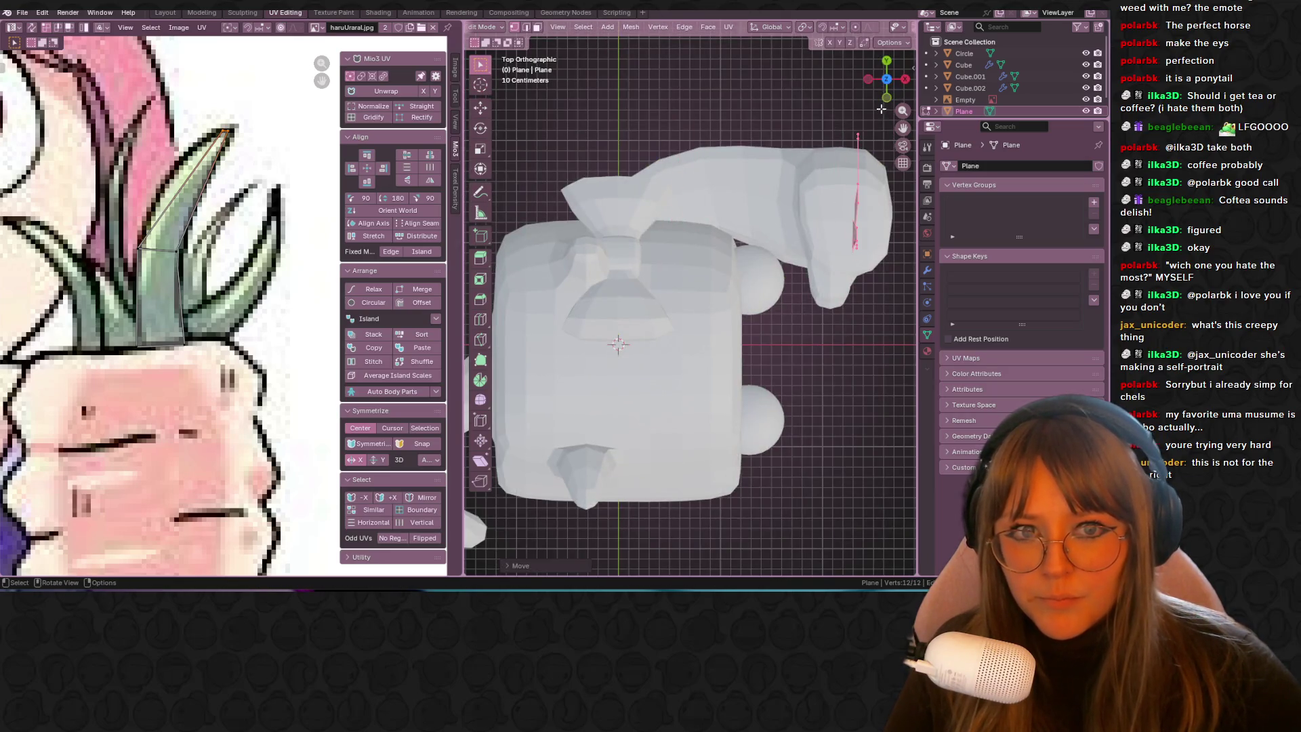
click(906, 79)
key(alt+a)
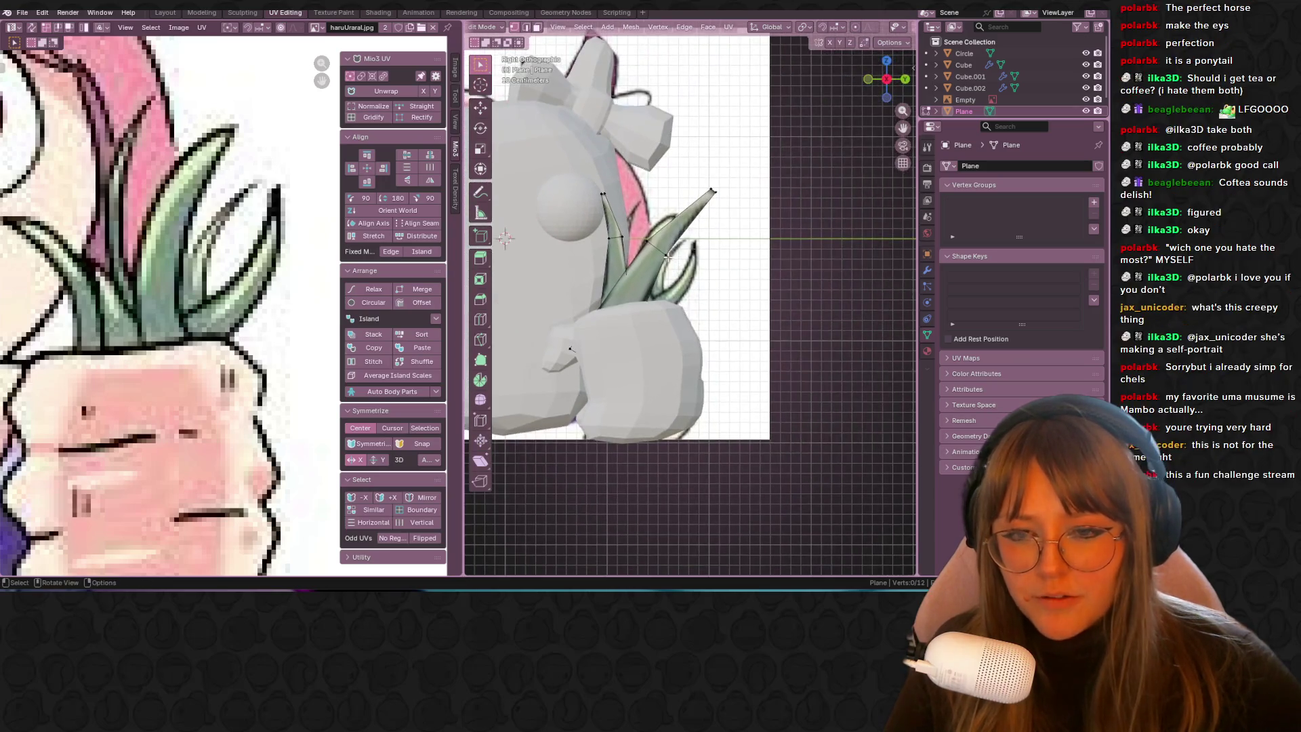
key(a)
middle_drag(696, 271, 678, 271)
Step: Duplicate the leaves, then rotate the new pair and shift it left
key(shift+d)
click(709, 282)
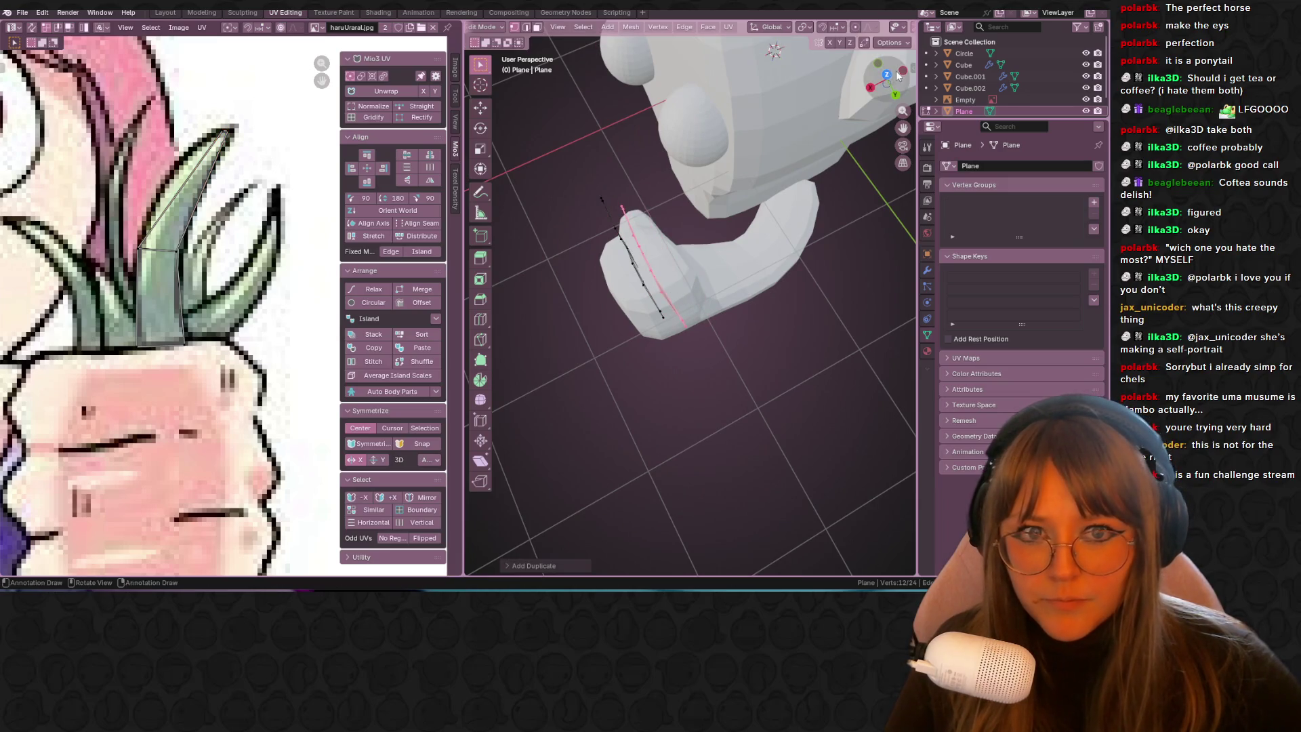
click(887, 73)
click(908, 80)
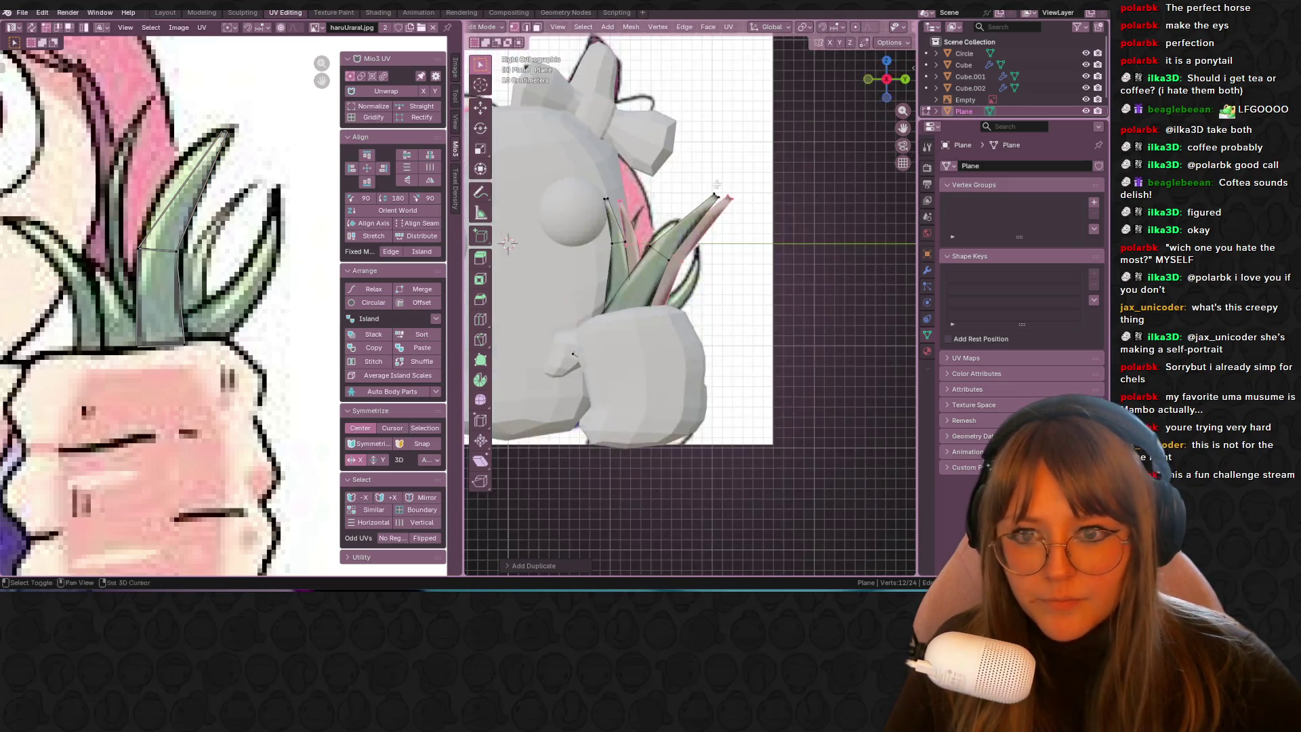
key(r)
click(705, 224)
key(g)
click(642, 218)
Step: Return to Object Mode and duplicate the whole leaf object as Plane.001
mouse_move(642, 218)
middle_down()
mouse_move(831, 218)
mouse_move(739, 339)
middle_up()
key(Tab)
key(shift+d)
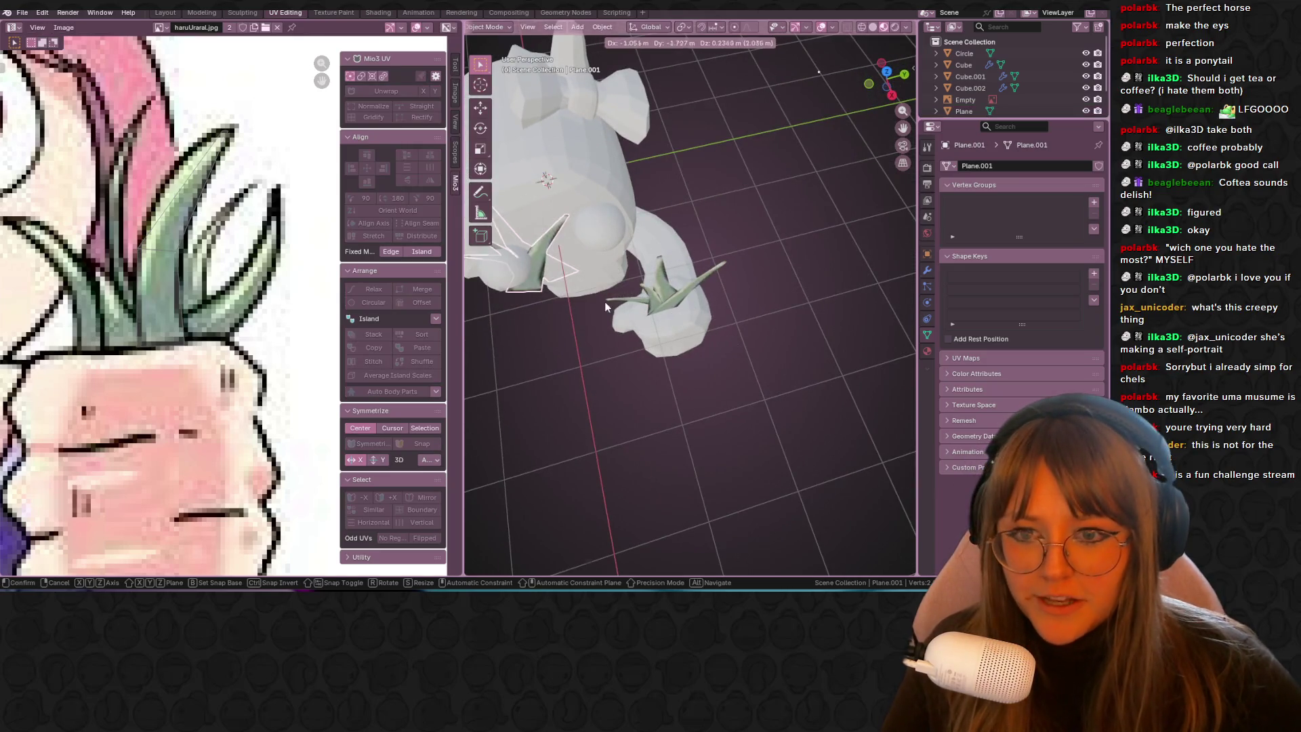
Step: Place Plane.001 over the head, rotate it in front view and move it
click(586, 317)
click(870, 79)
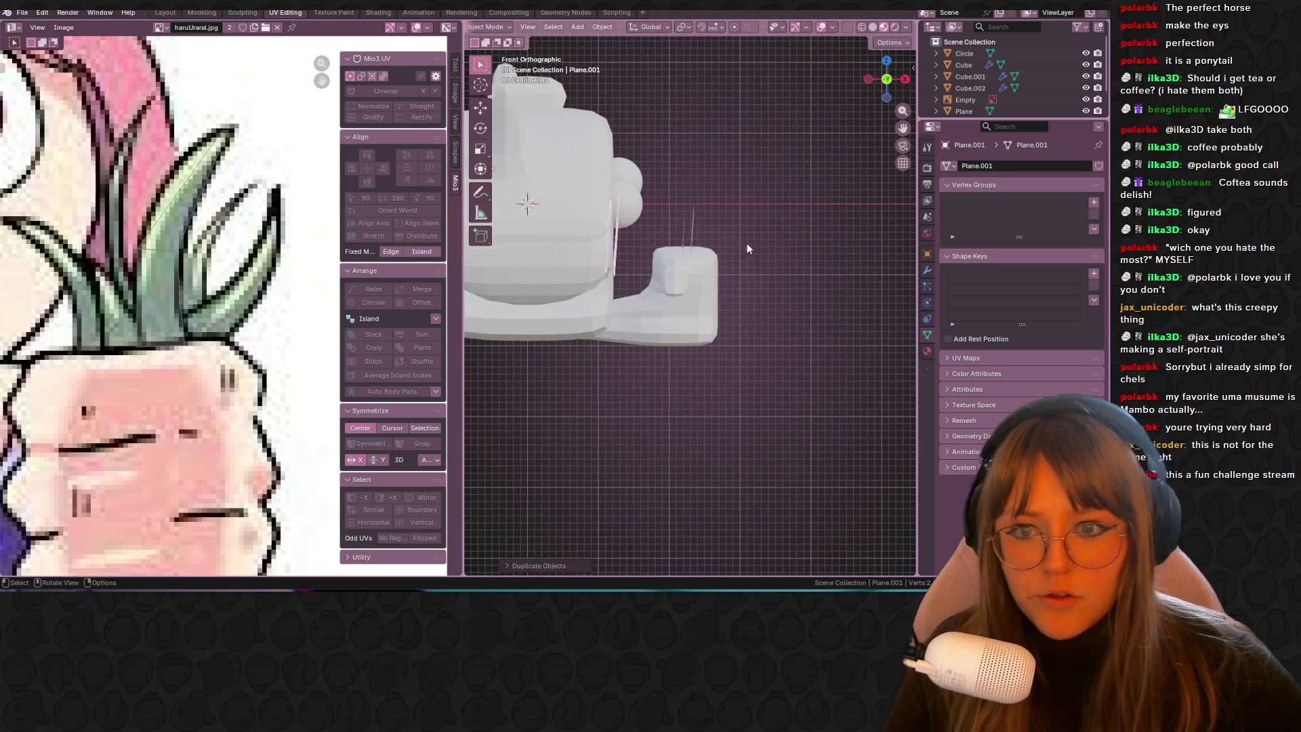
key(r)
click(894, 268)
scroll(580, 179, down, 2)
key(g)
right_click(746, 199)
middle_drag(745, 200, 848, 227)
key(g)
click(851, 305)
middle_drag(851, 305, 743, 290)
Step: Move Plane.001 onto the face from the side, resize it and enter Edit Mode
click(891, 88)
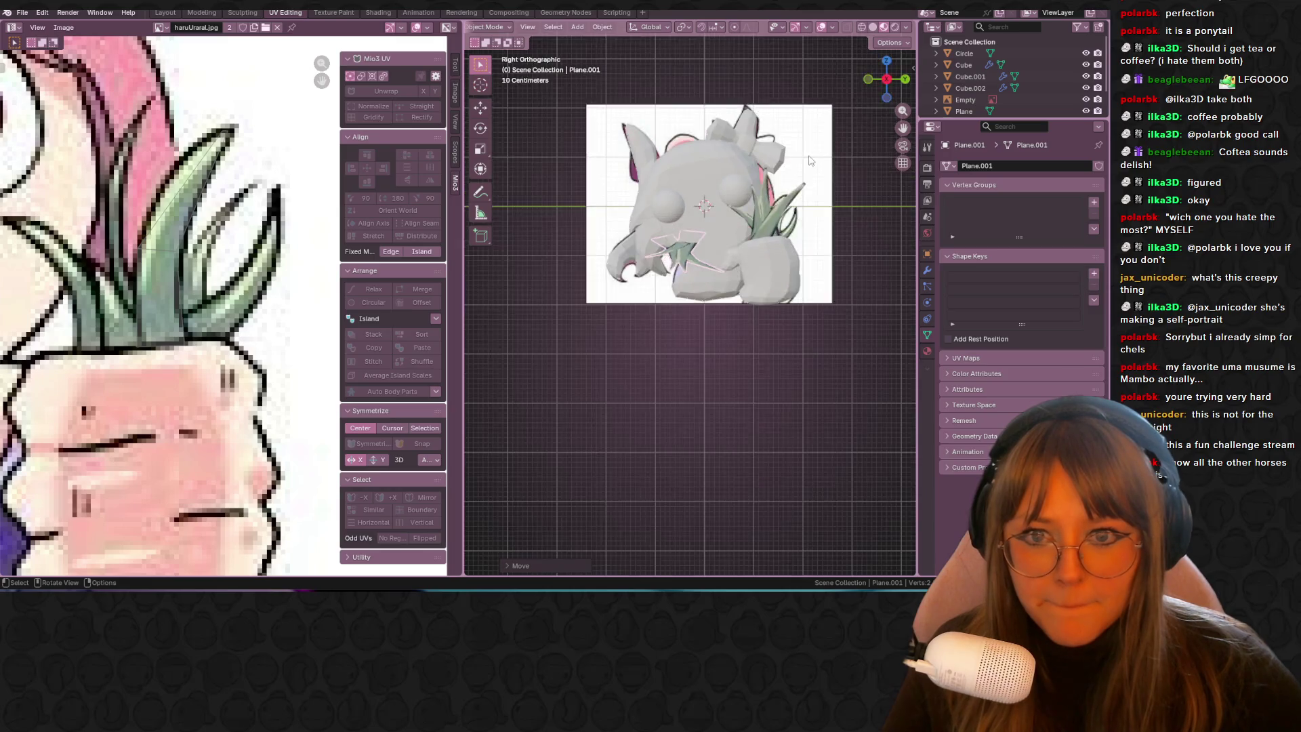
click(848, 28)
shift+middle_drag(627, 231, 680, 209)
key(g)
click(685, 250)
key(s)
click(762, 245)
key(Tab)
scroll(756, 237, down, 3)
scroll(753, 250, up, 3)
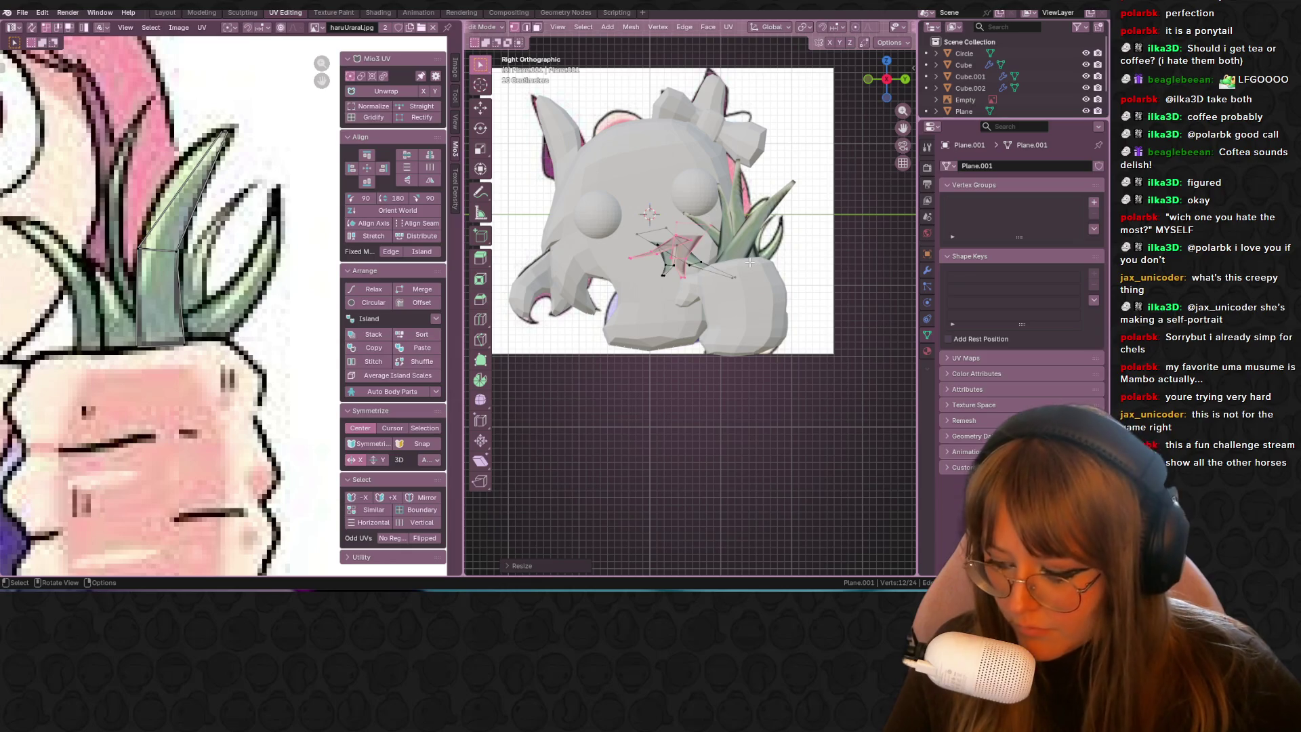
Step: Scale the Plane.001 mesh down and reposition it in front view
key(a)
key(s)
click(686, 244)
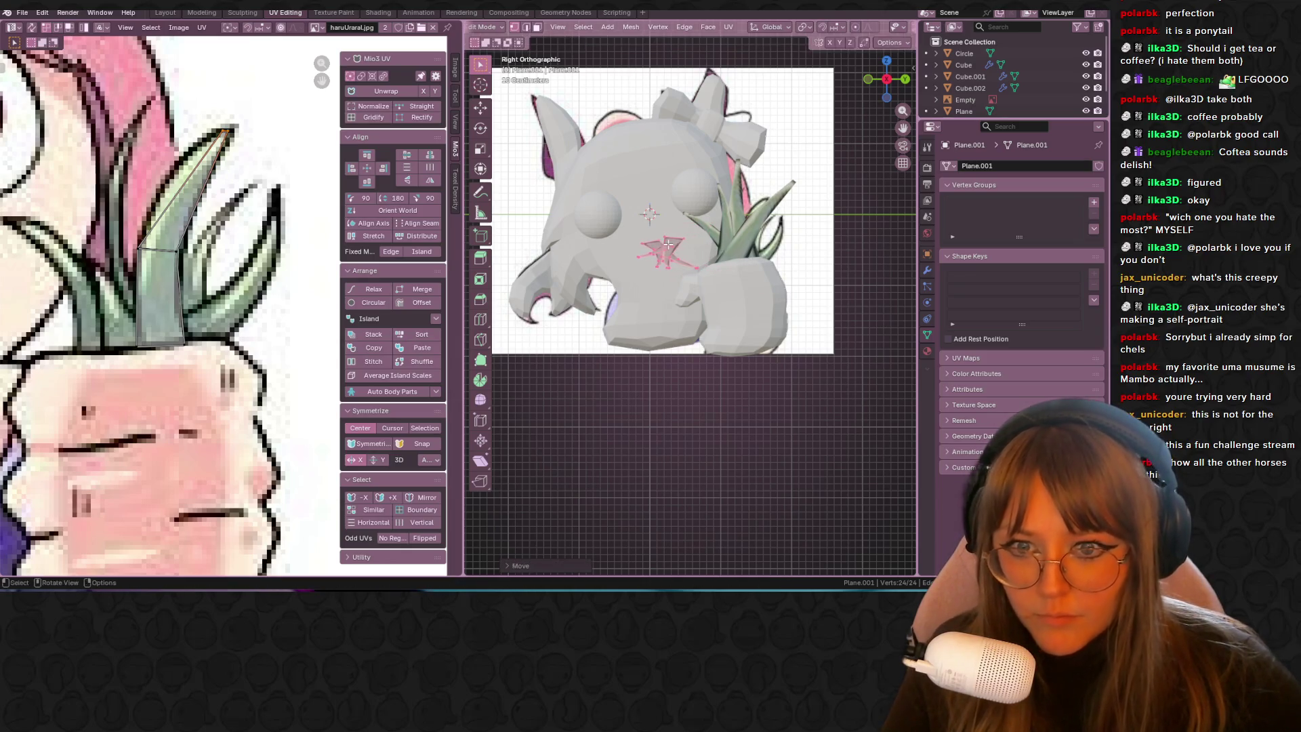
click(868, 79)
scroll(741, 219, up, 3)
key(g)
click(714, 234)
Step: Back in Object Mode, nudge Plane.001 down and right against the body
key(Tab)
mouse_move(714, 234)
middle_down()
mouse_move(842, 184)
mouse_move(720, 261)
middle_up()
key(g)
click(630, 267)
middle_drag(631, 267, 694, 157)
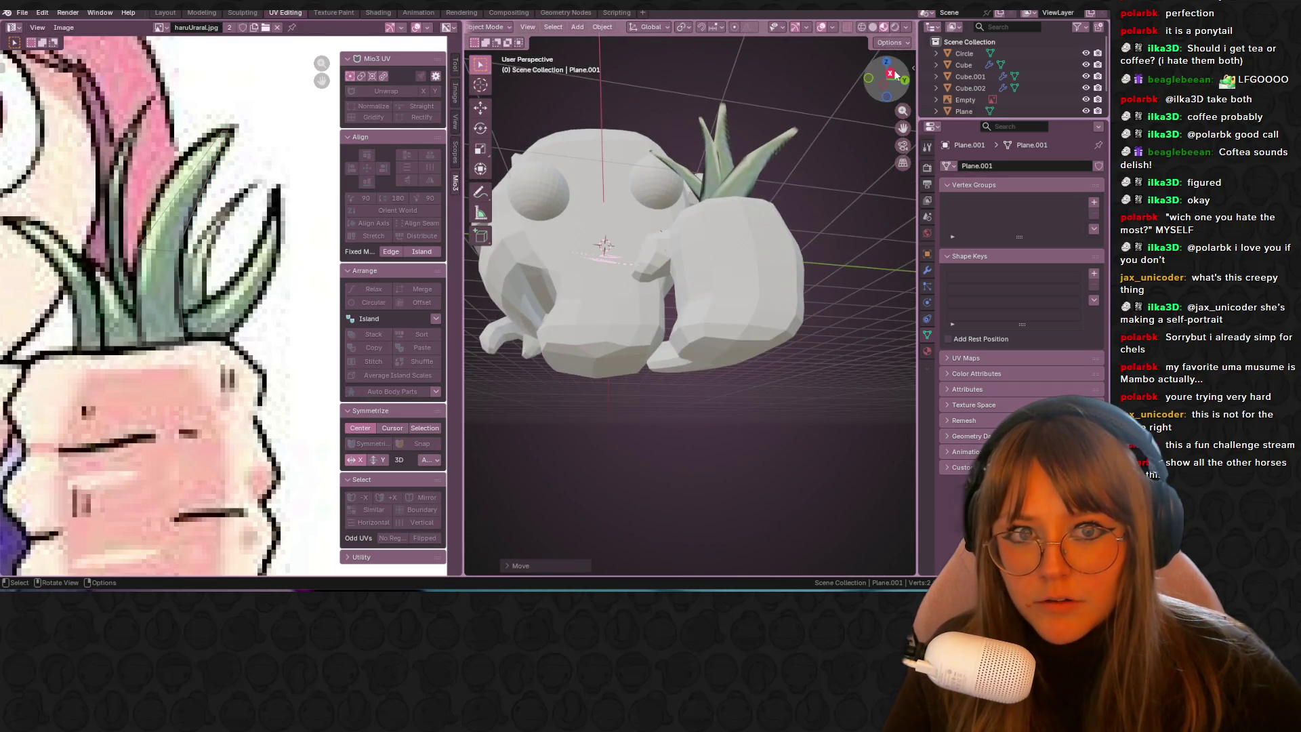
click(894, 74)
scroll(690, 192, up, 3)
key(g)
click(702, 197)
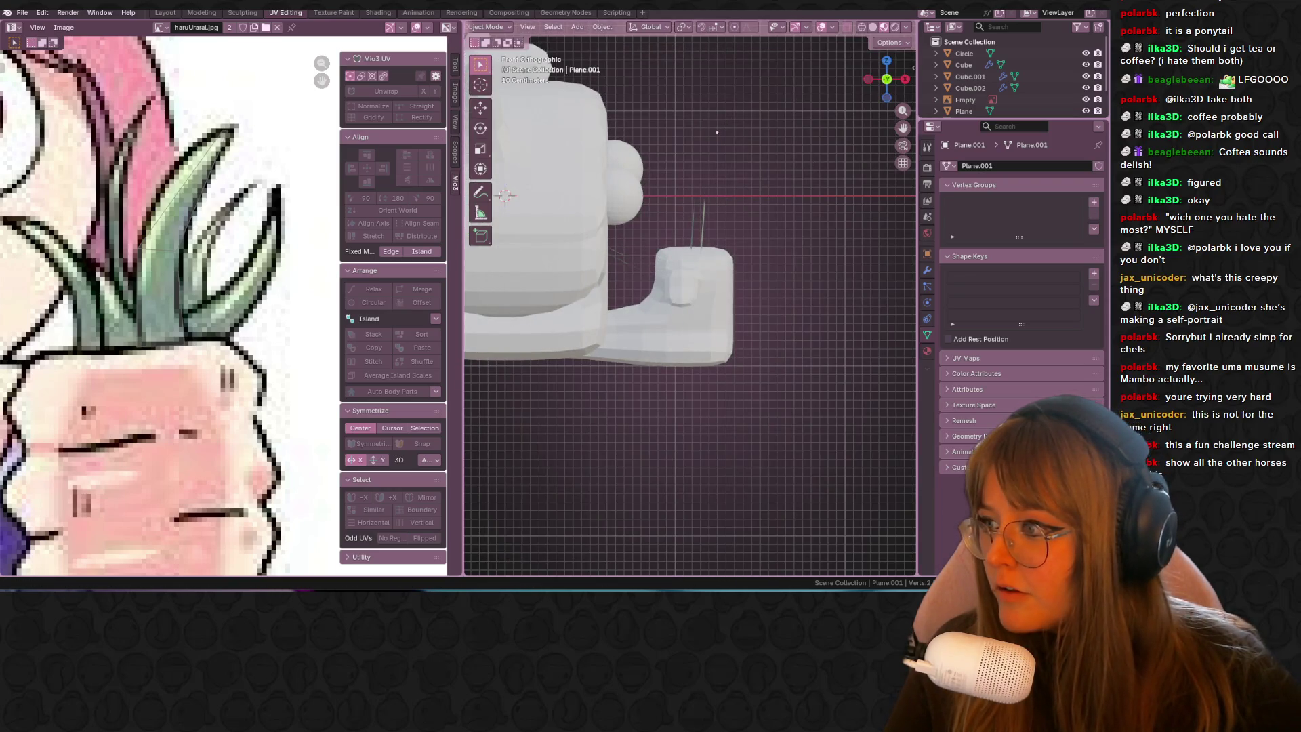
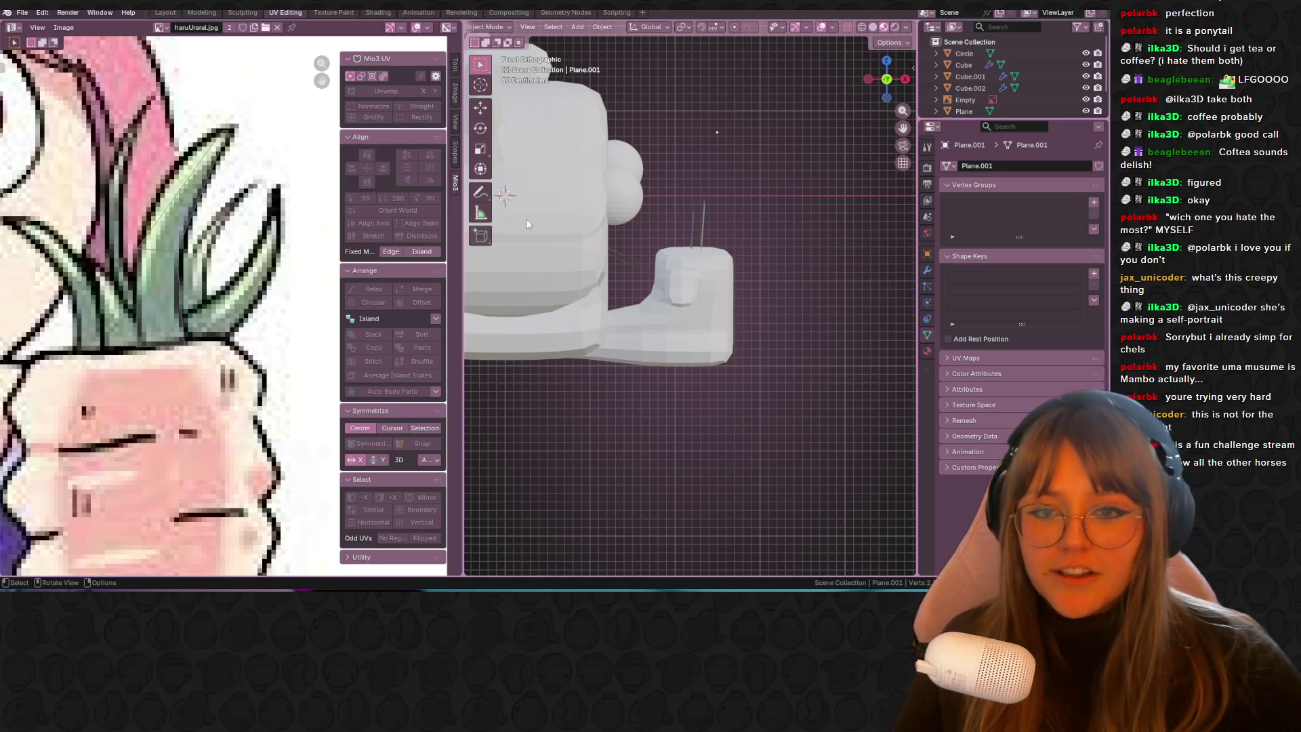
Step: Select the Cube head mesh and snap the view to the right side
mouse_move(819, 152)
middle_down()
mouse_move(751, 264)
mouse_move(673, 270)
middle_up()
click(672, 270)
key(KP_3)
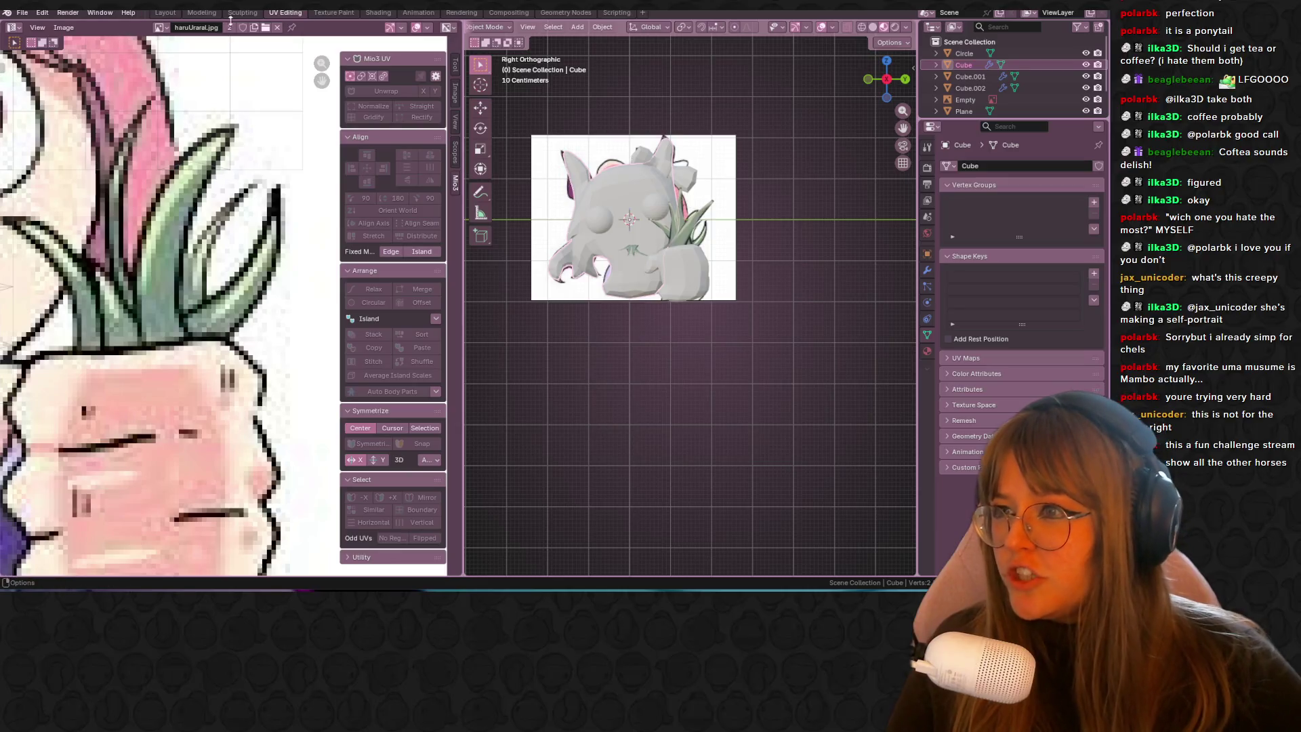
scroll(820, 274, down, 5)
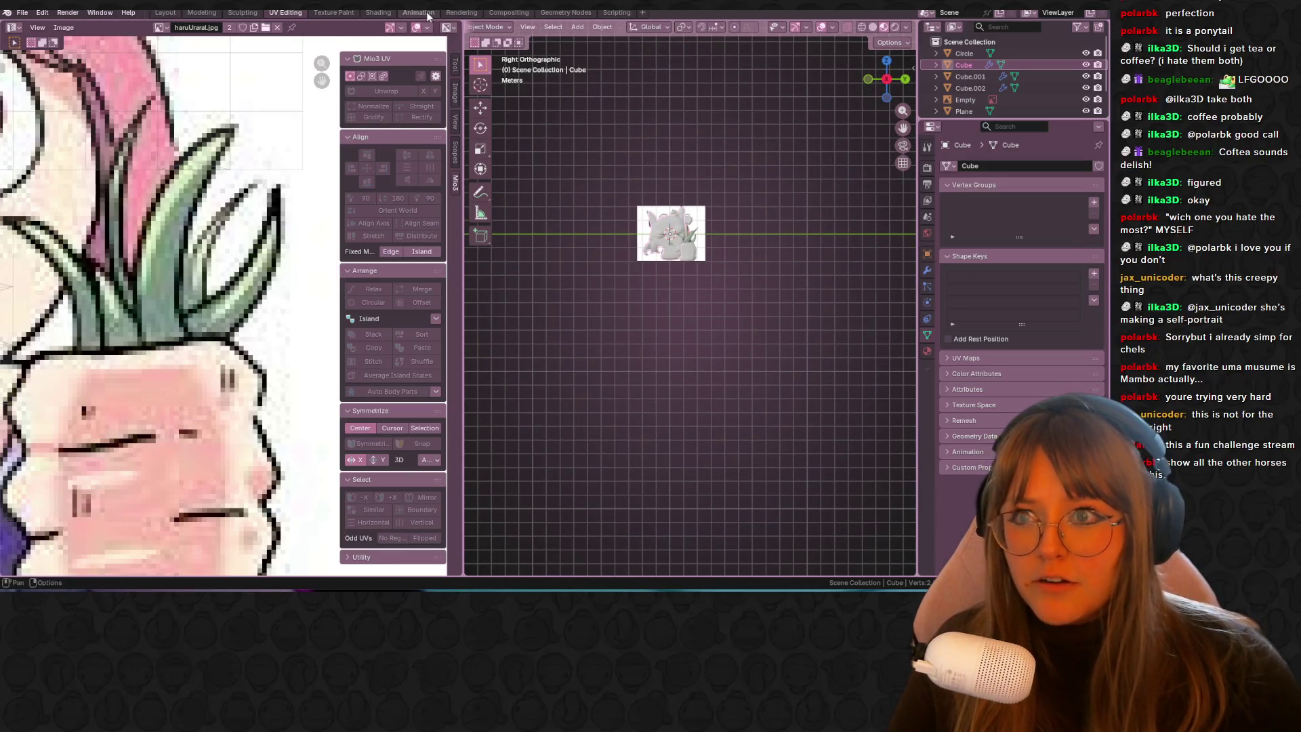
Step: In the Shading layout, assign the existing textured 'Material' to the Cube head
click(427, 13)
click(378, 13)
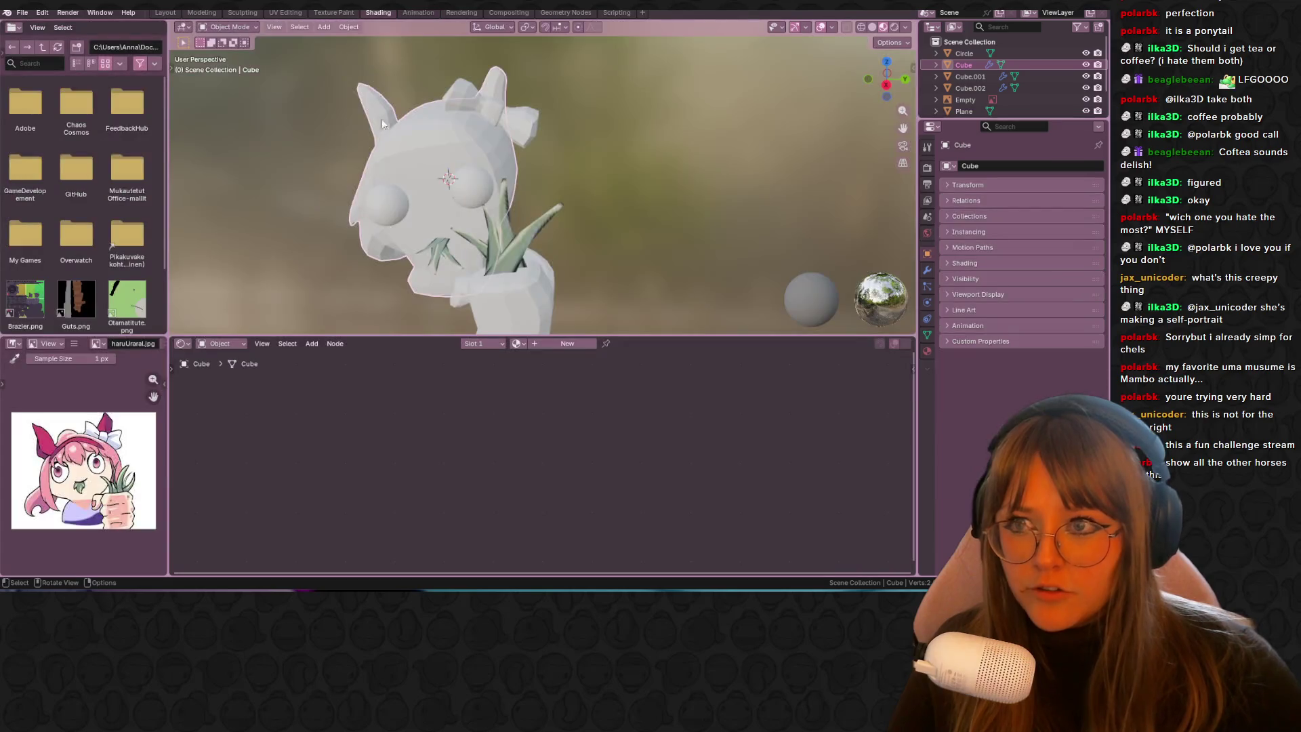
click(517, 344)
click(544, 369)
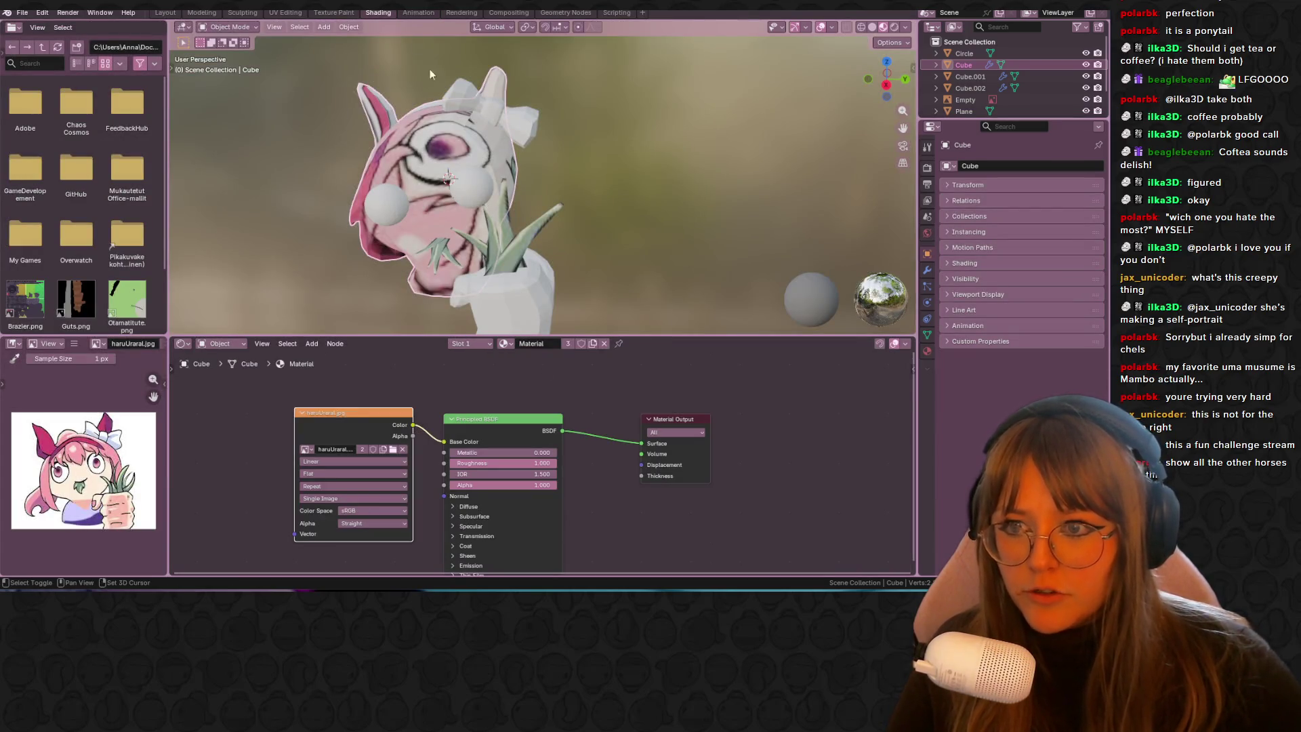
Step: In Texture Paint, frame the head in Right Orthographic view and enter Edit Mode
click(334, 13)
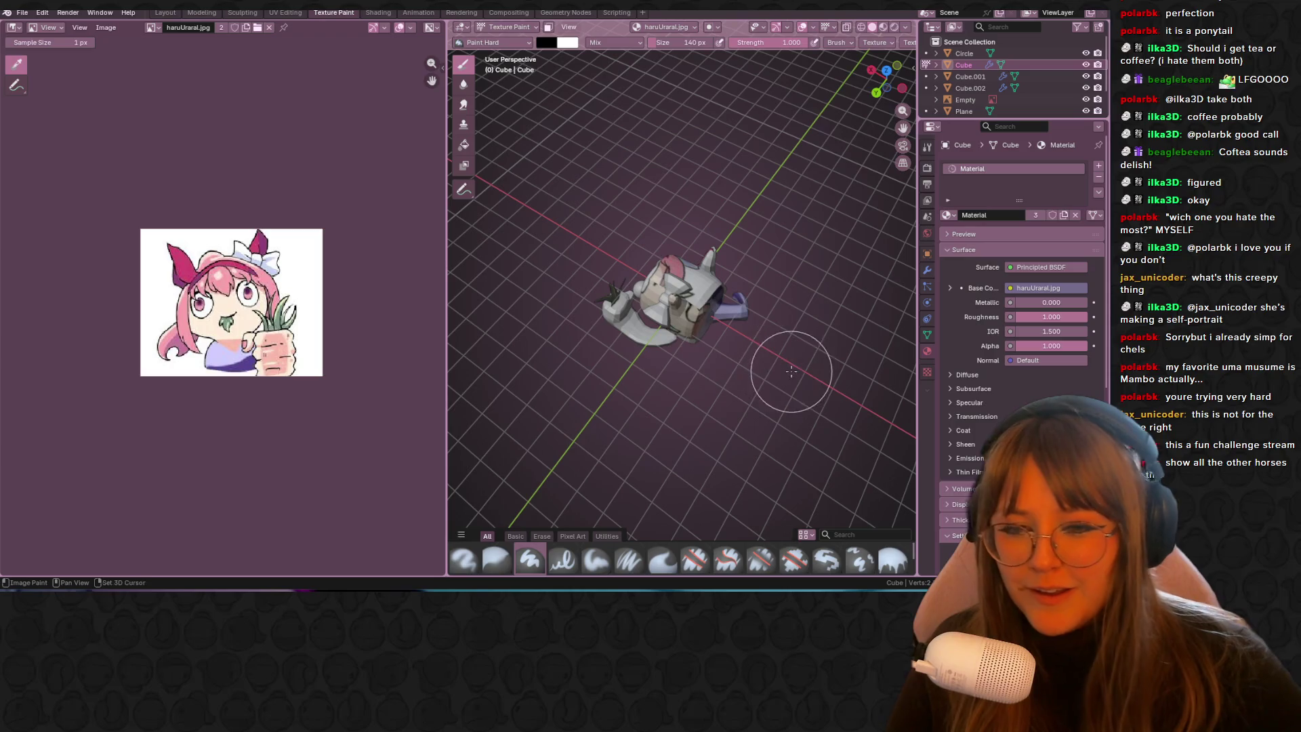
click(903, 88)
scroll(807, 200, up, 5)
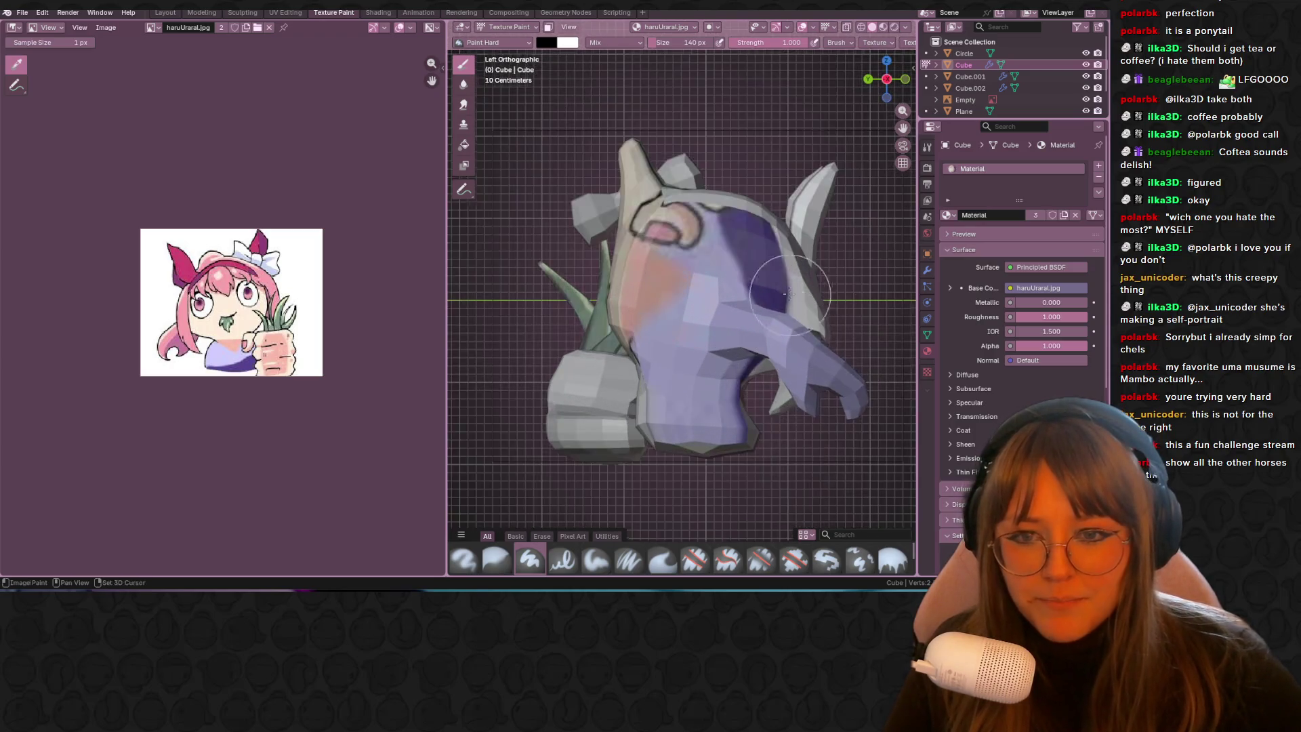
shift+middle_drag(807, 200, 753, 160)
scroll(414, 271, down, 1)
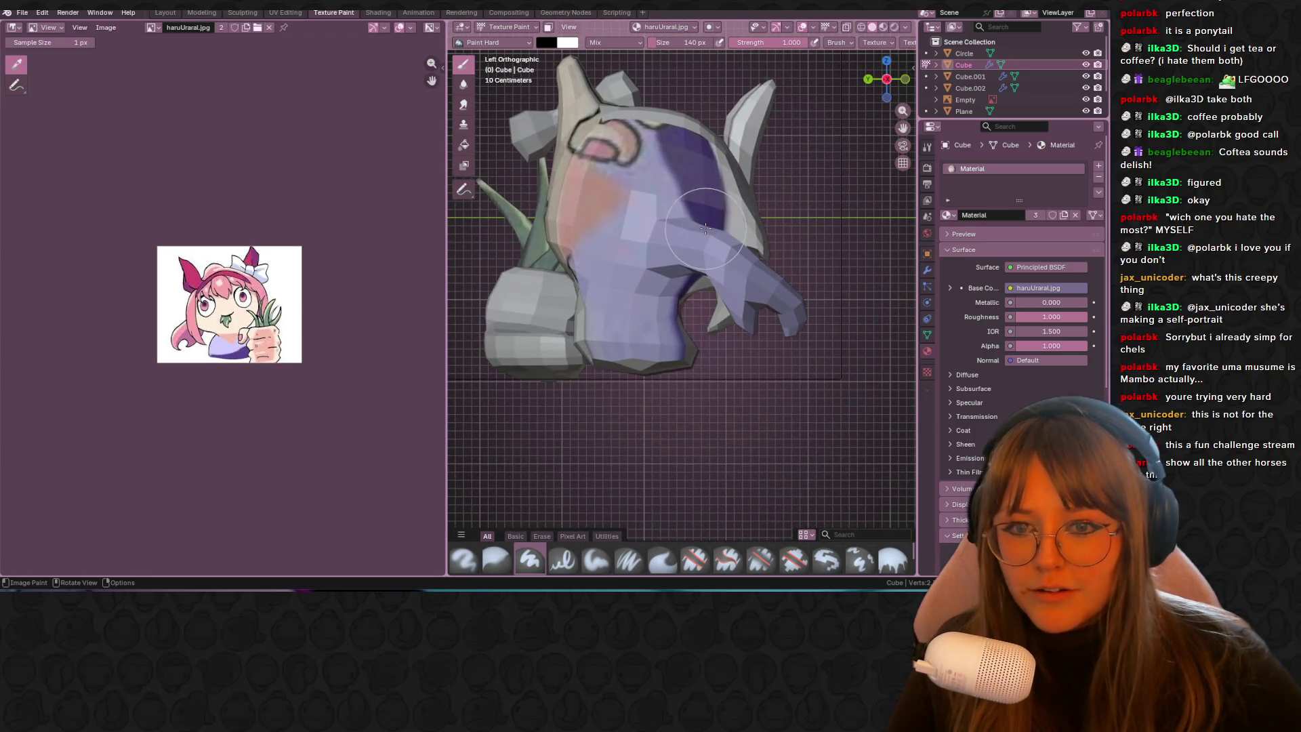
click(887, 79)
key(Tab)
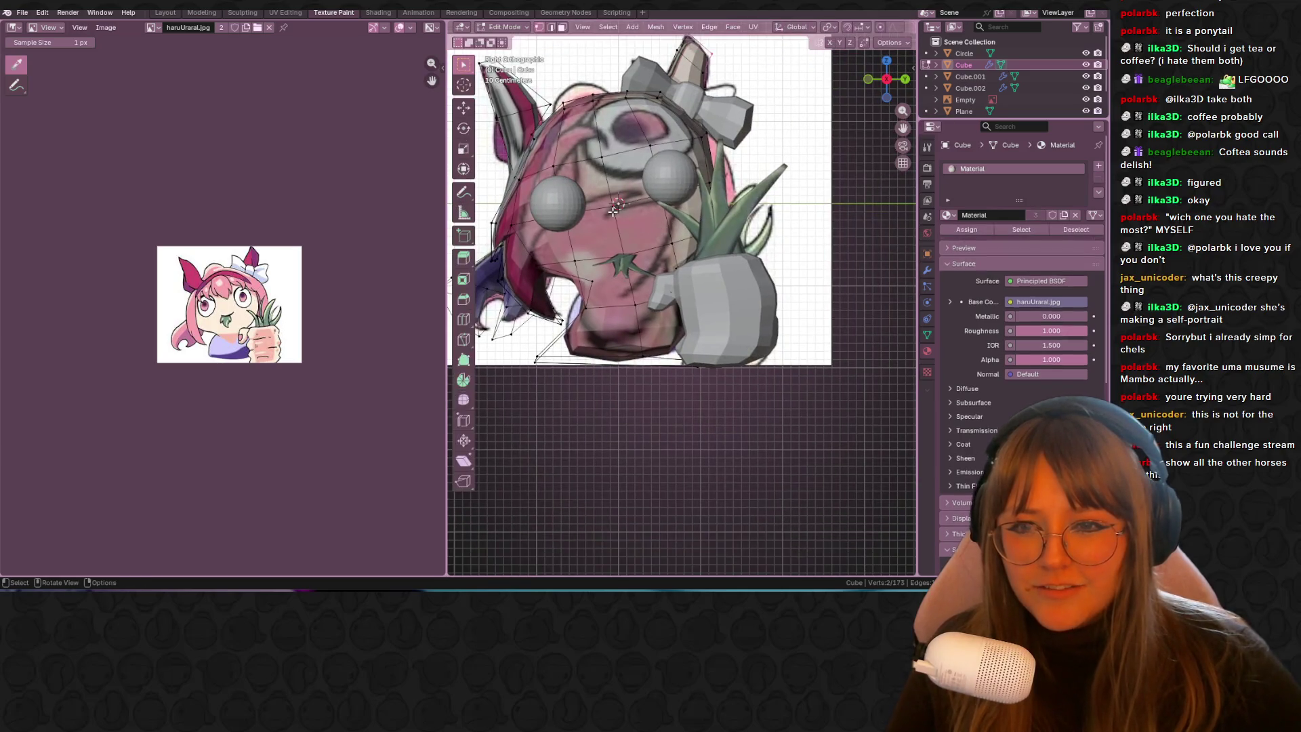
Step: Select all head vertices and UV-project them with Project from View from the side
scroll(617, 212, down, 2)
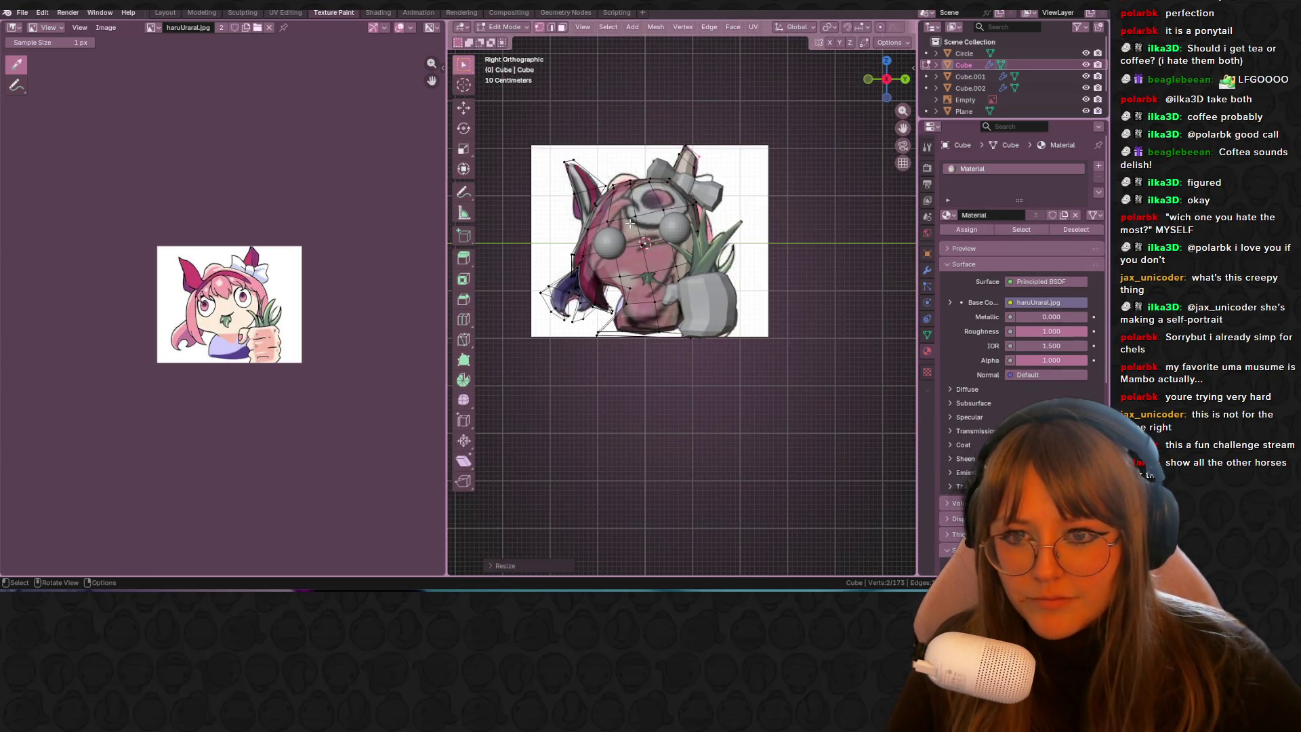
key(a)
key(u)
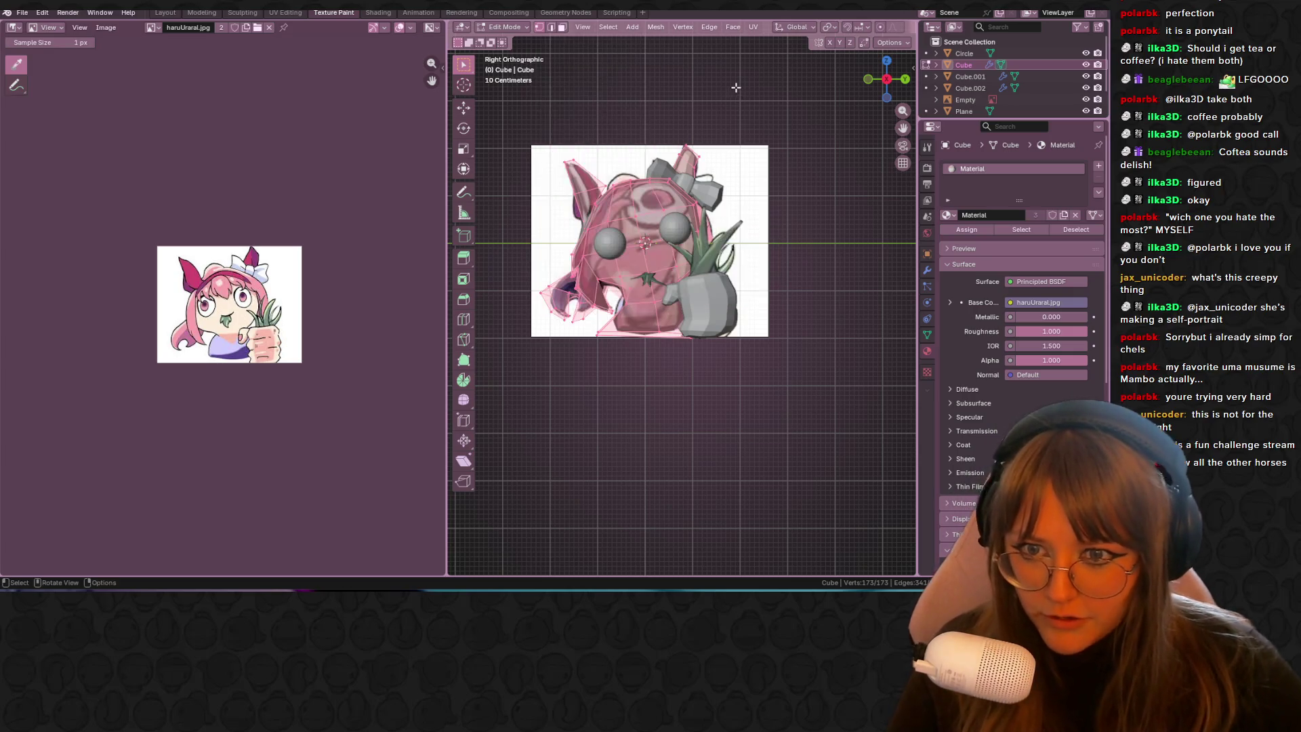
key(u)
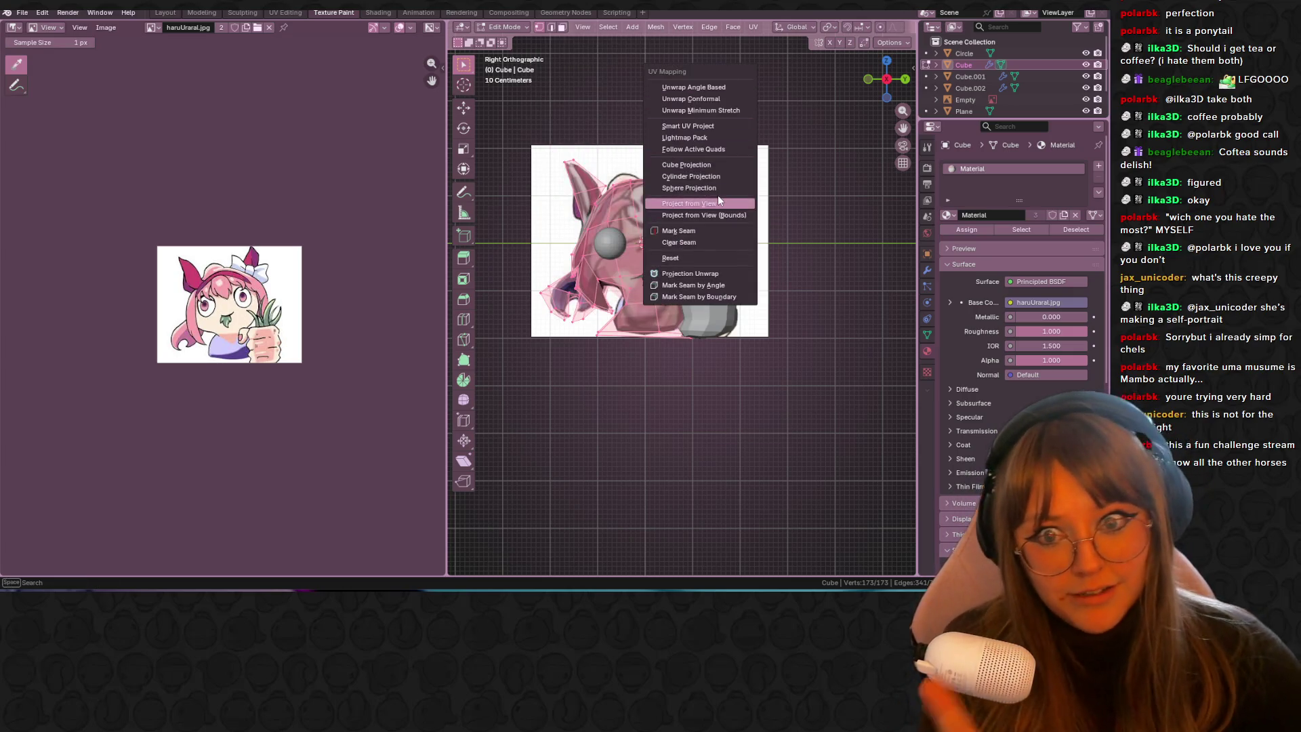
click(711, 205)
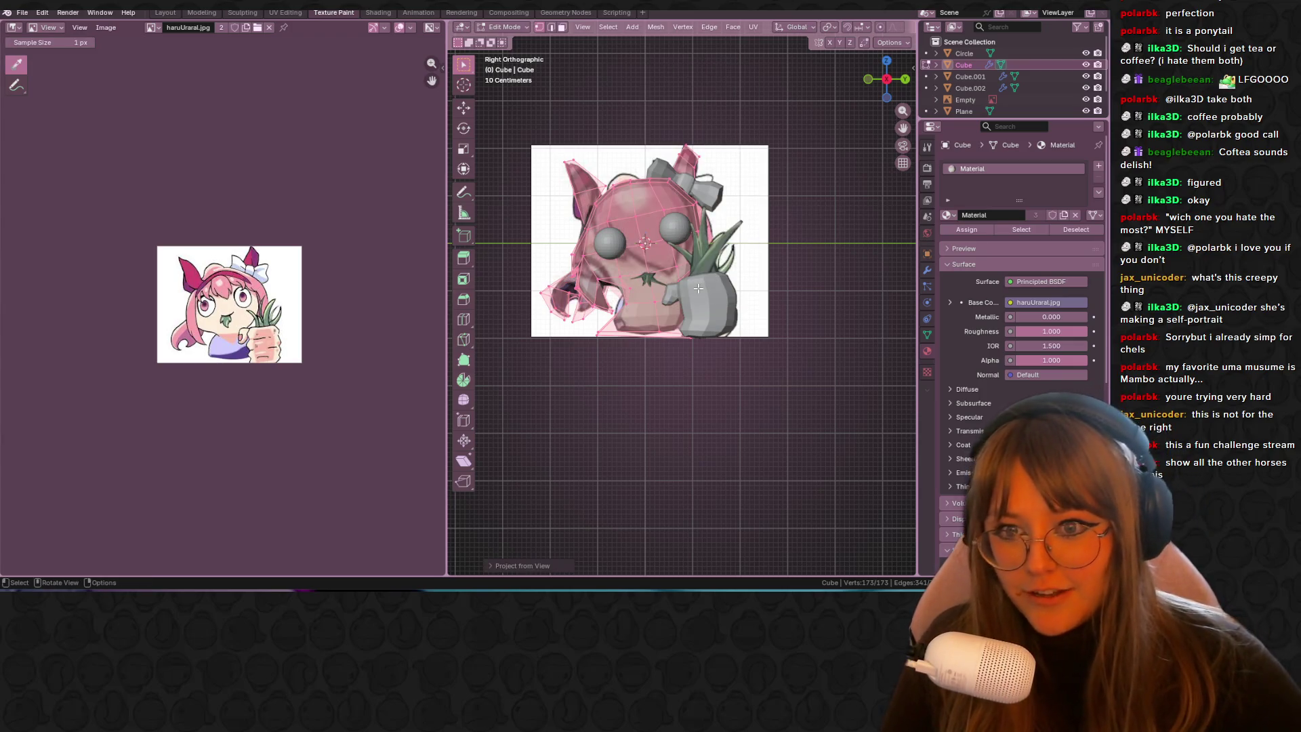
scroll(683, 290, up, 4)
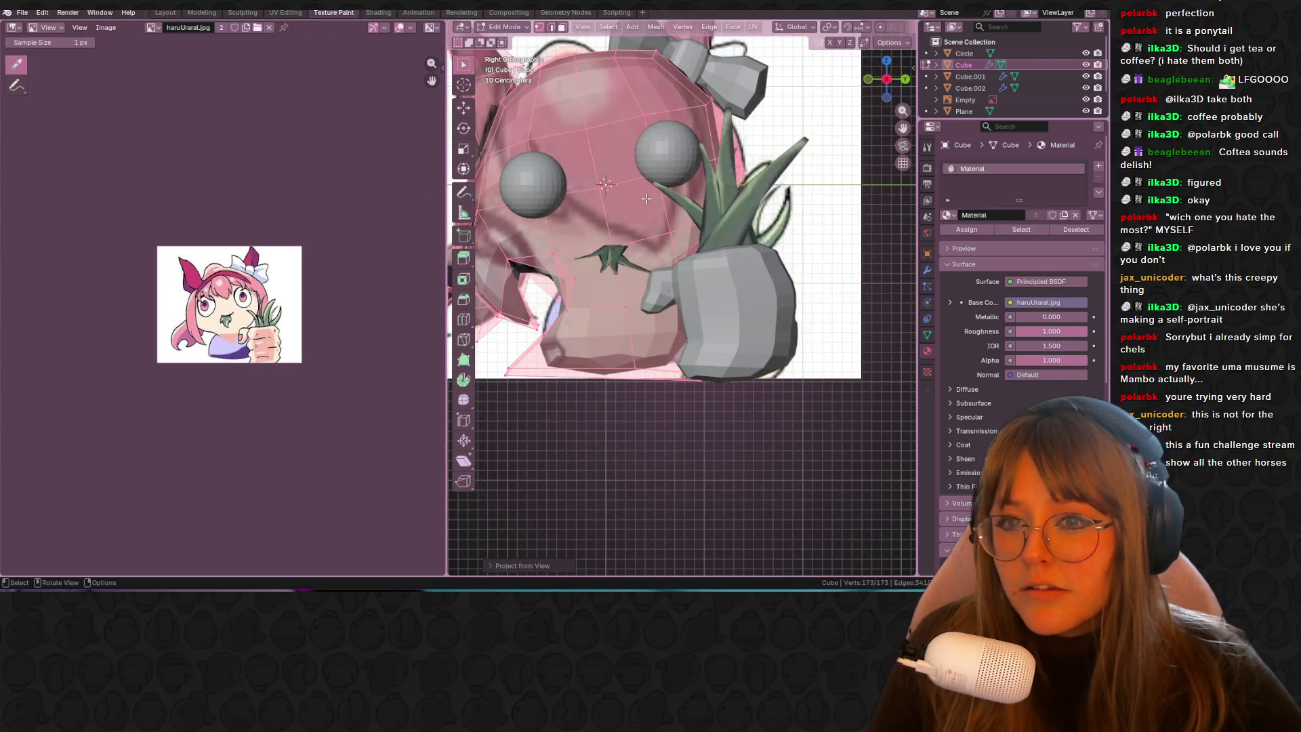
click(586, 166)
Step: Check the texture in Shading, reposition the Principled BSDF node, then go to UV Editing
click(378, 12)
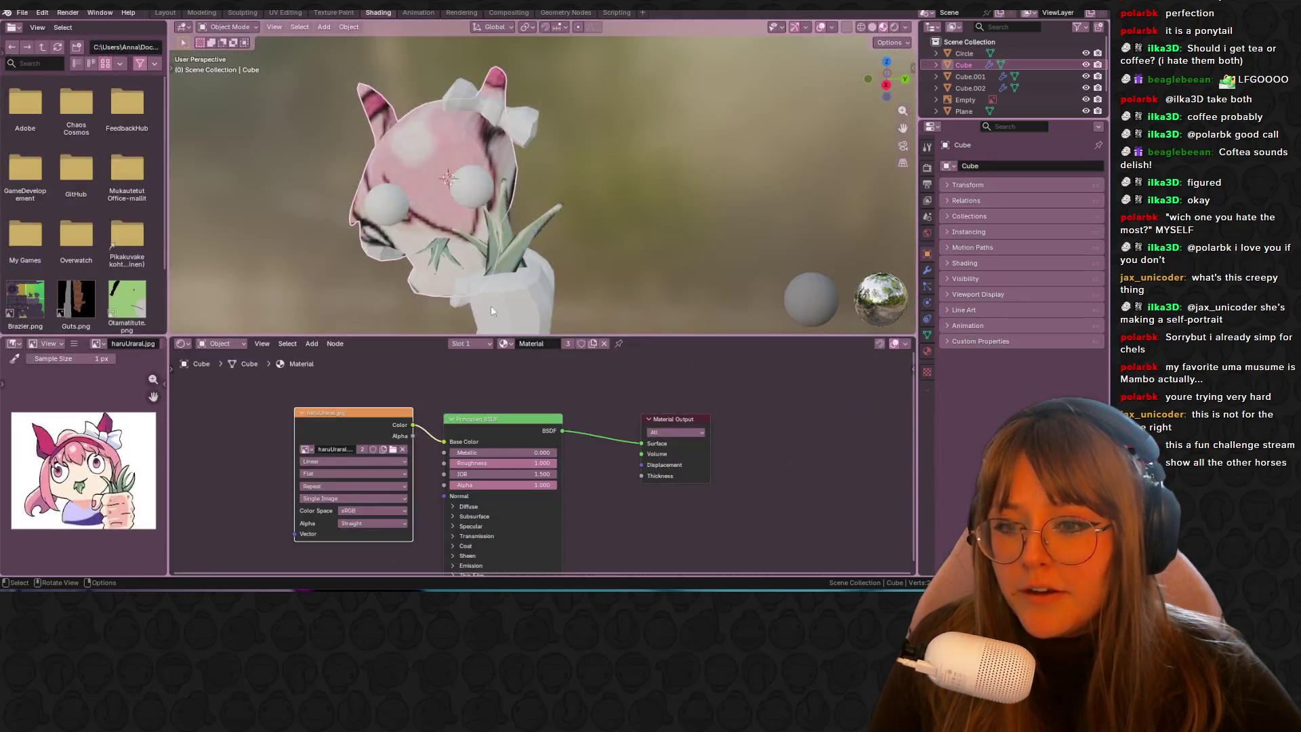
drag(454, 428, 495, 398)
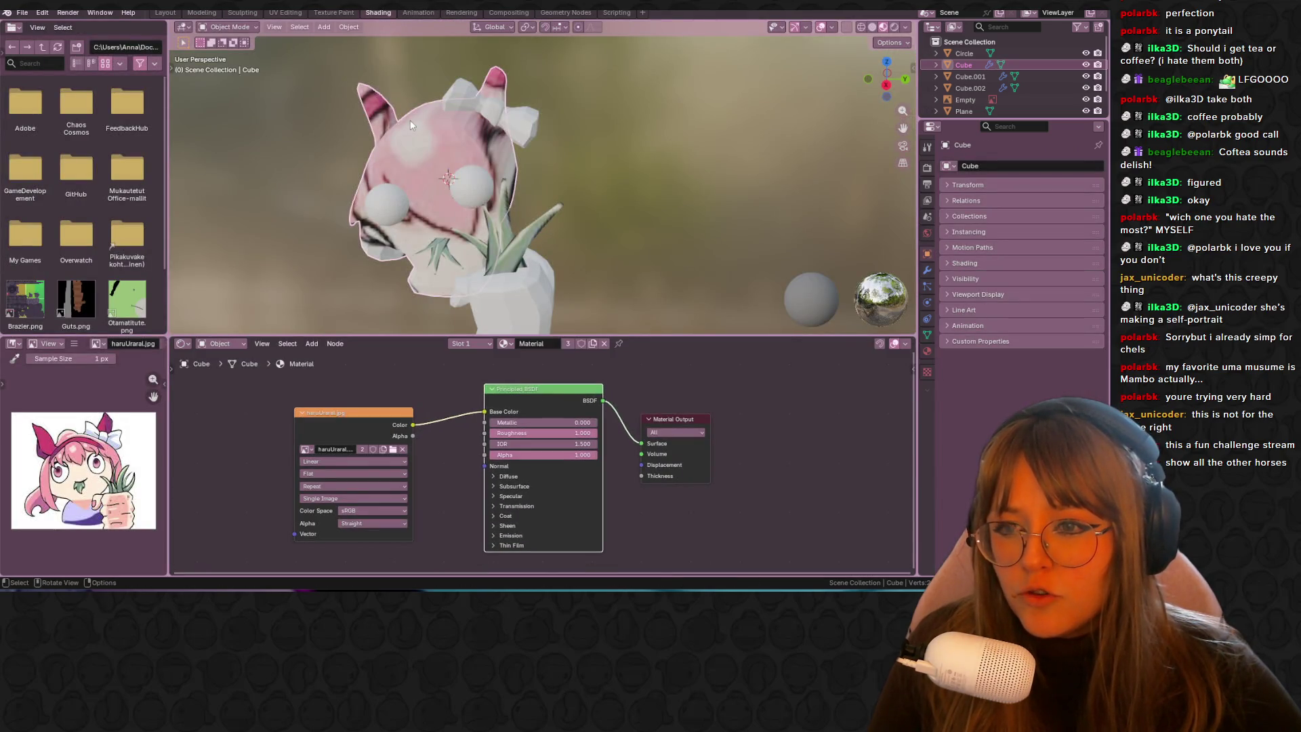
click(285, 12)
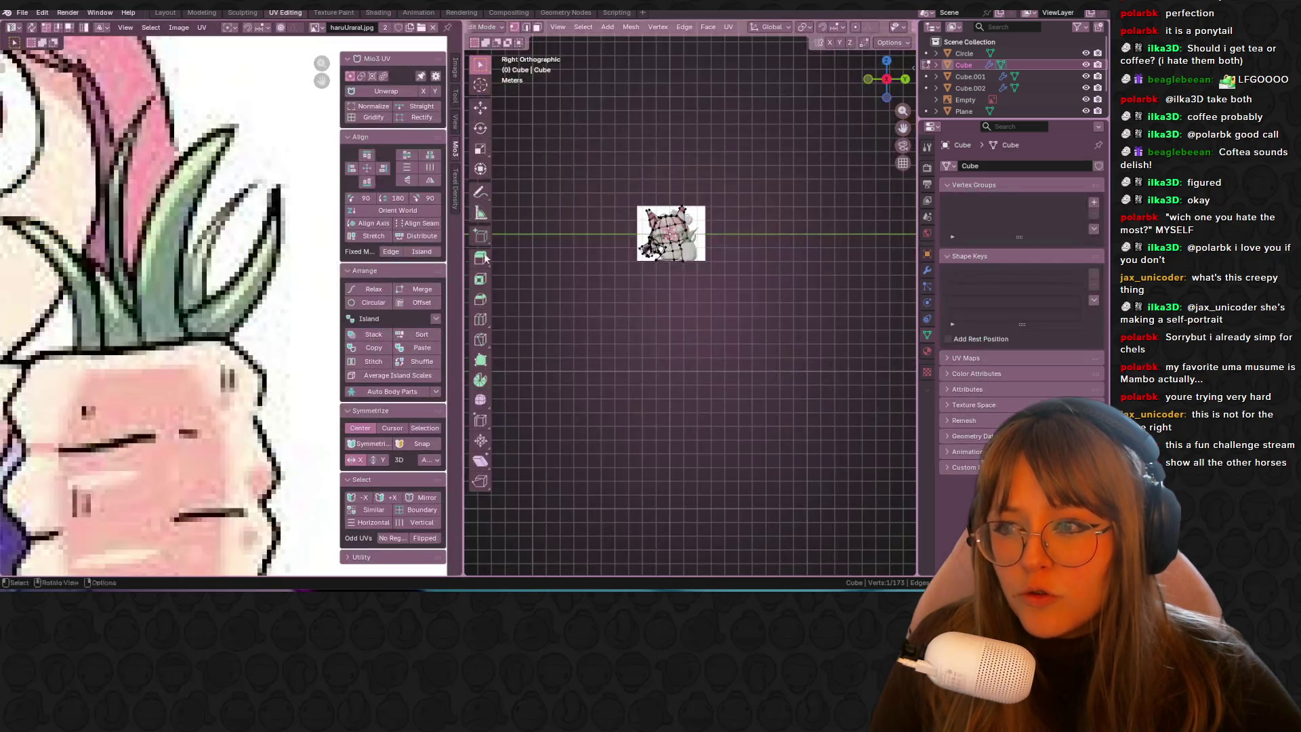
Step: Scale all head UVs up over the whole character drawing and move them into place
scroll(688, 268, up, 3)
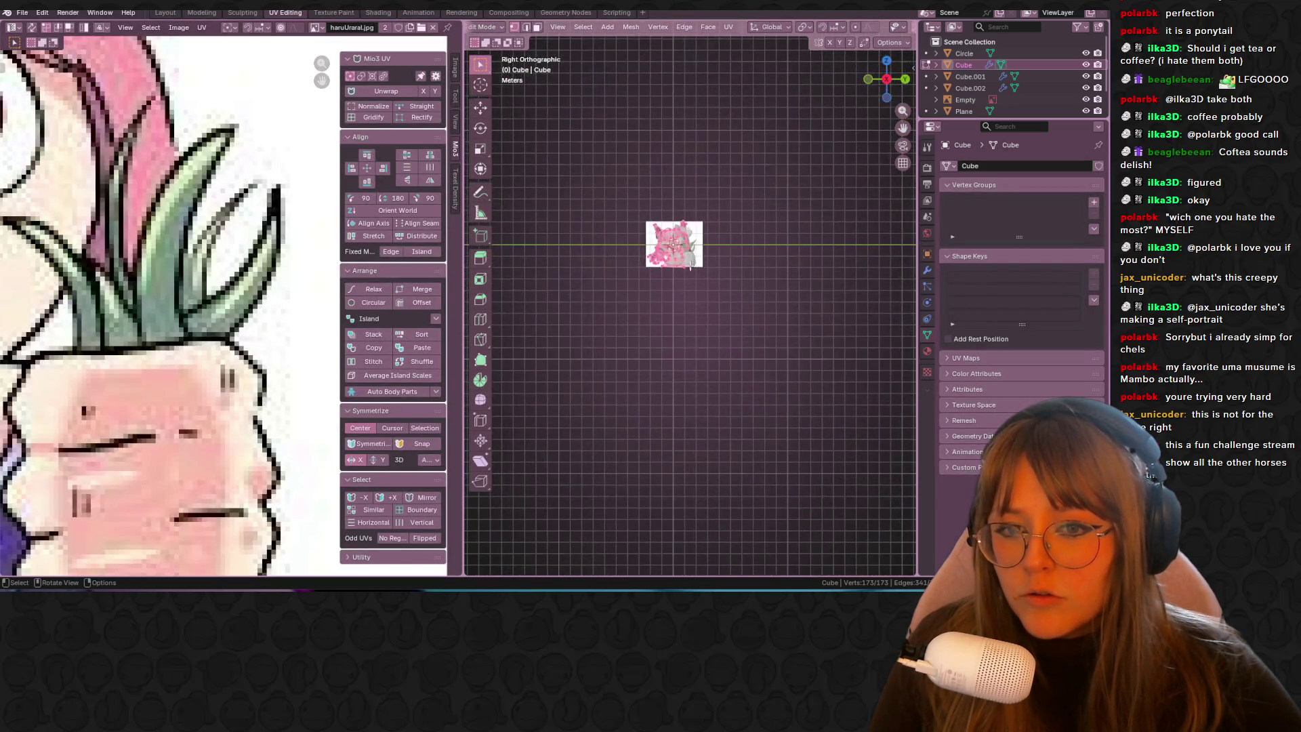
scroll(203, 305, down, 10)
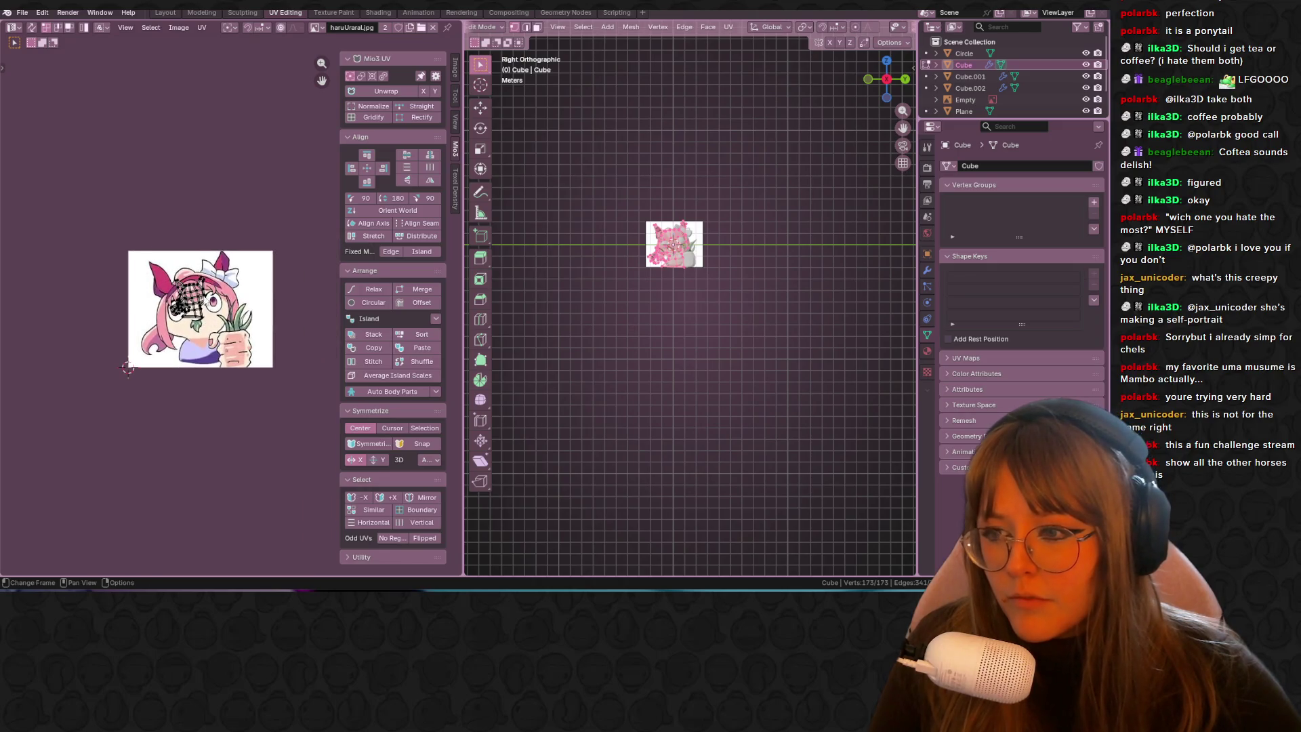
scroll(220, 336, up, 4)
key(a)
key(s)
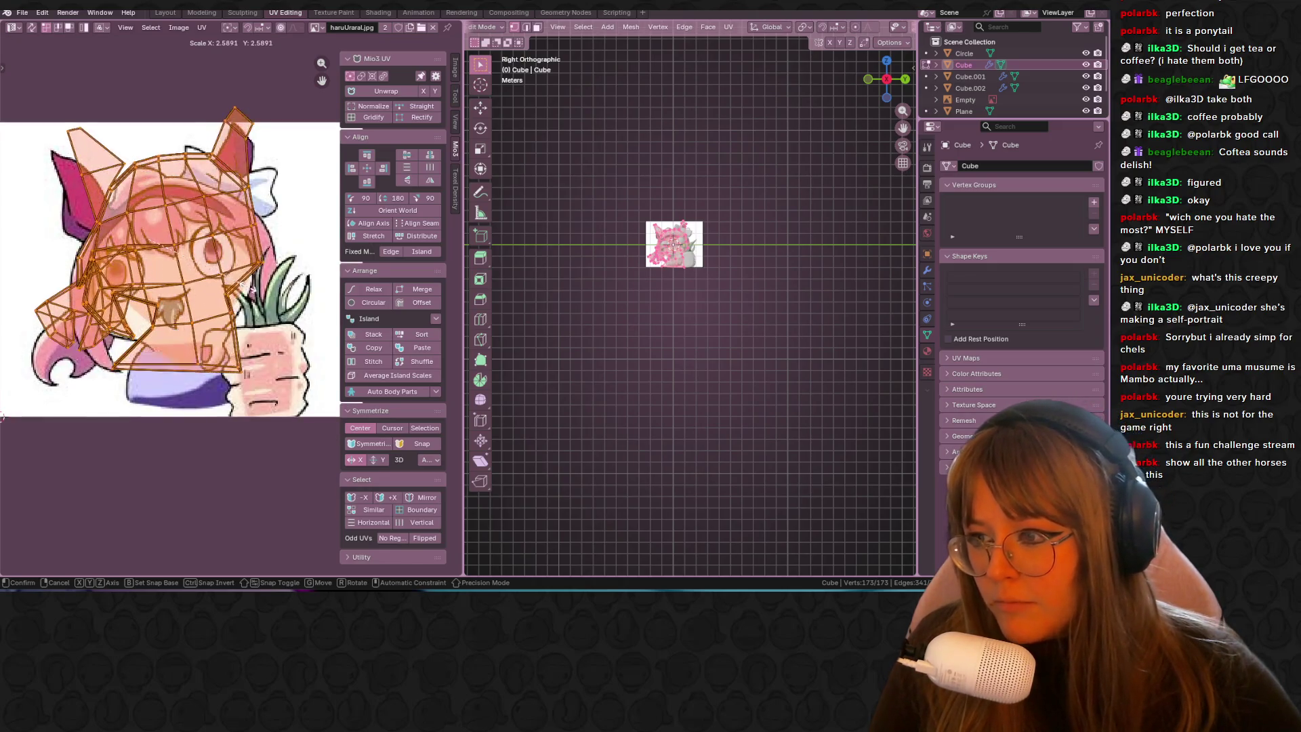
click(2, 418)
middle_drag(221, 280, 241, 218)
key(g)
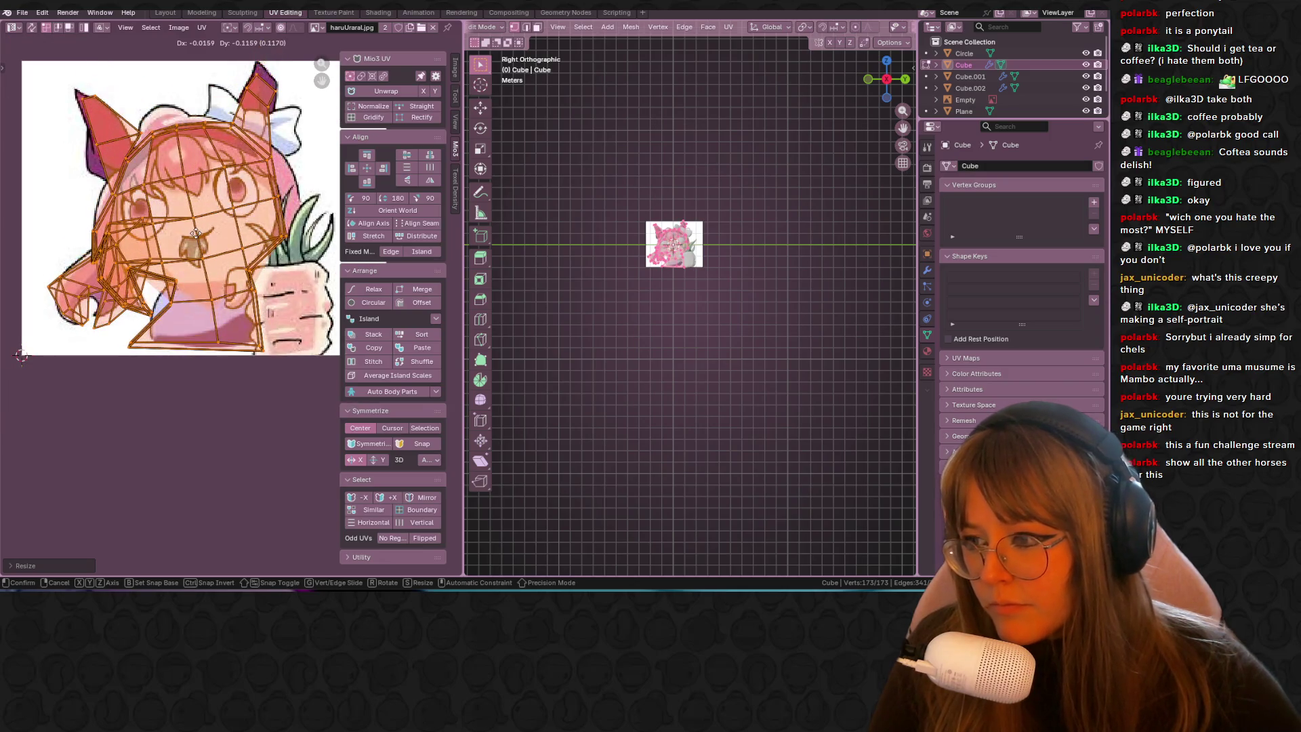
click(197, 232)
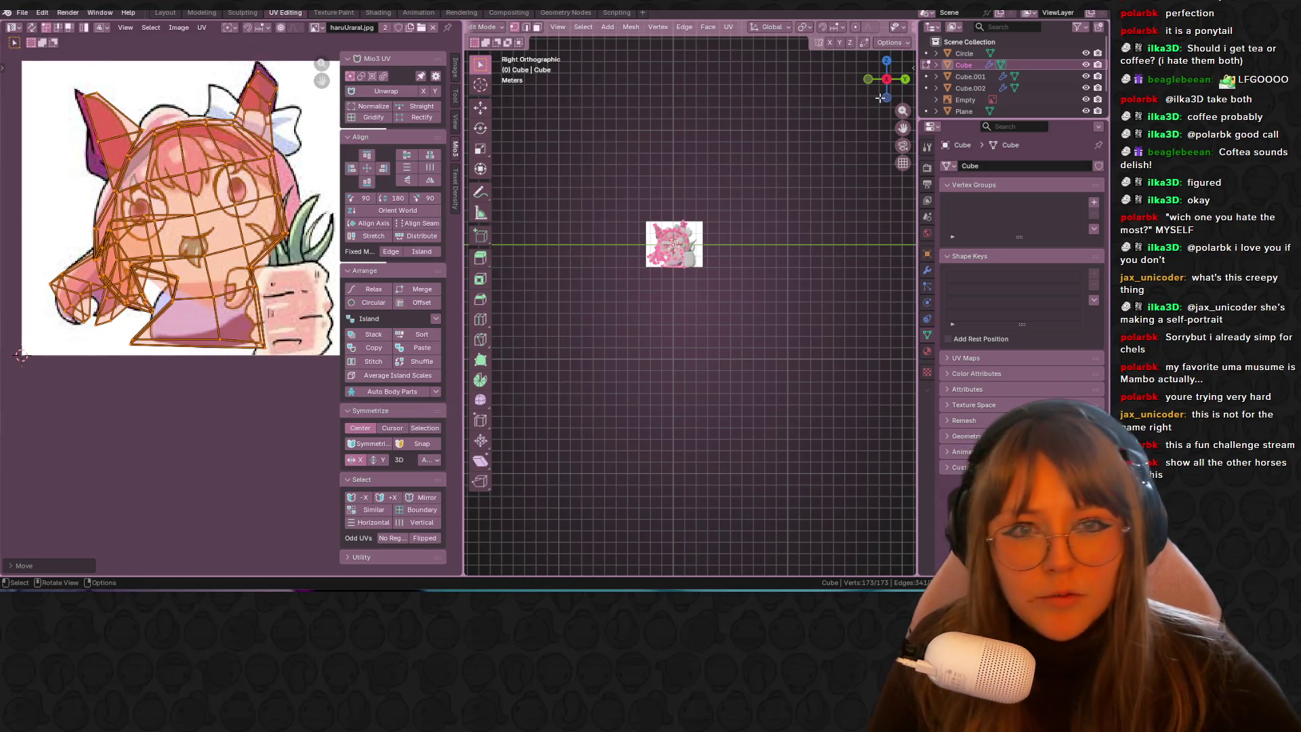
Step: Inspect the projected face from Left and Right Orthographic views
drag(885, 80, 892, 78)
click(892, 79)
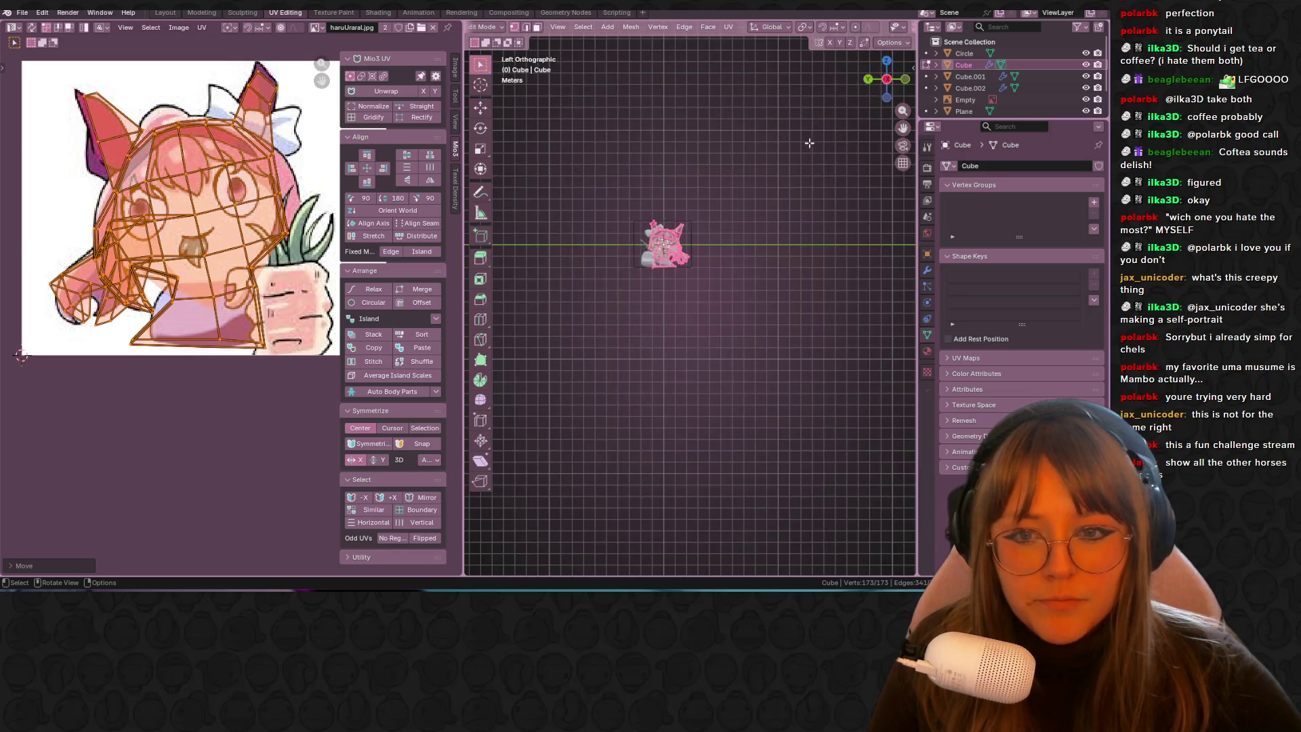
scroll(767, 213, up, 5)
shift+middle_drag(766, 213, 739, 309)
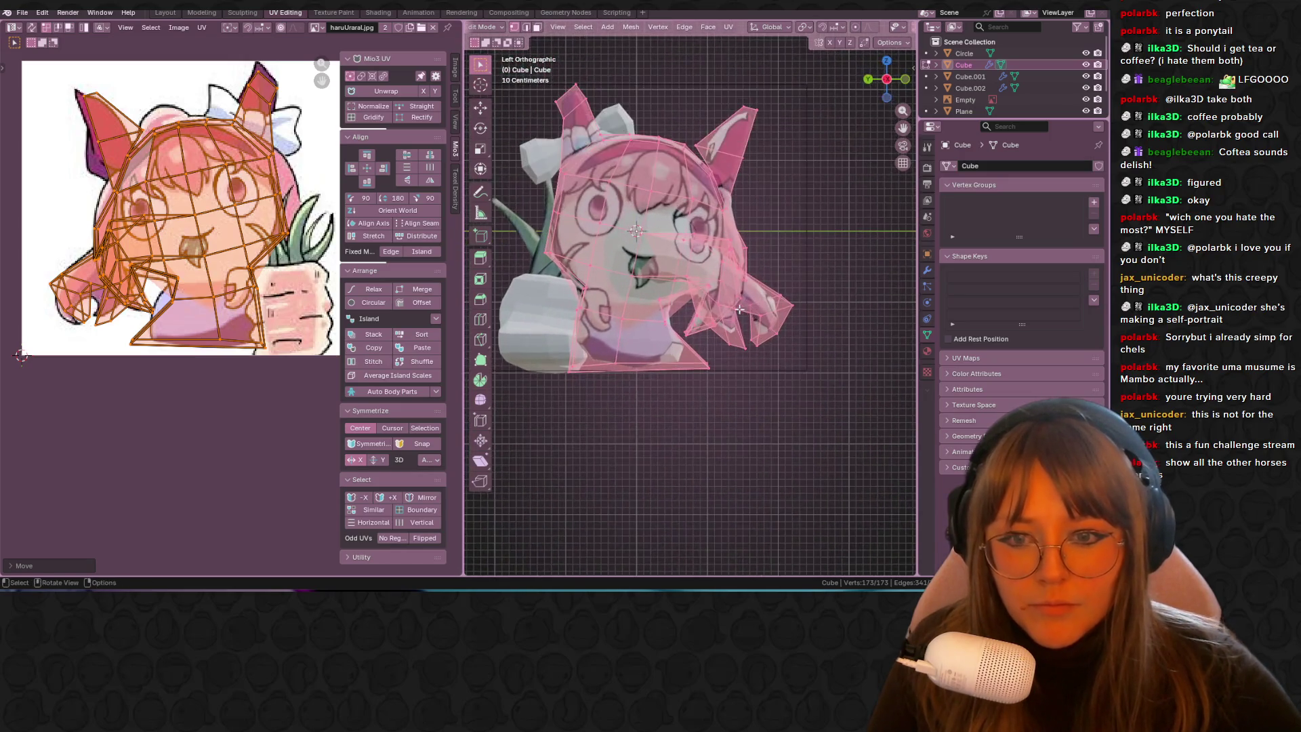
drag(872, 92, 803, 173)
click(887, 89)
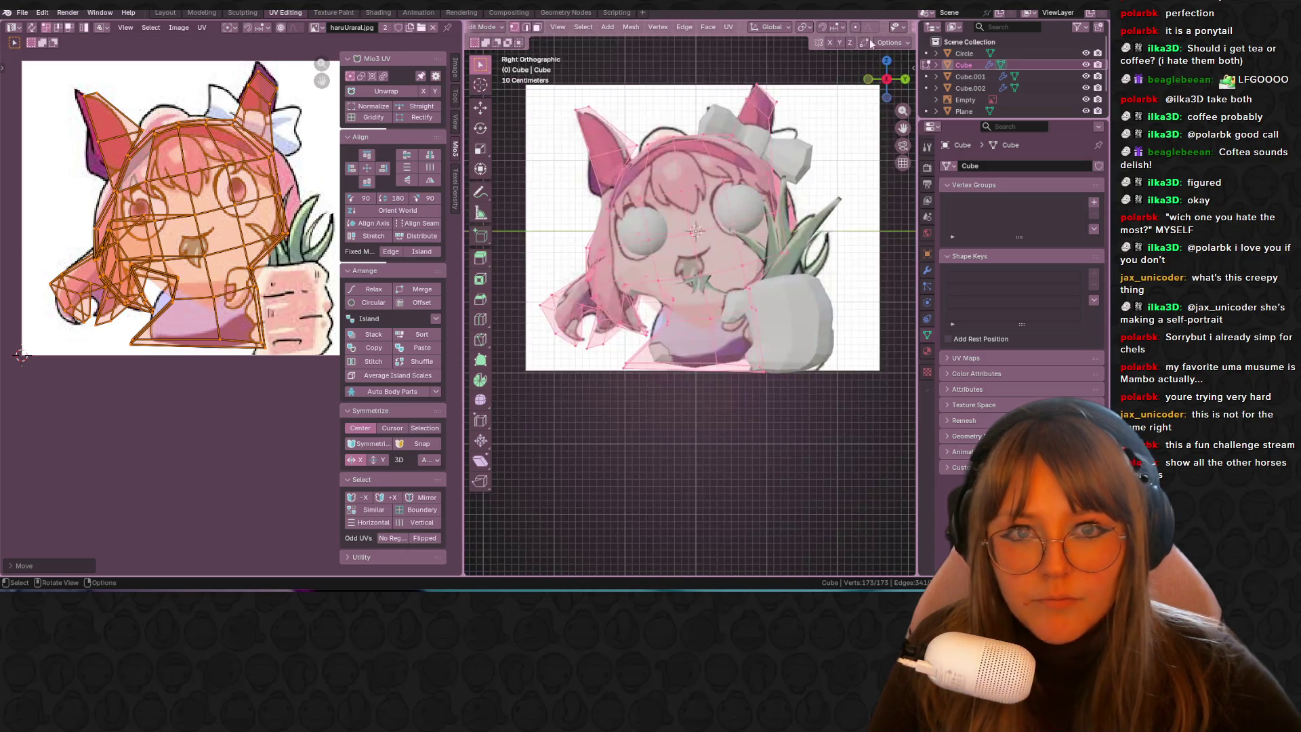
scroll(875, 27, down, 3)
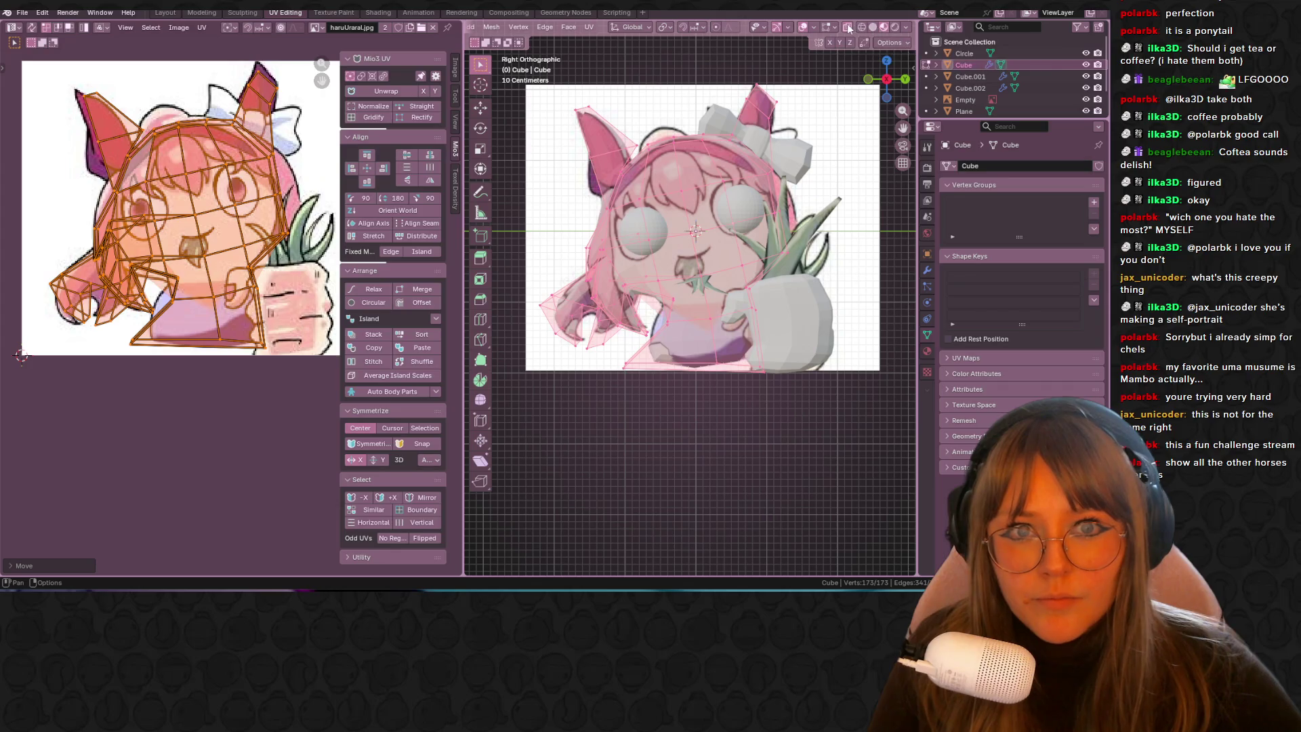
shift+middle_drag(779, 204, 707, 203)
Step: Shift the head UVs again to fine-tune the face alignment and deselect to view it
key(g)
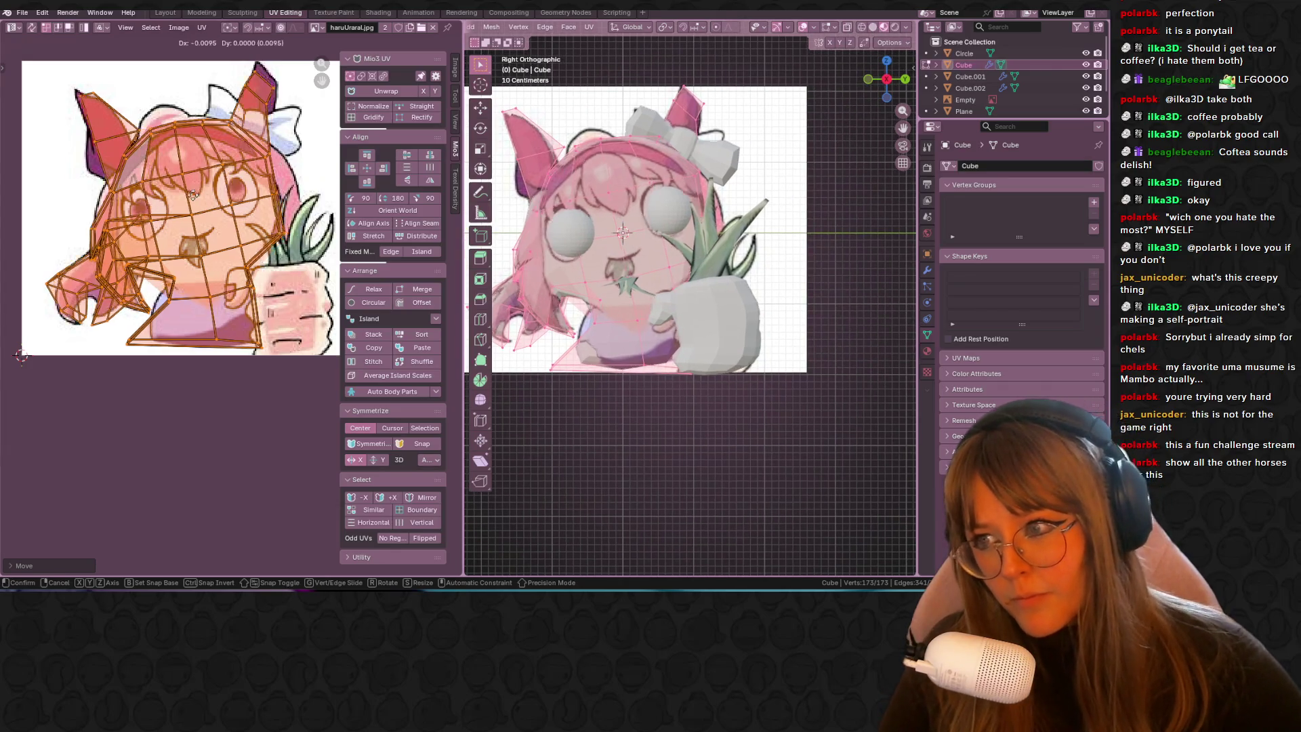
click(194, 198)
middle_drag(246, 225, 271, 228)
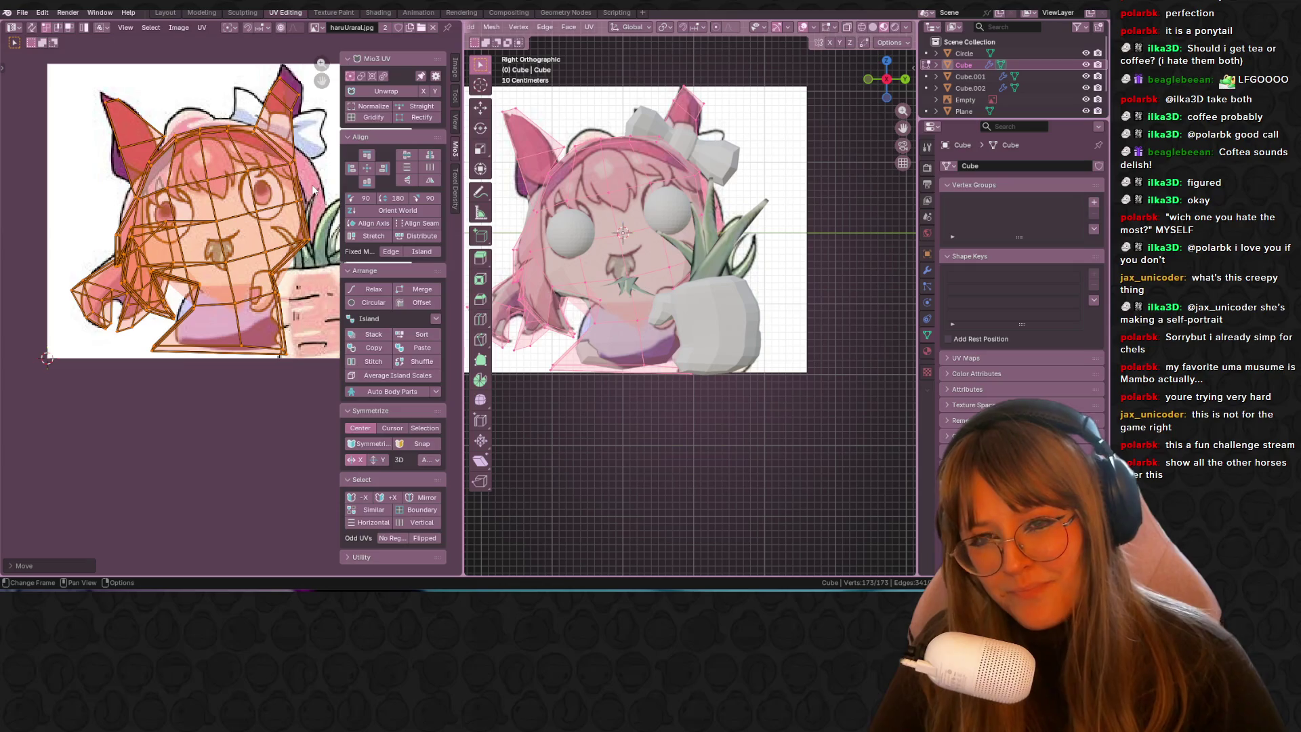
click(851, 189)
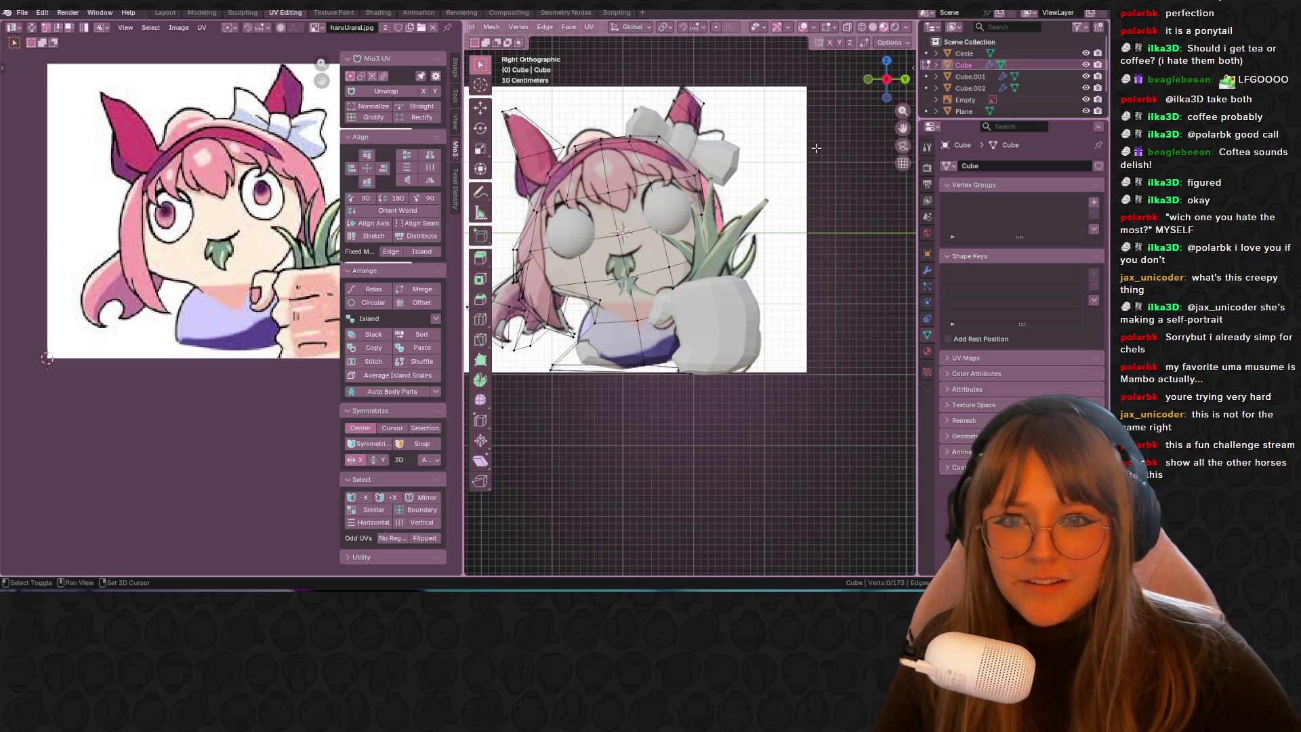
shift+middle_drag(816, 148, 737, 169)
Step: Move a head-outline UV vertex to sit on the drawing's outline
key(a)
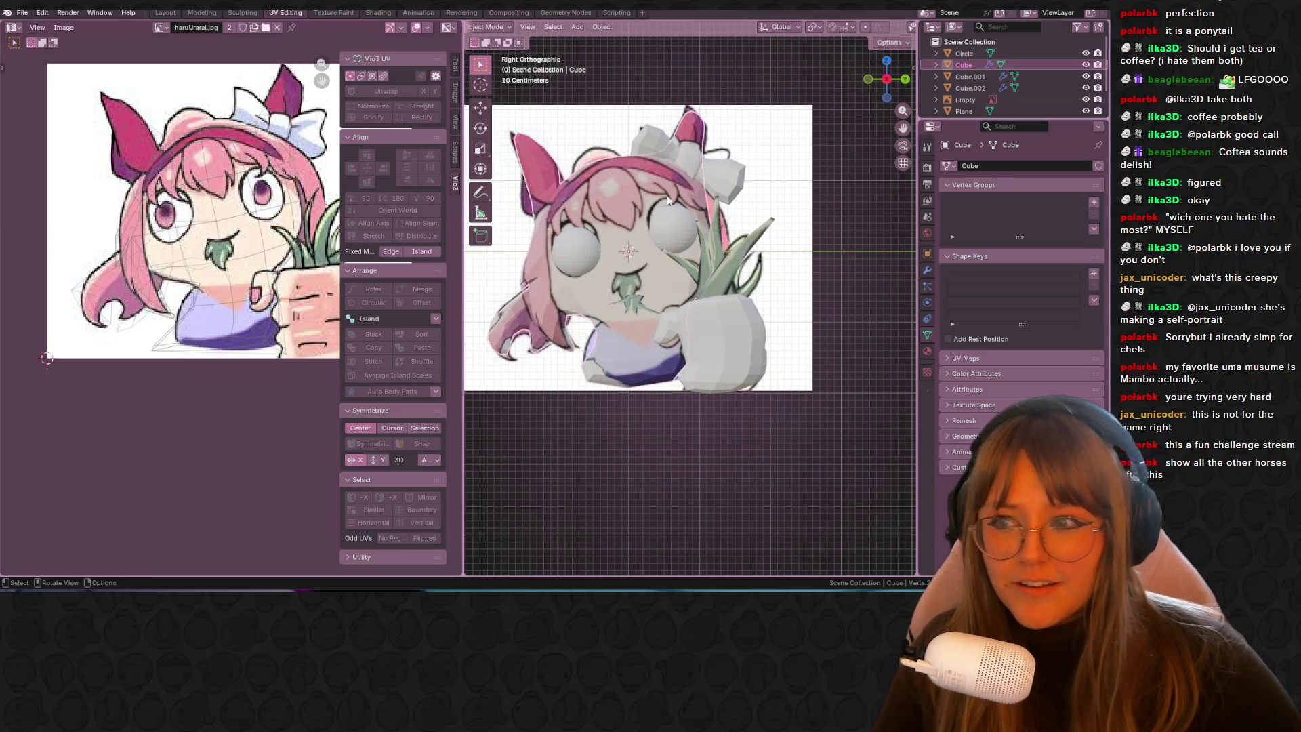
key(alt+a)
key(a)
key(alt+a)
key(a)
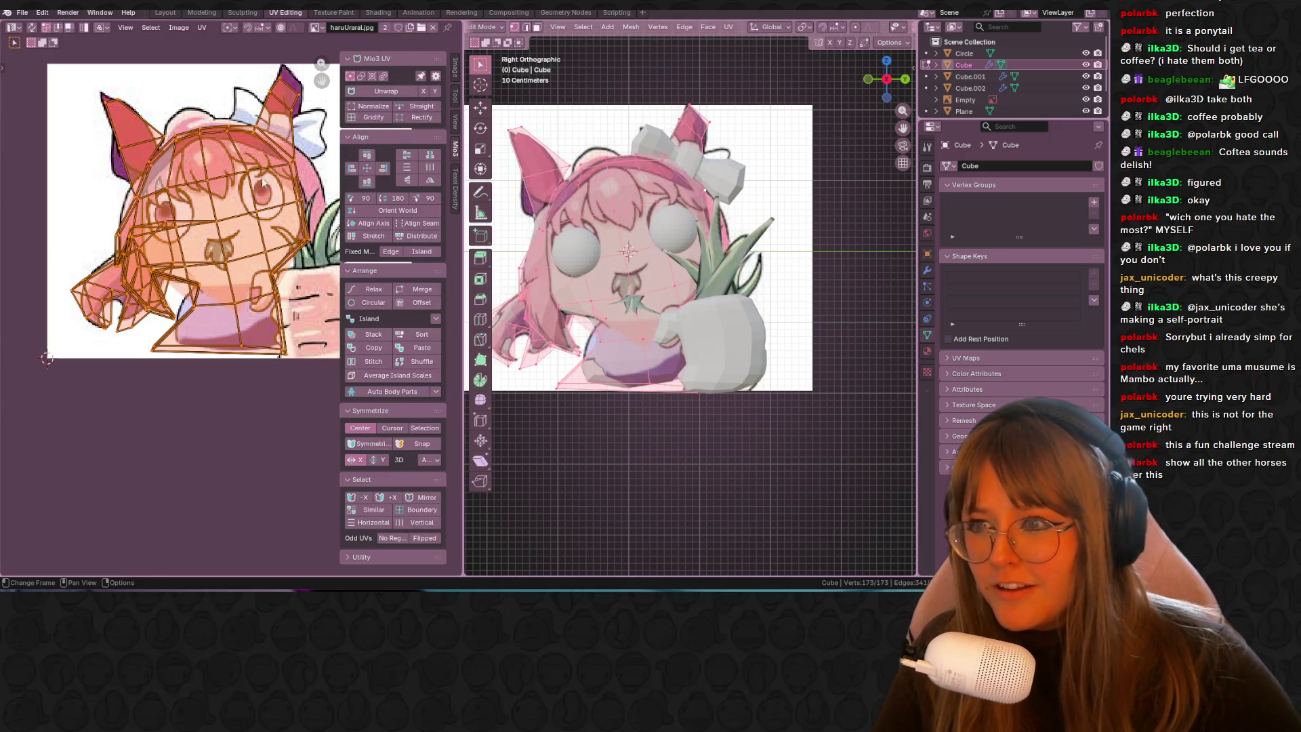
scroll(208, 233, up, 5)
click(228, 224)
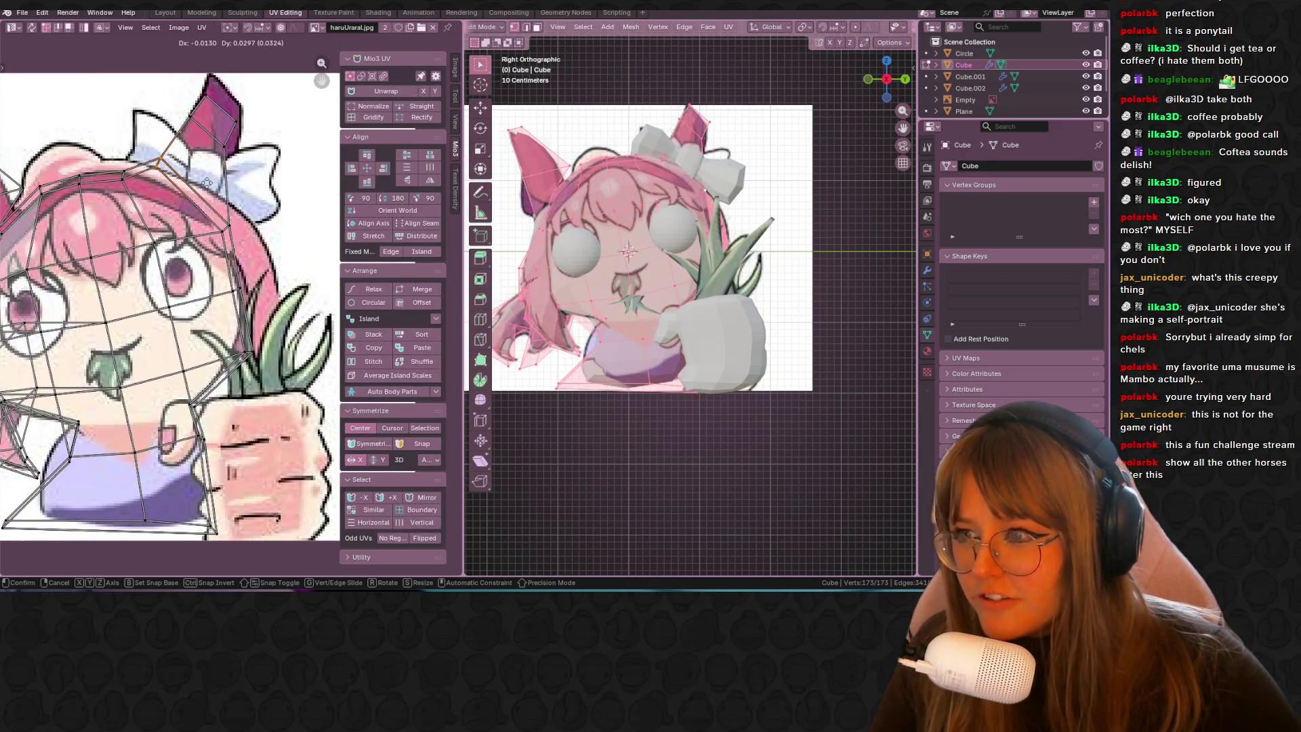
key(g)
click(252, 230)
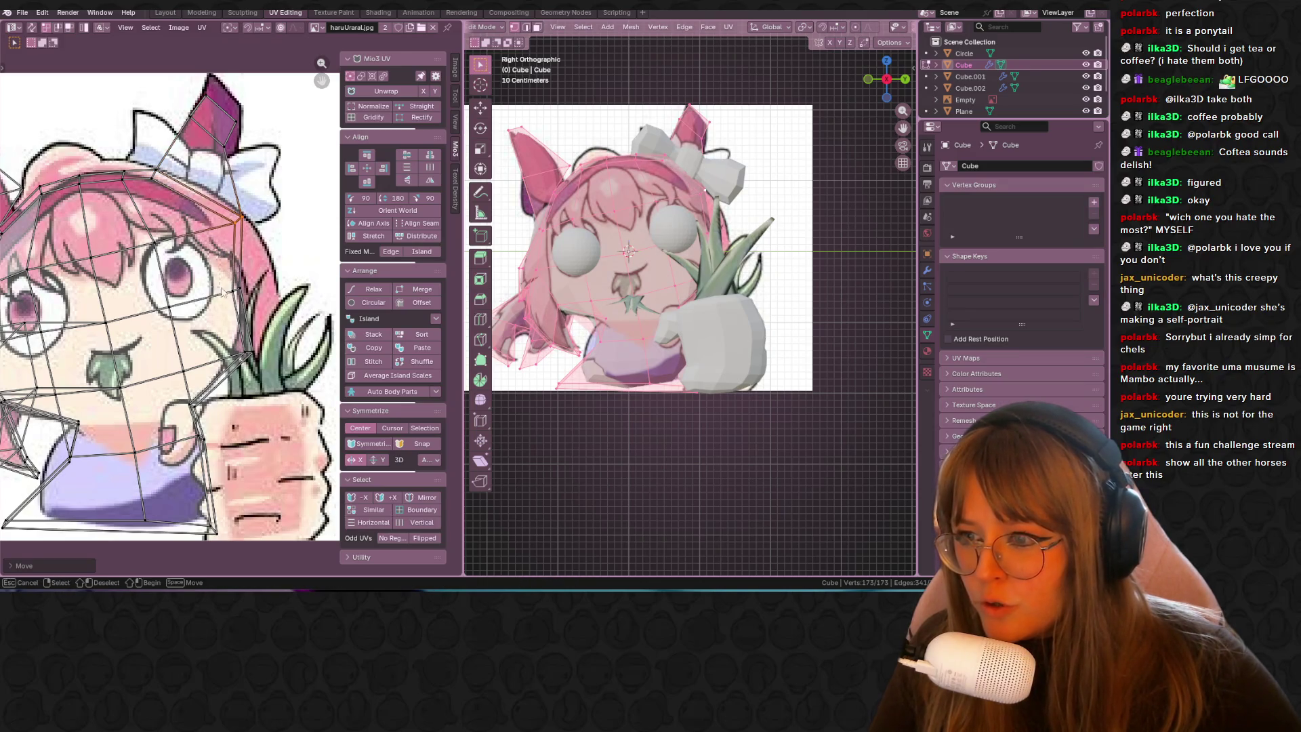
Step: Select the hair-edge UVs and shift them to follow the drawn hair
drag(264, 366, 261, 349)
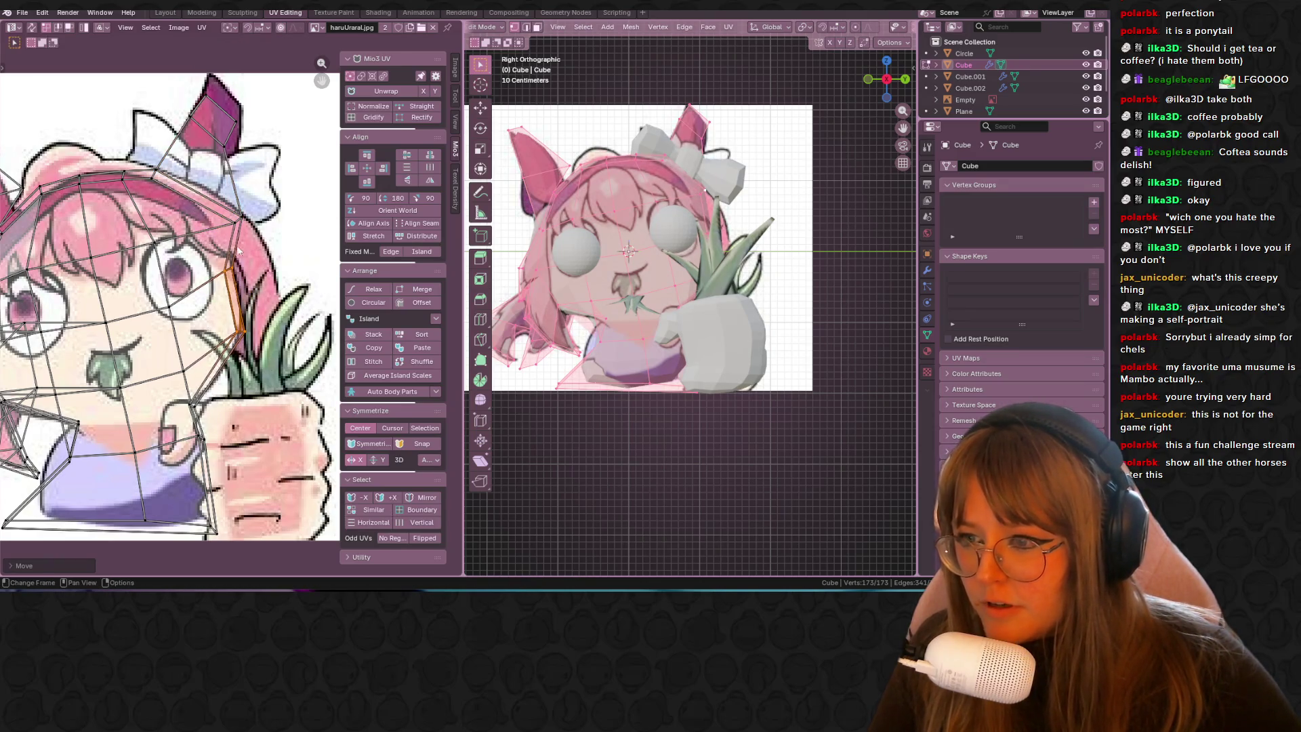
middle_drag(244, 239, 299, 182)
ctrl+scroll(298, 182, left, 3)
shift+scroll(156, 315, down, 3)
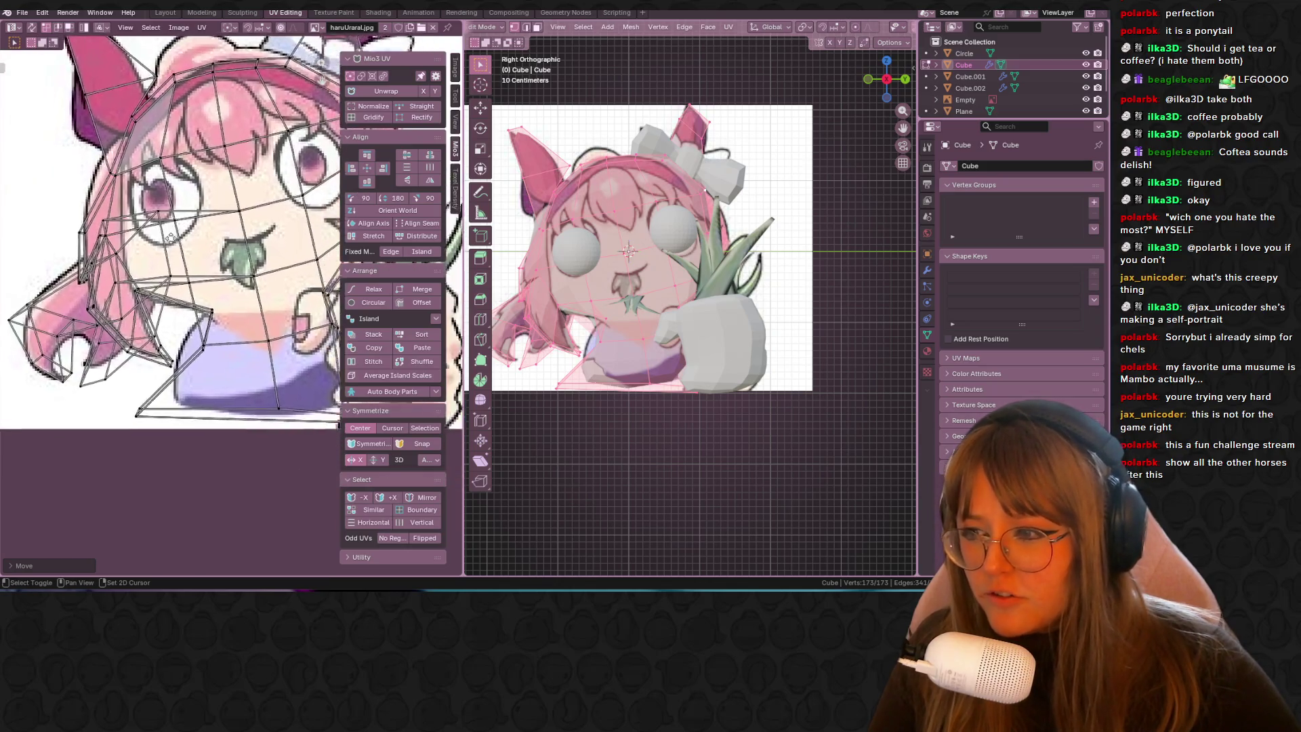
ctrl+scroll(156, 316, left, 2)
key(g)
click(61, 345)
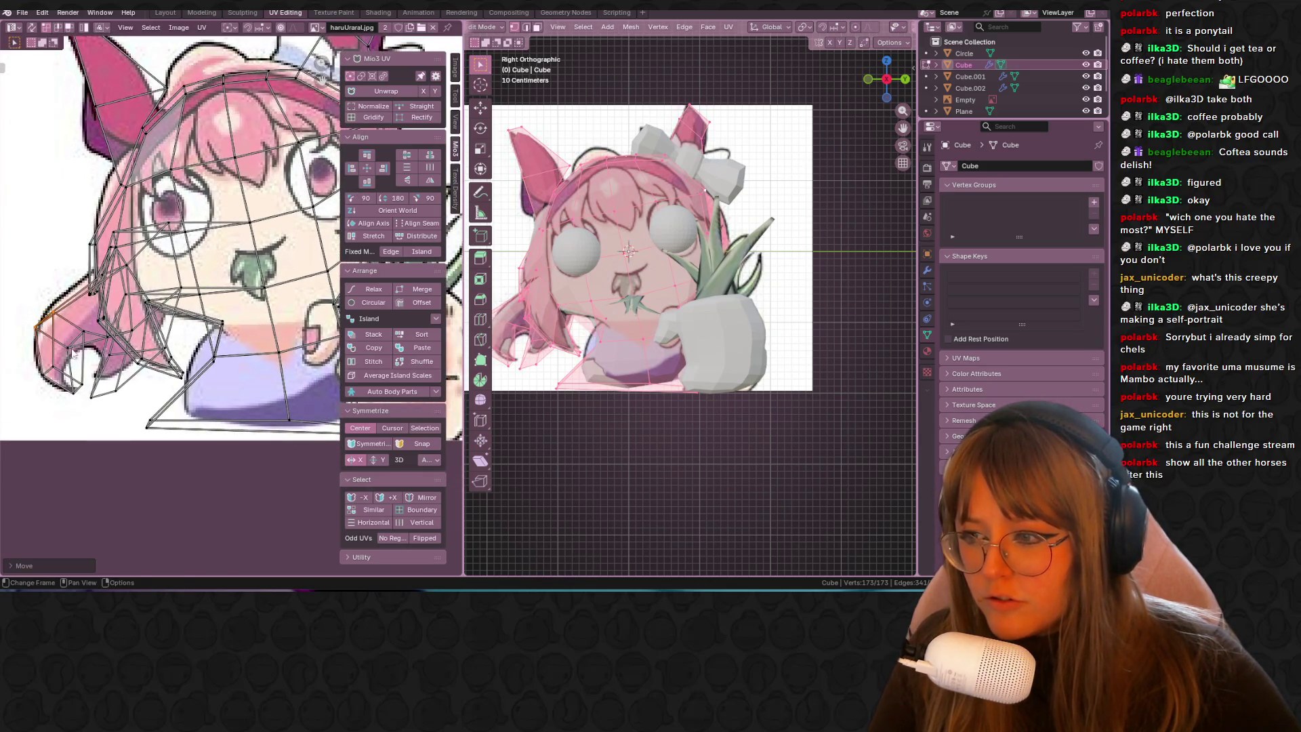
key(g)
click(74, 388)
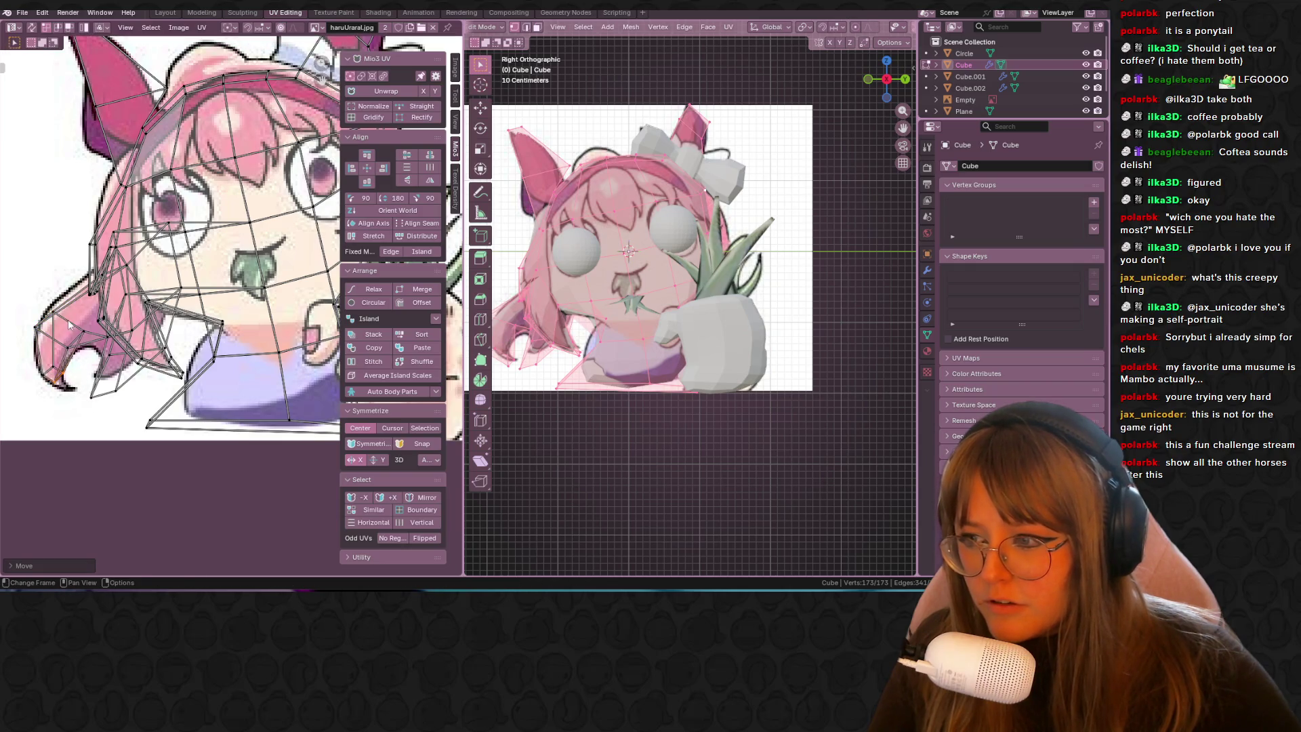
click(105, 395)
Step: Adjust the ponytail tip UVs to fit the drawing
mouse_move(126, 401)
mouse_down()
mouse_move(146, 351)
mouse_move(124, 329)
mouse_up()
key(g)
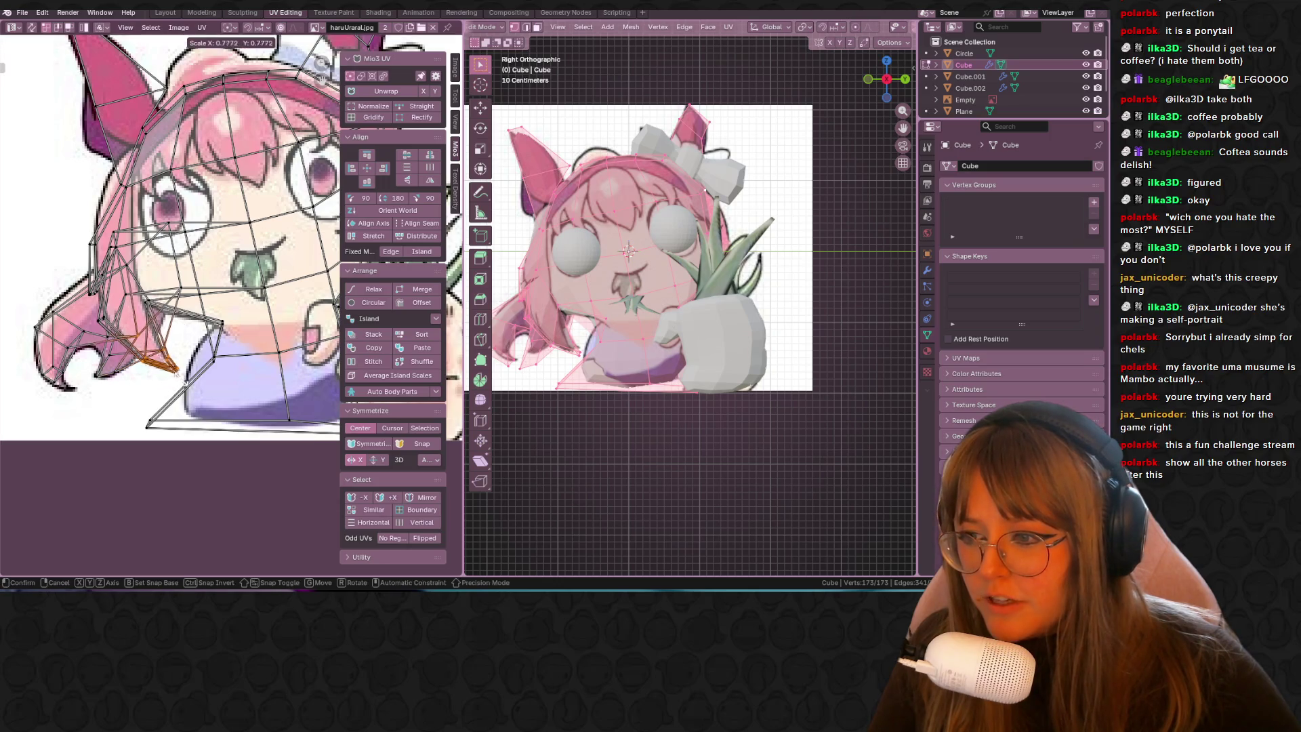
click(192, 369)
scroll(191, 368, up, 1)
Step: Fit the lower-outline UV vertices to the drawing, exit Edit Mode and select Cube.001
key(b)
click(191, 369)
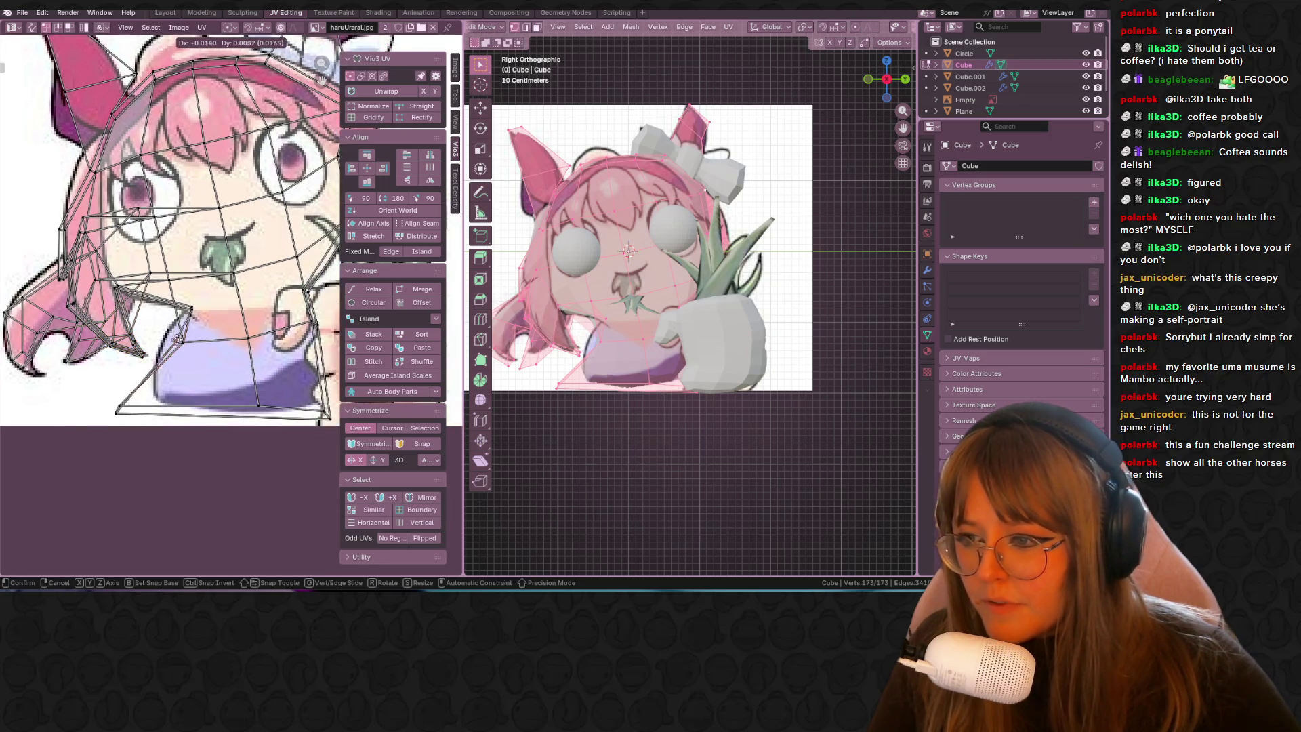
click(190, 360)
key(g)
click(173, 342)
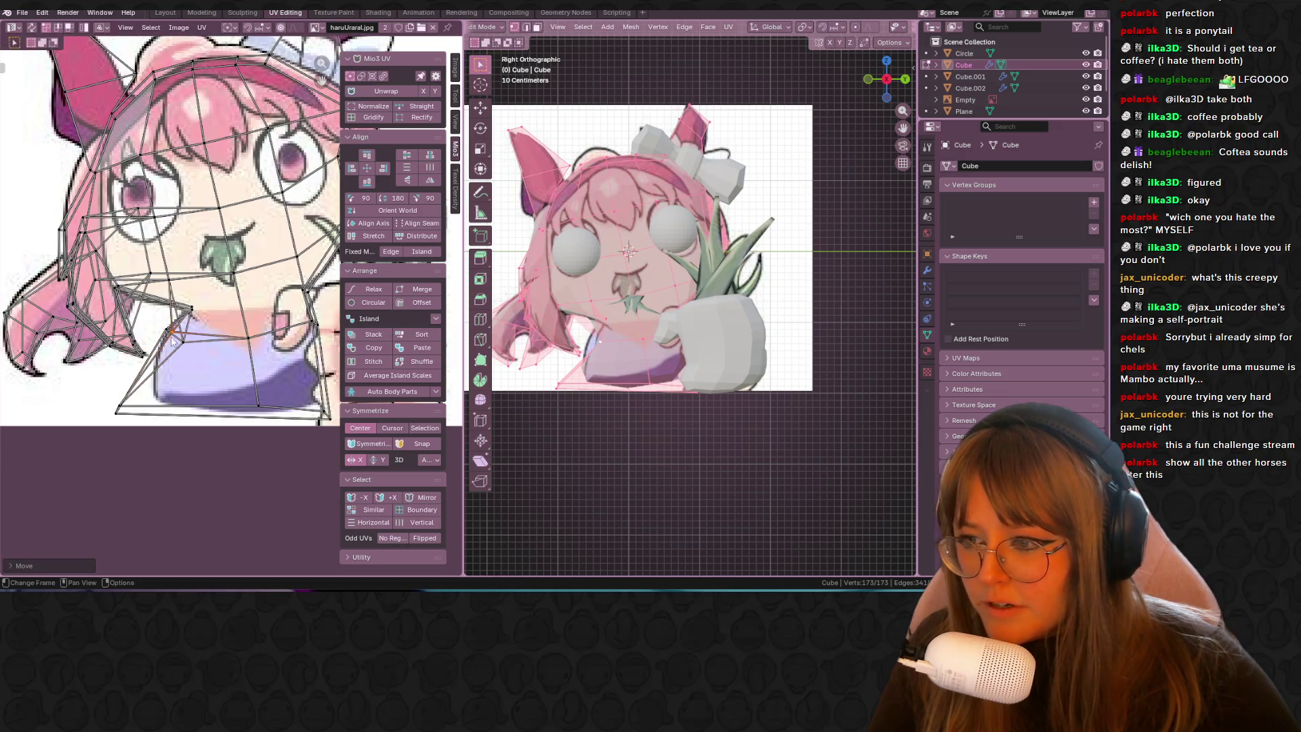
key(g)
click(156, 401)
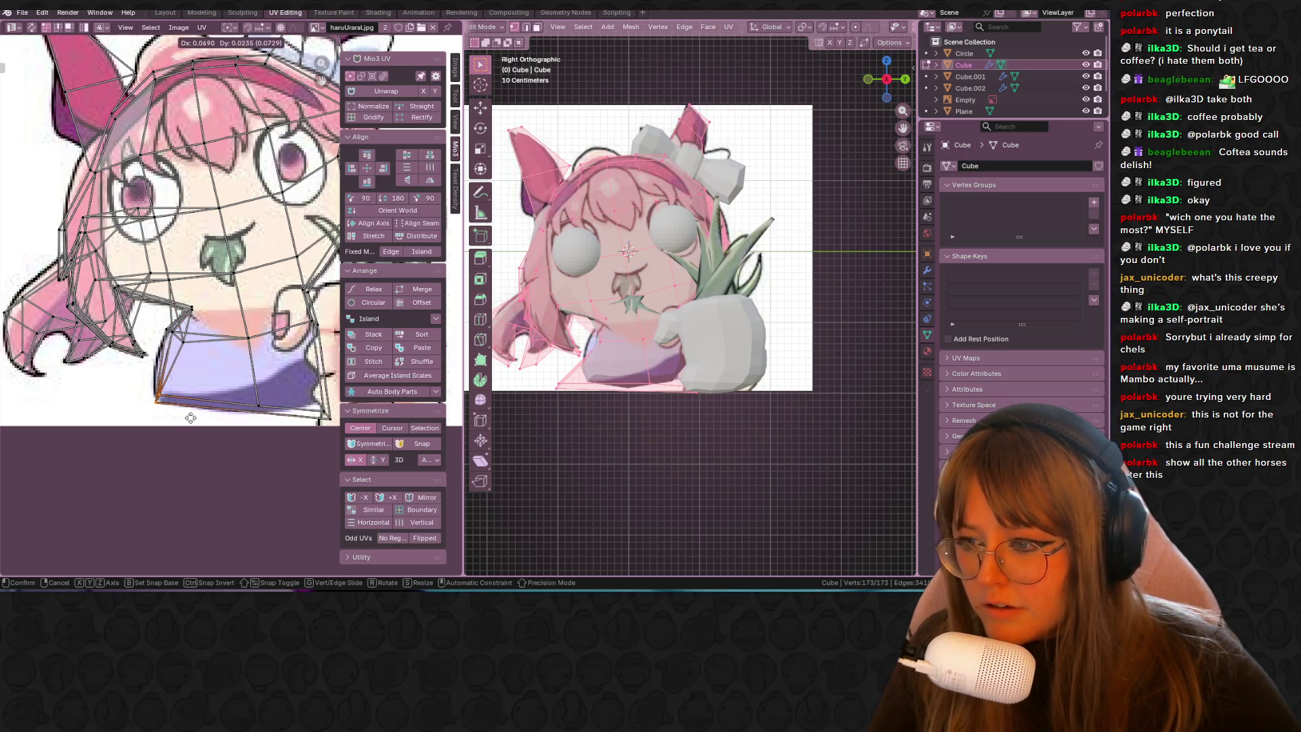
middle_drag(277, 405, 212, 363)
middle_drag(265, 224, 204, 352)
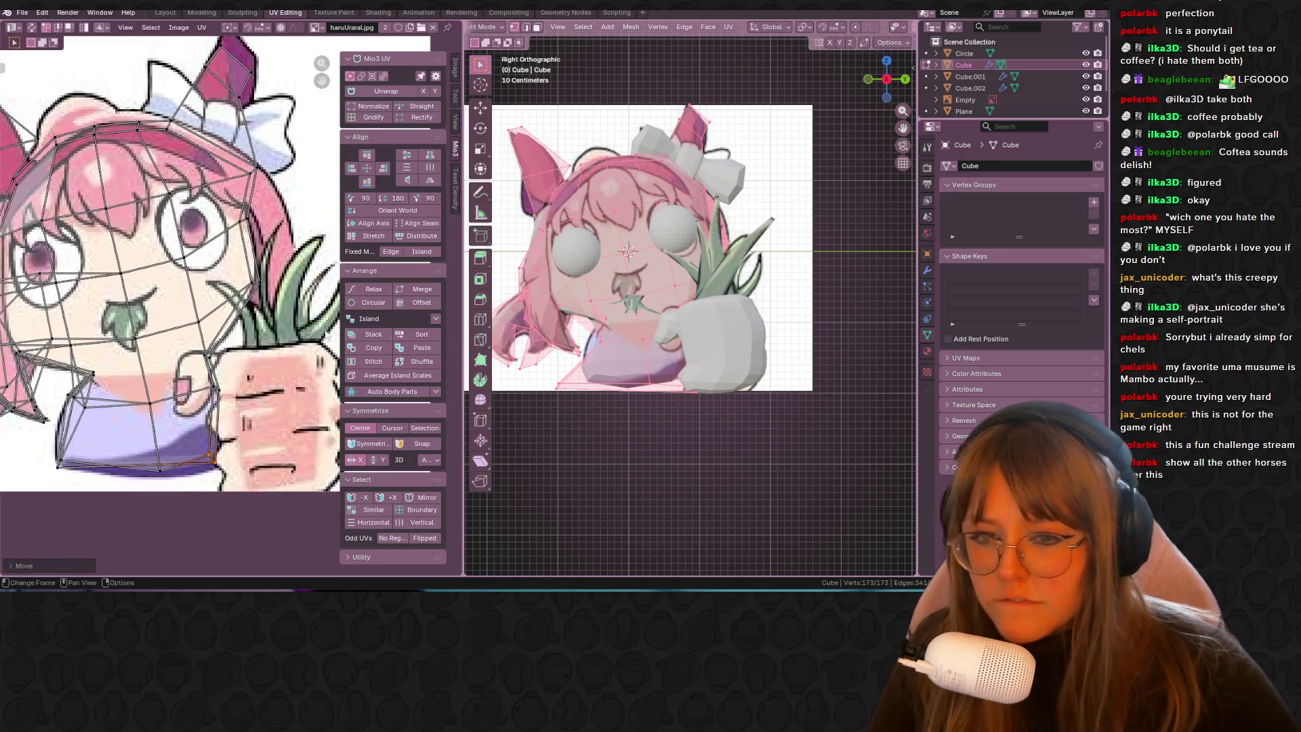
key(Tab)
click(745, 345)
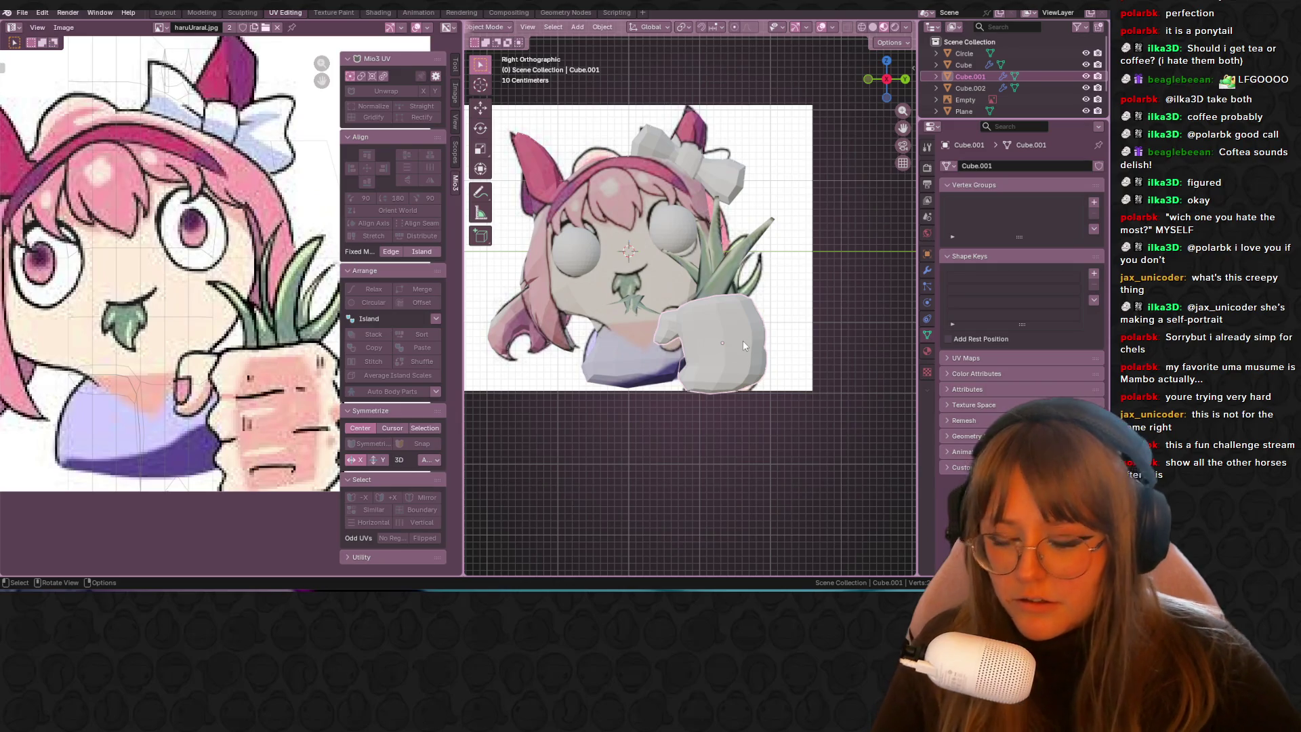
Step: In Edit Mode on the fist Cube.001, UV-project all its geometry from the current view
key(Tab)
key(a)
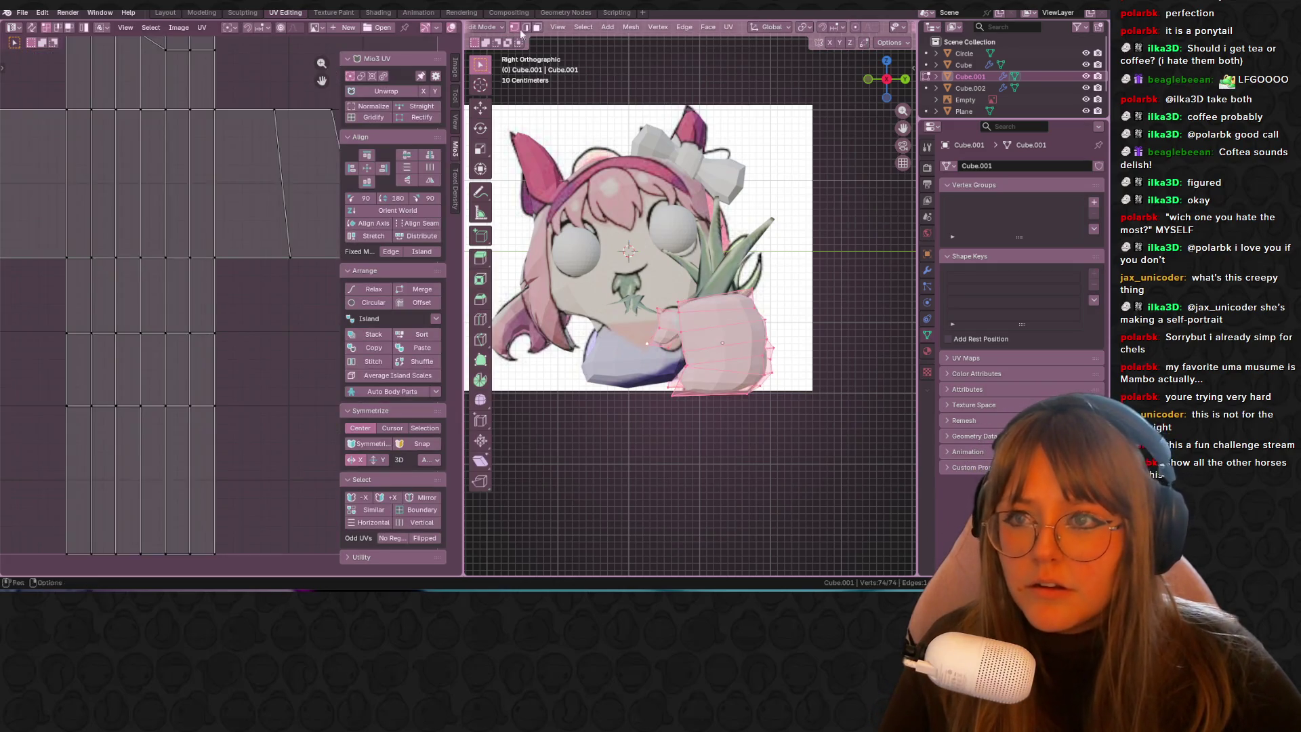
click(392, 12)
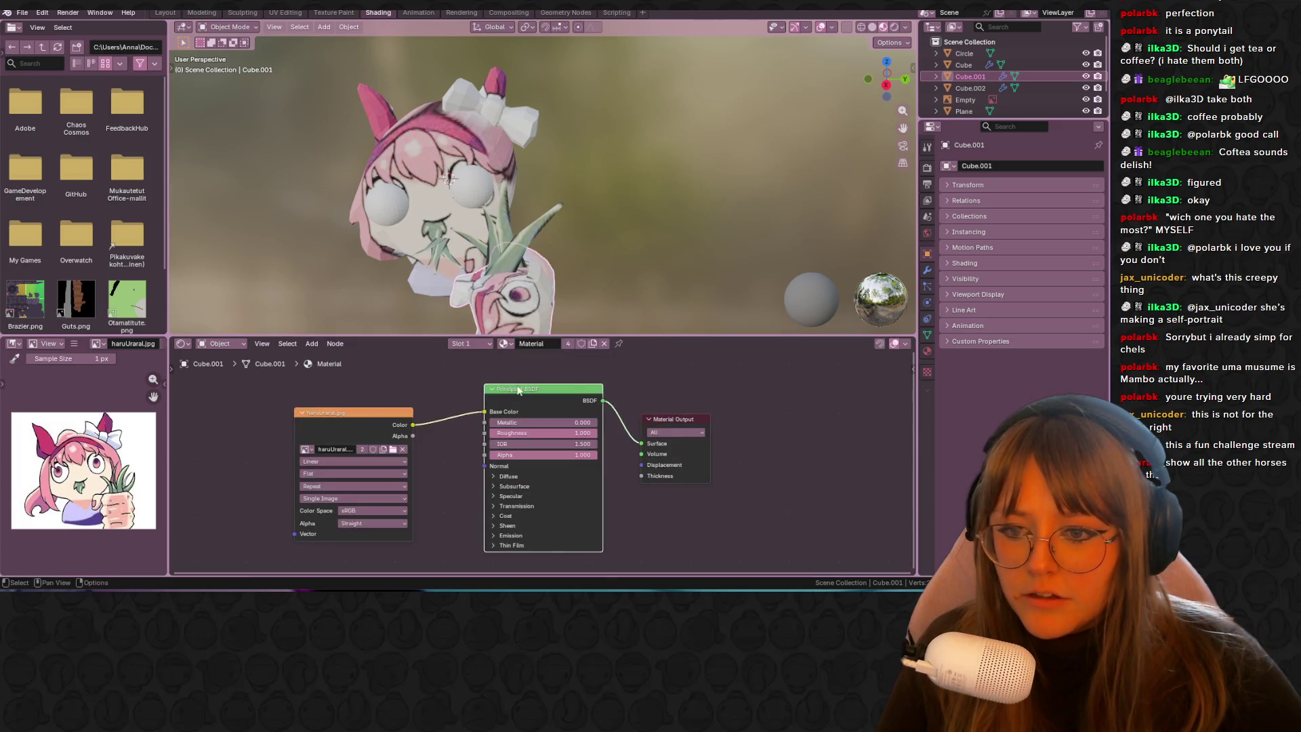
click(340, 13)
click(300, 14)
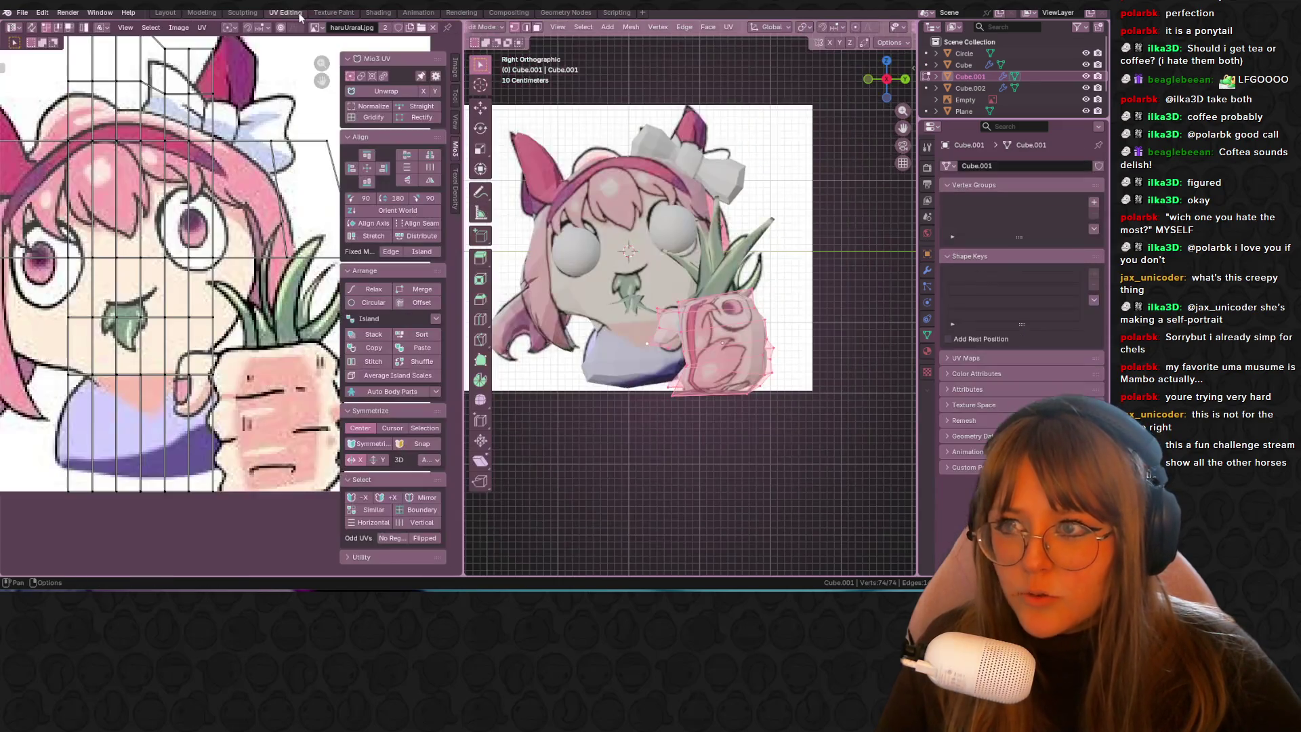
key(u)
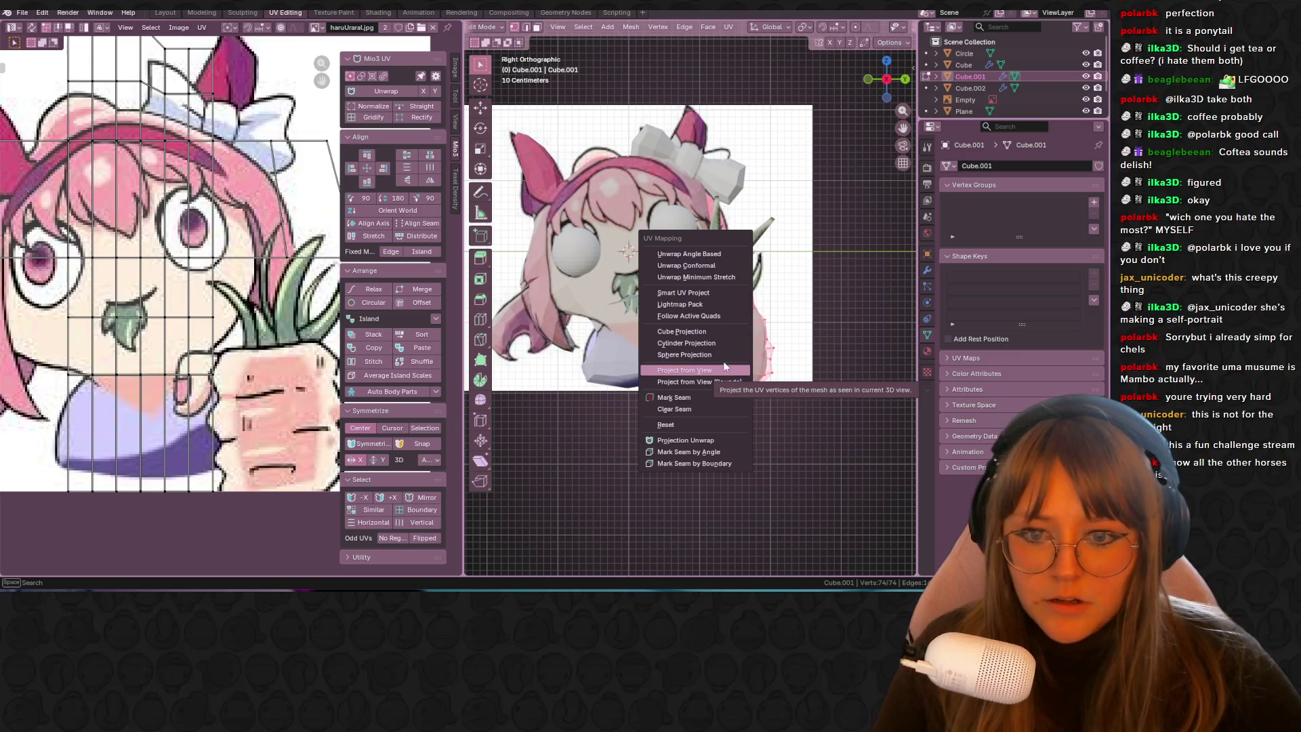
click(730, 368)
Step: Move and enlarge the fist's UV island over the drawn hand holding the plant
key(a)
middle_drag(203, 305, 196, 237)
key(g)
click(239, 330)
key(s)
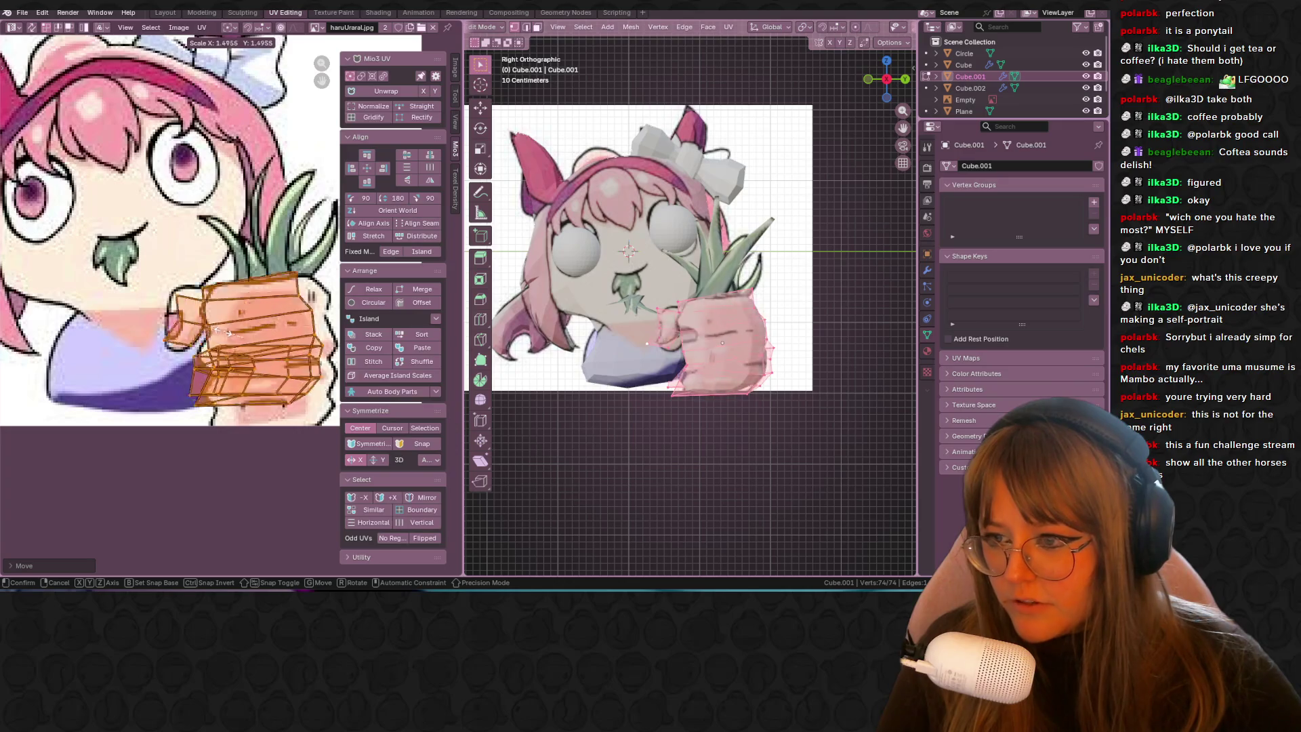
click(228, 332)
middle_drag(229, 332, 177, 239)
Step: Tweak the fist's left and lower-left UV vertices to follow the hand outline
drag(175, 254, 151, 263)
key(g)
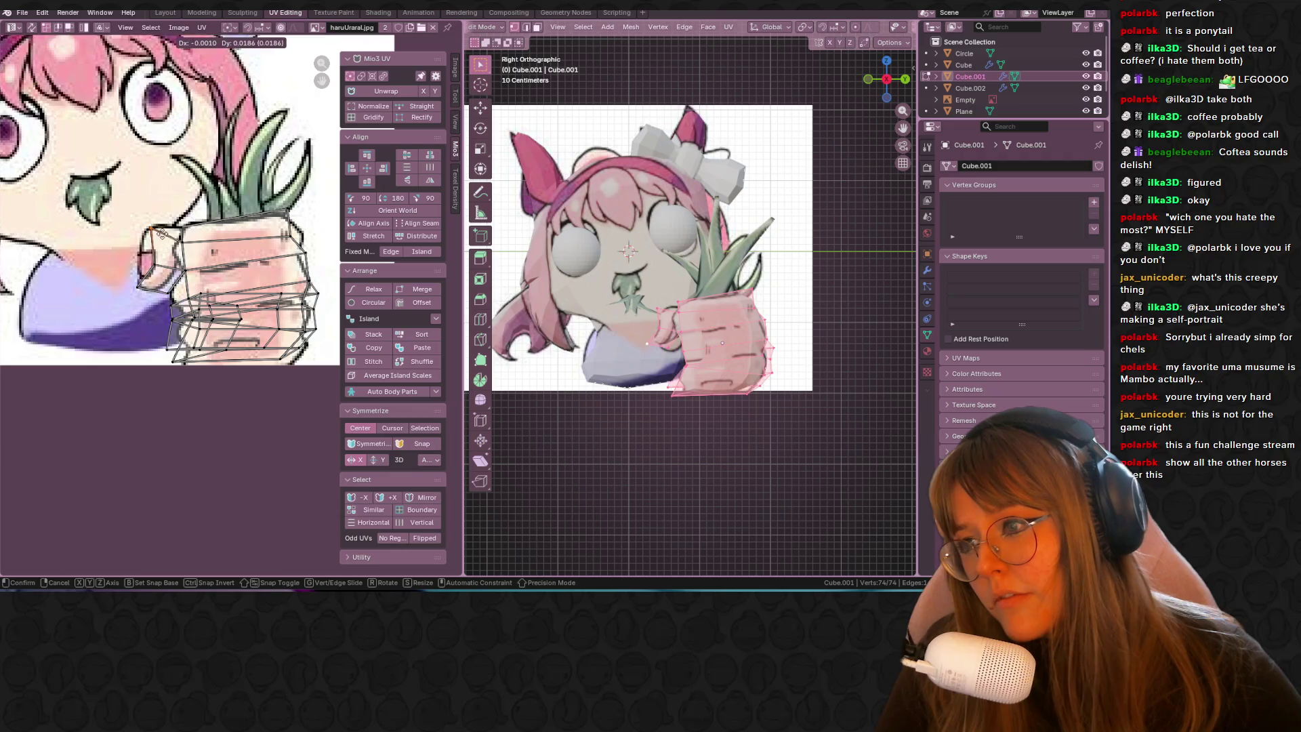
click(148, 262)
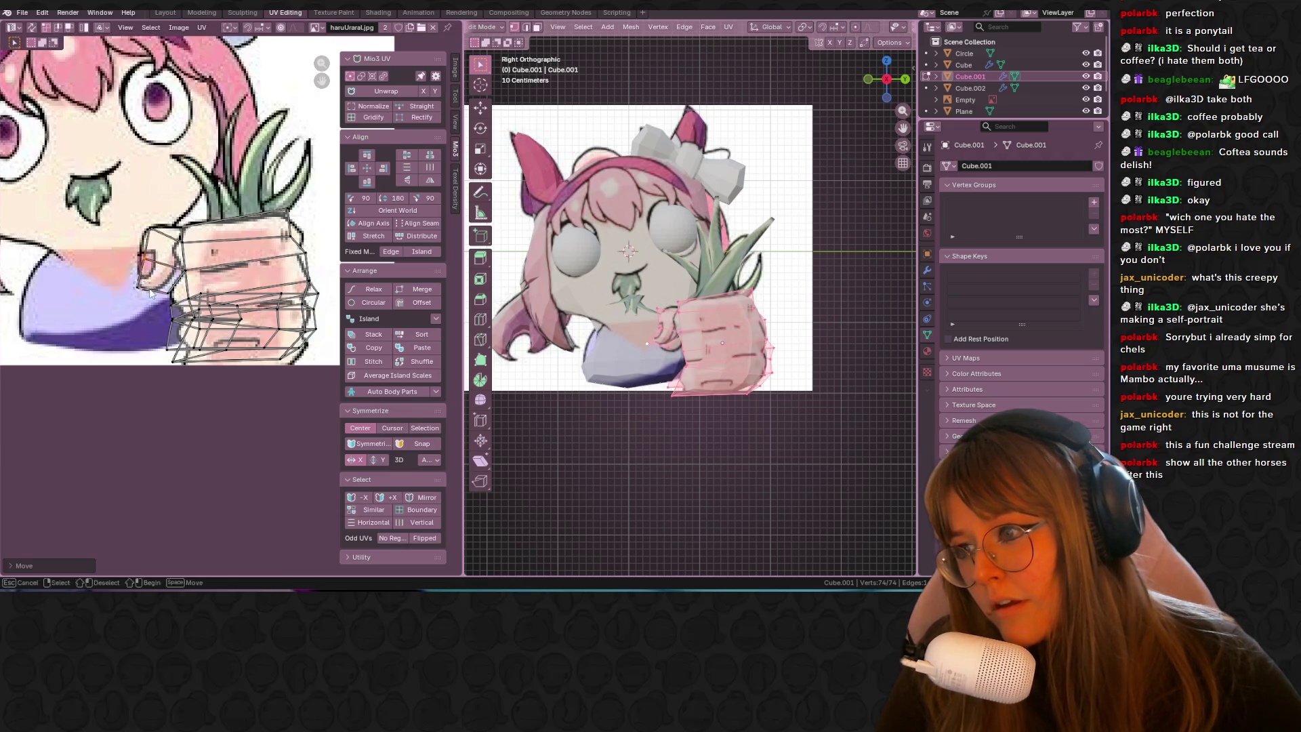
key(b)
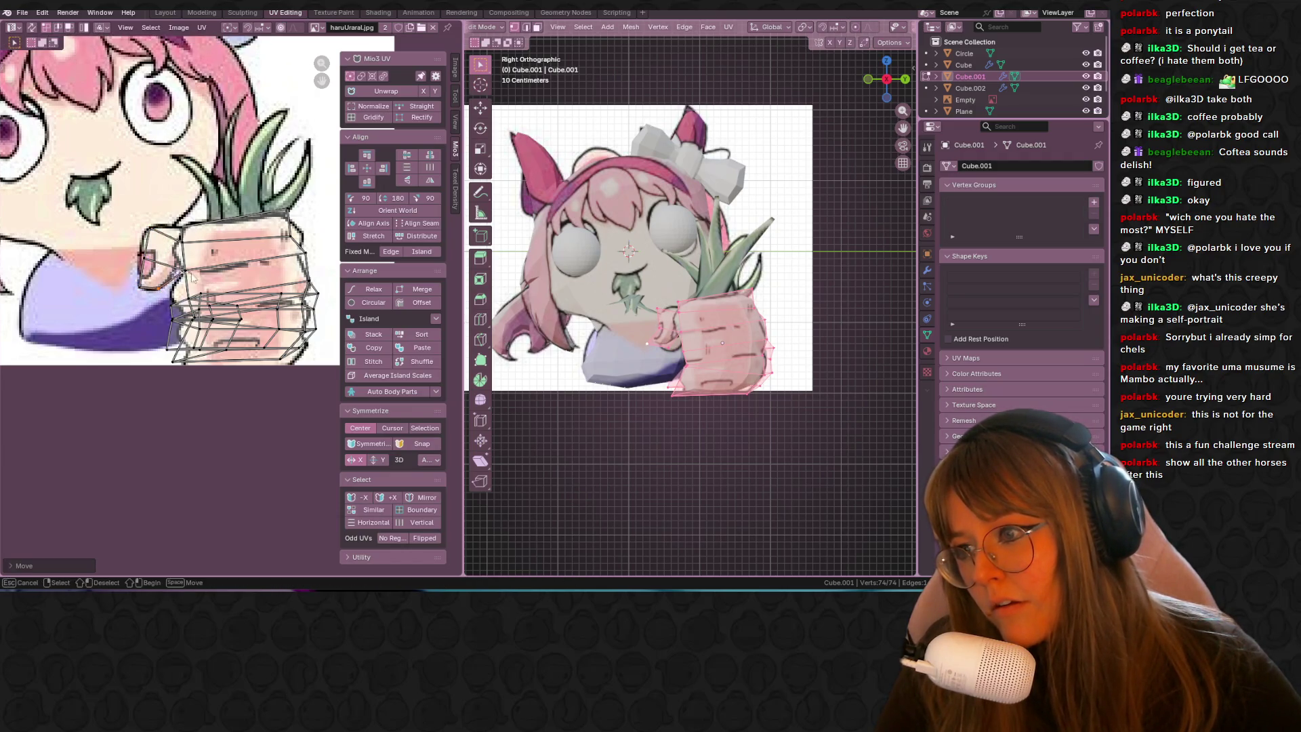
click(184, 269)
key(g)
click(193, 271)
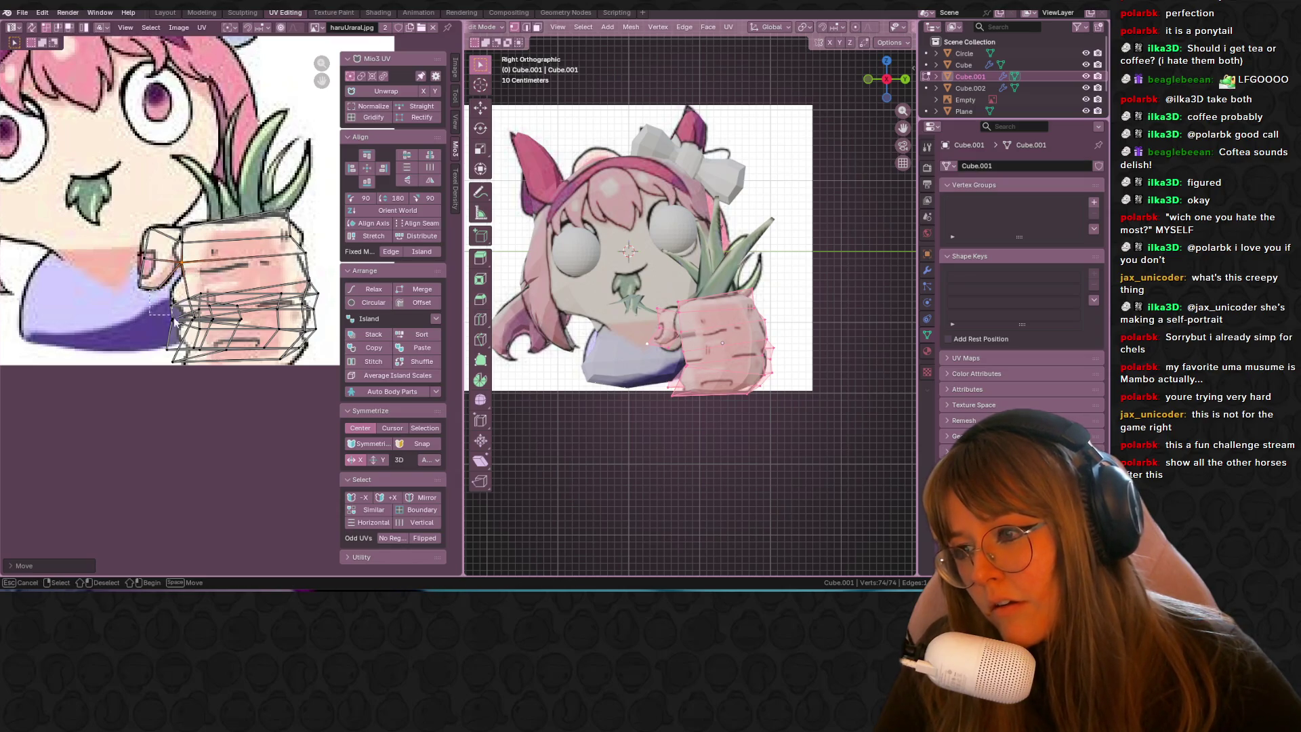
drag(175, 321, 218, 386)
key(g)
click(206, 326)
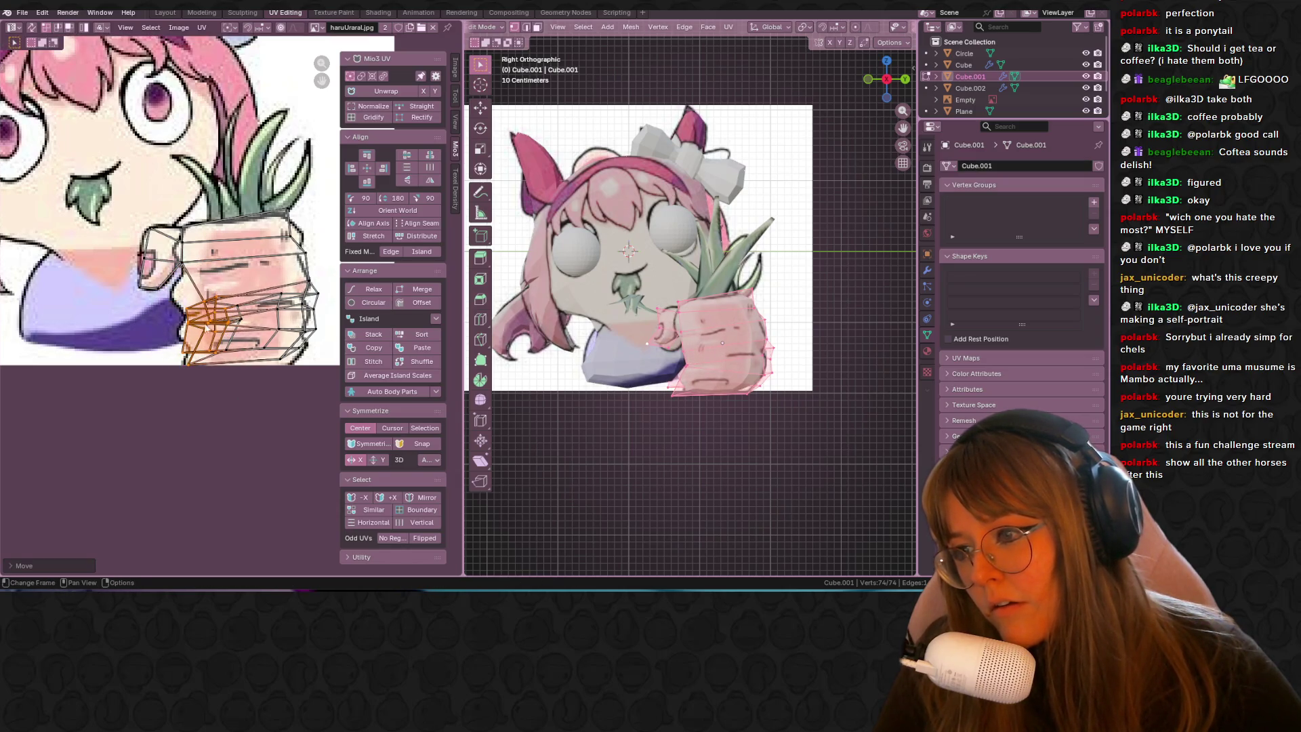
key(g)
click(233, 295)
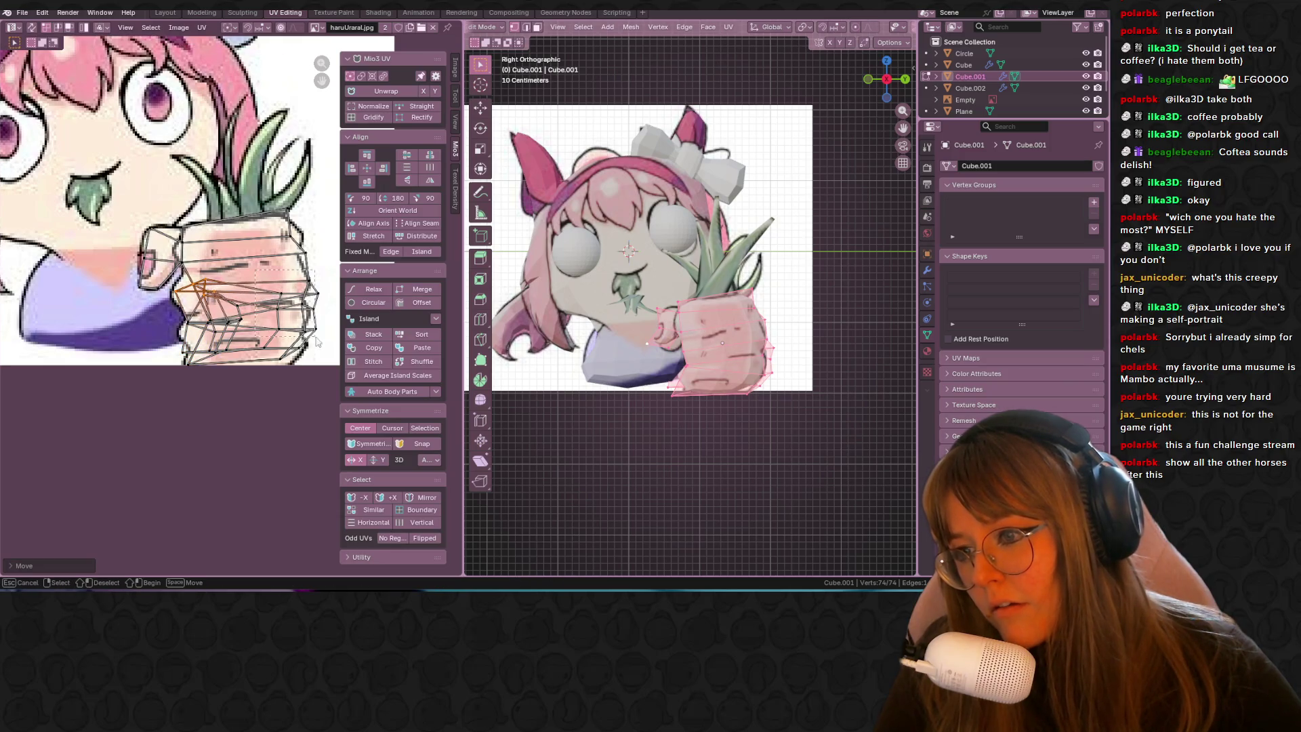
Step: Shift the fist's right-side and lower-right UV vertices to fit the hand
drag(316, 343, 317, 344)
key(g)
click(277, 336)
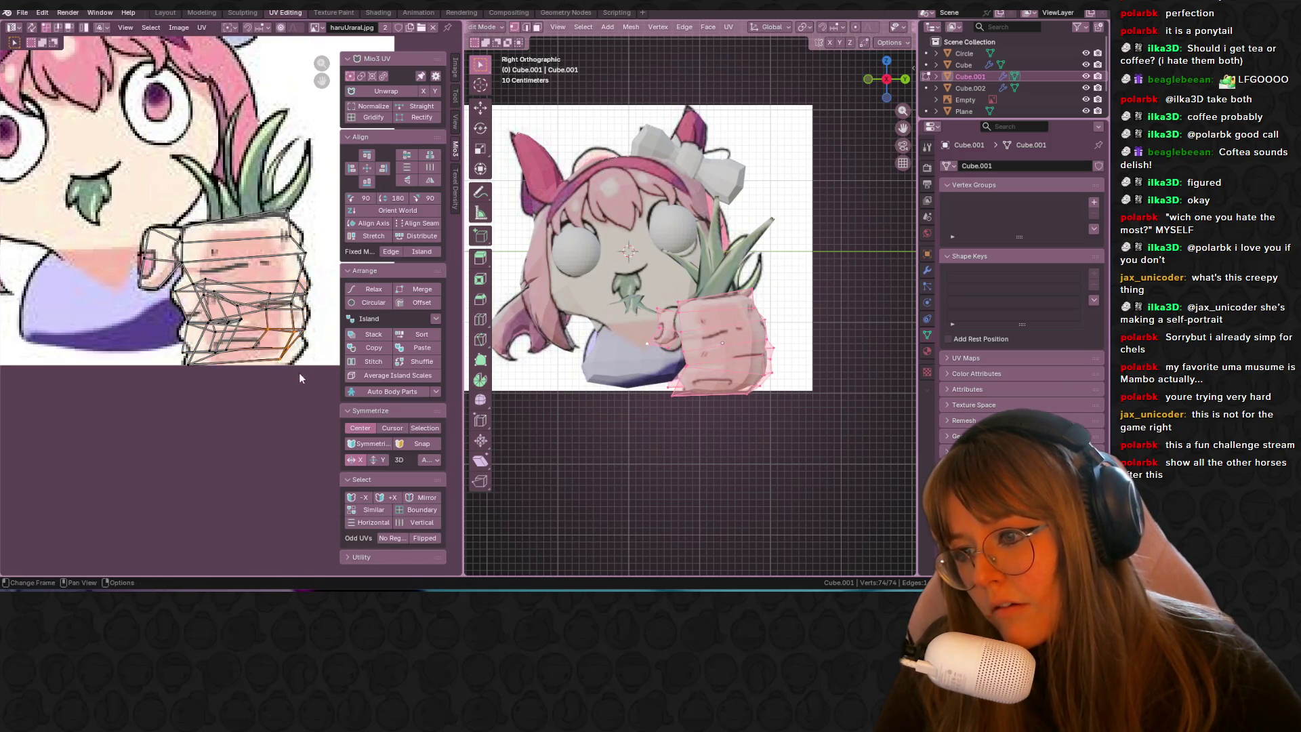
key(g)
click(305, 384)
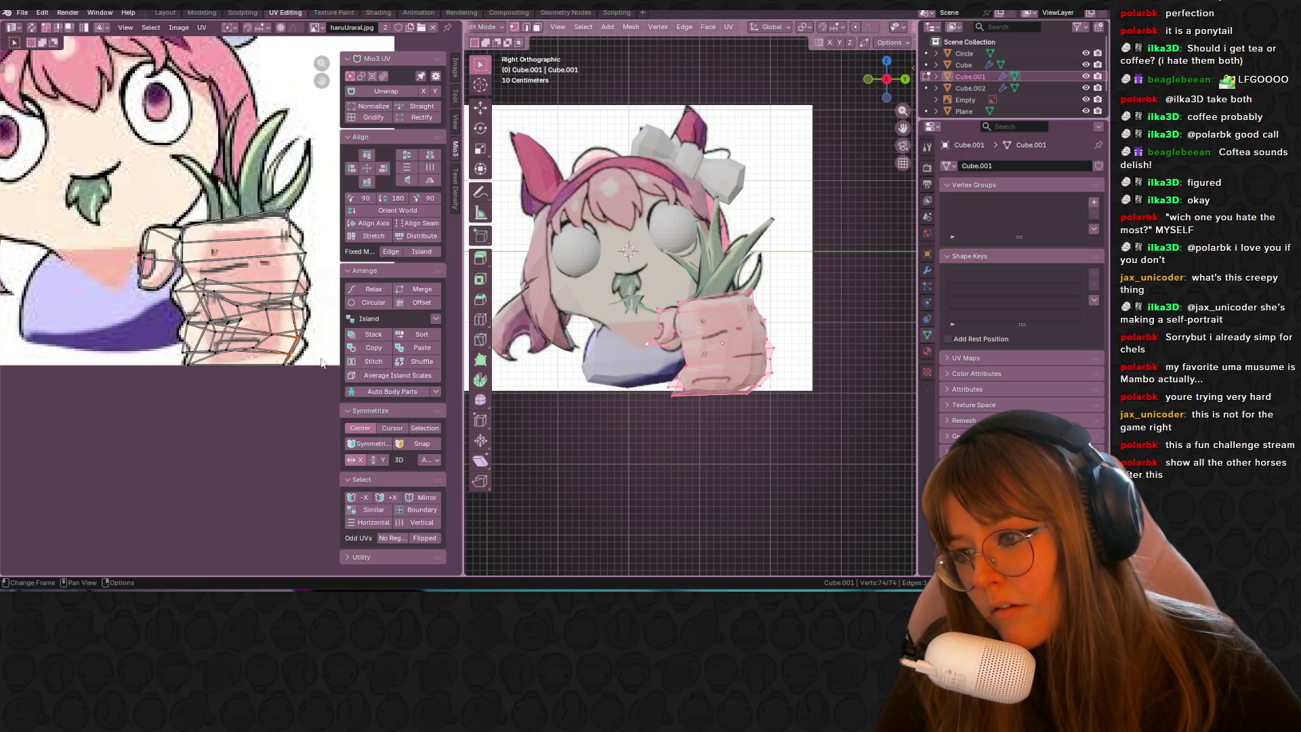
key(g)
click(319, 351)
Step: Refine the fist's right-edge UV vertices, then exit Edit Mode
click(305, 235)
key(g)
click(298, 252)
key(g)
click(289, 278)
key(b)
drag(311, 291, 303, 251)
key(Tab)
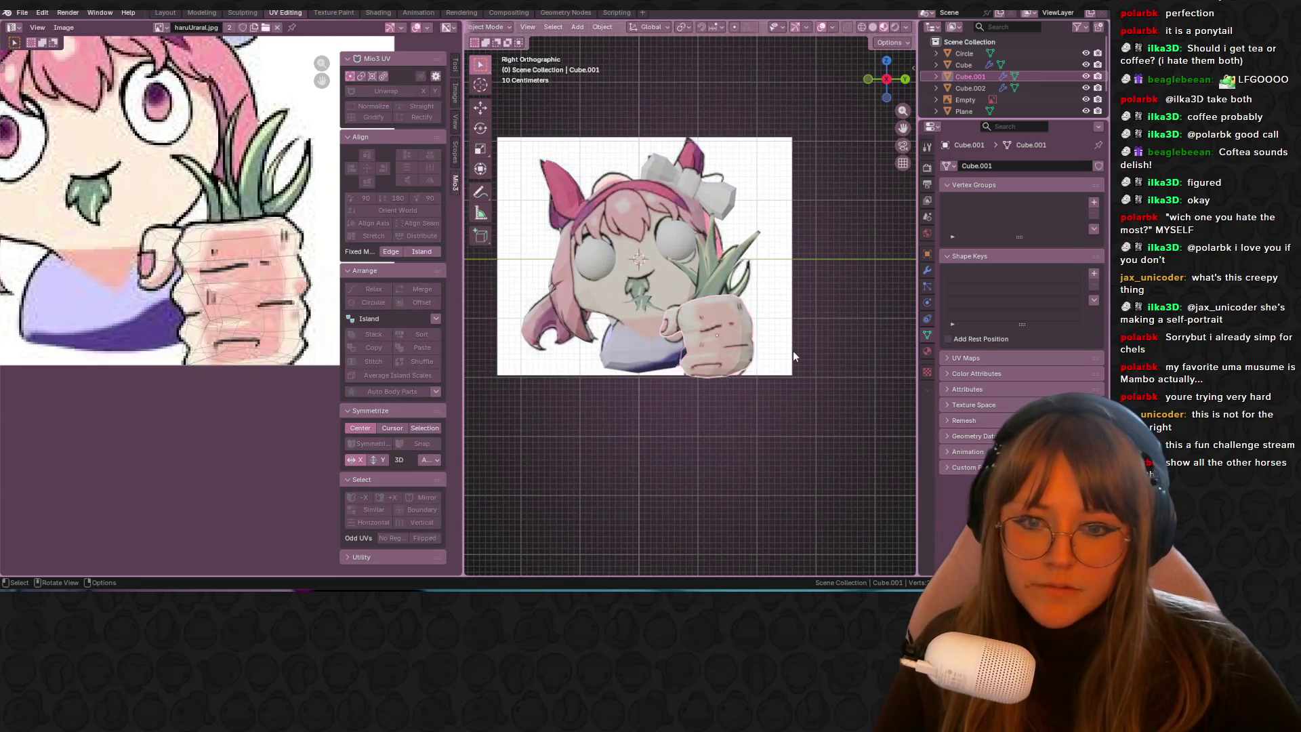
Step: Select the mouth leaf plane Plane.001 and snap to the straight-on side view
mouse_move(871, 327)
middle_down()
mouse_move(837, 306)
mouse_move(879, 327)
mouse_move(856, 253)
mouse_move(738, 316)
middle_up()
click(660, 325)
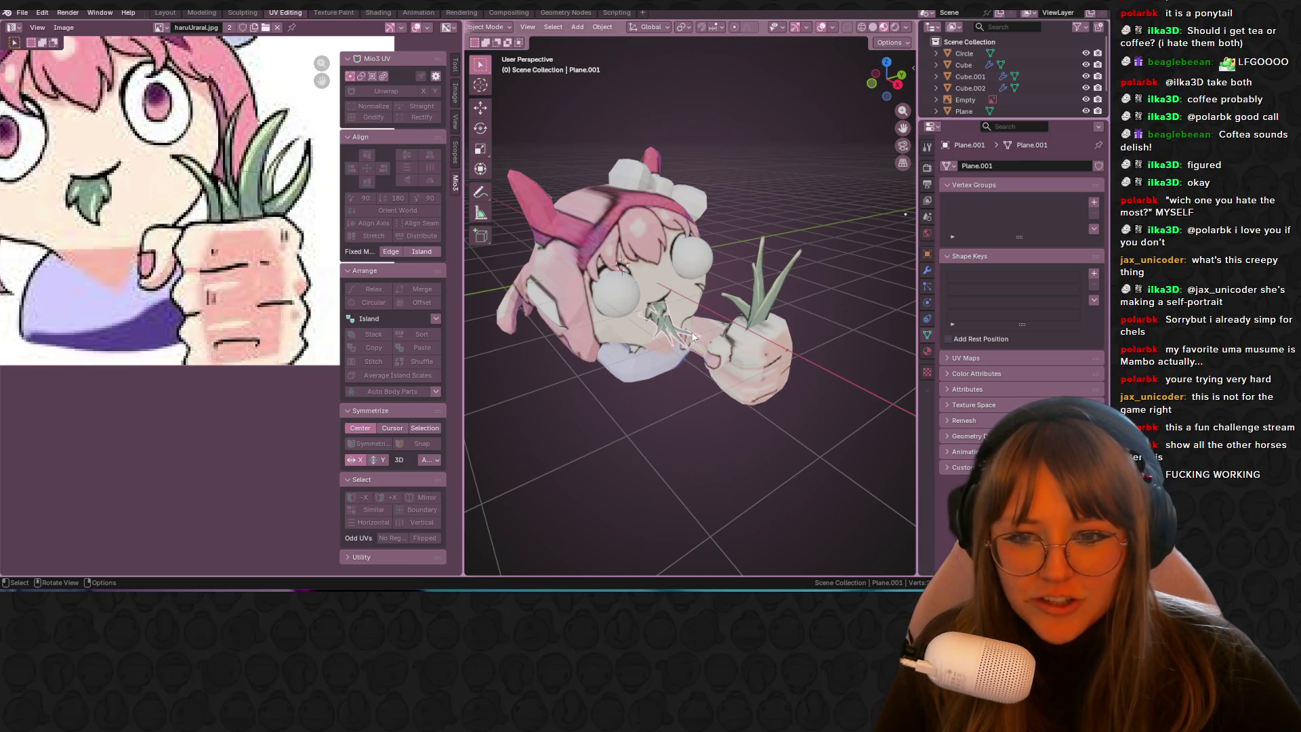
click(873, 84)
mouse_move(745, 266)
middle_down()
mouse_move(680, 271)
mouse_move(711, 263)
mouse_move(892, 119)
middle_up()
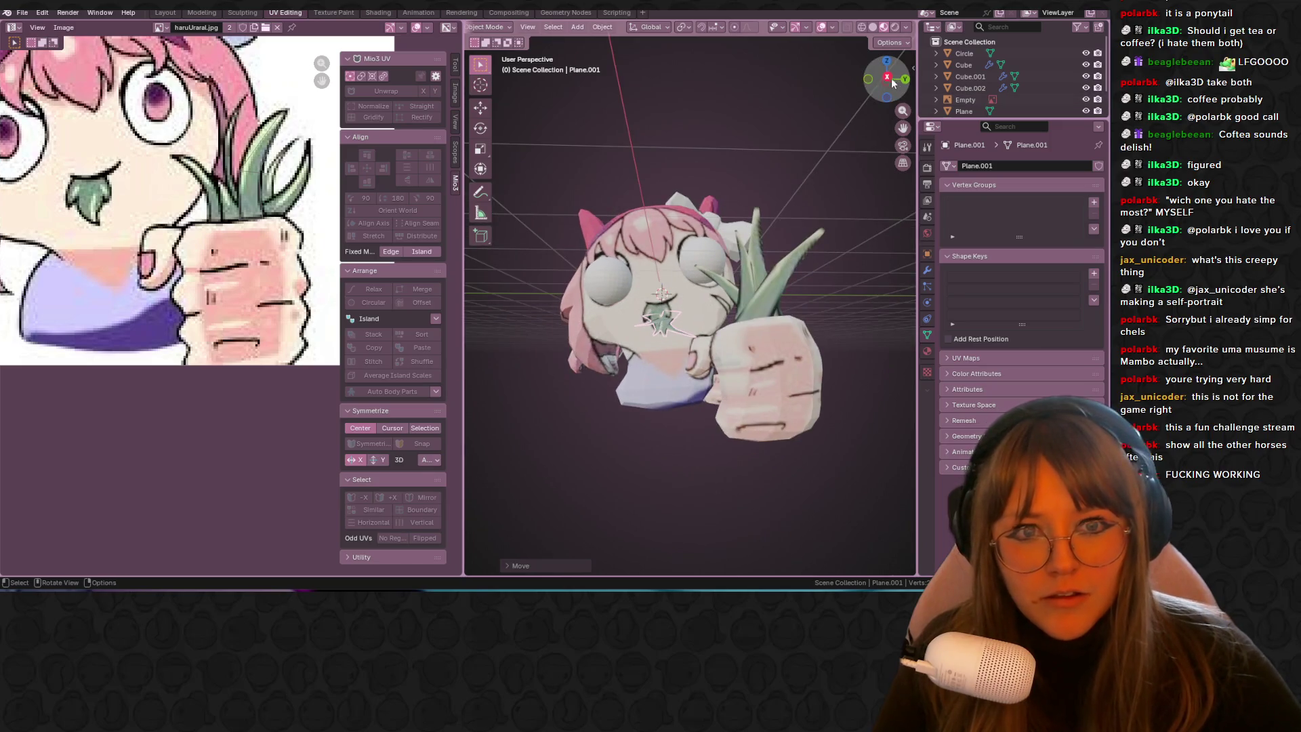
click(892, 79)
scroll(754, 274, up, 3)
Step: Resize the mouth plane and raise it slightly to line up with the drawn leaf
key(s)
click(704, 277)
key(g)
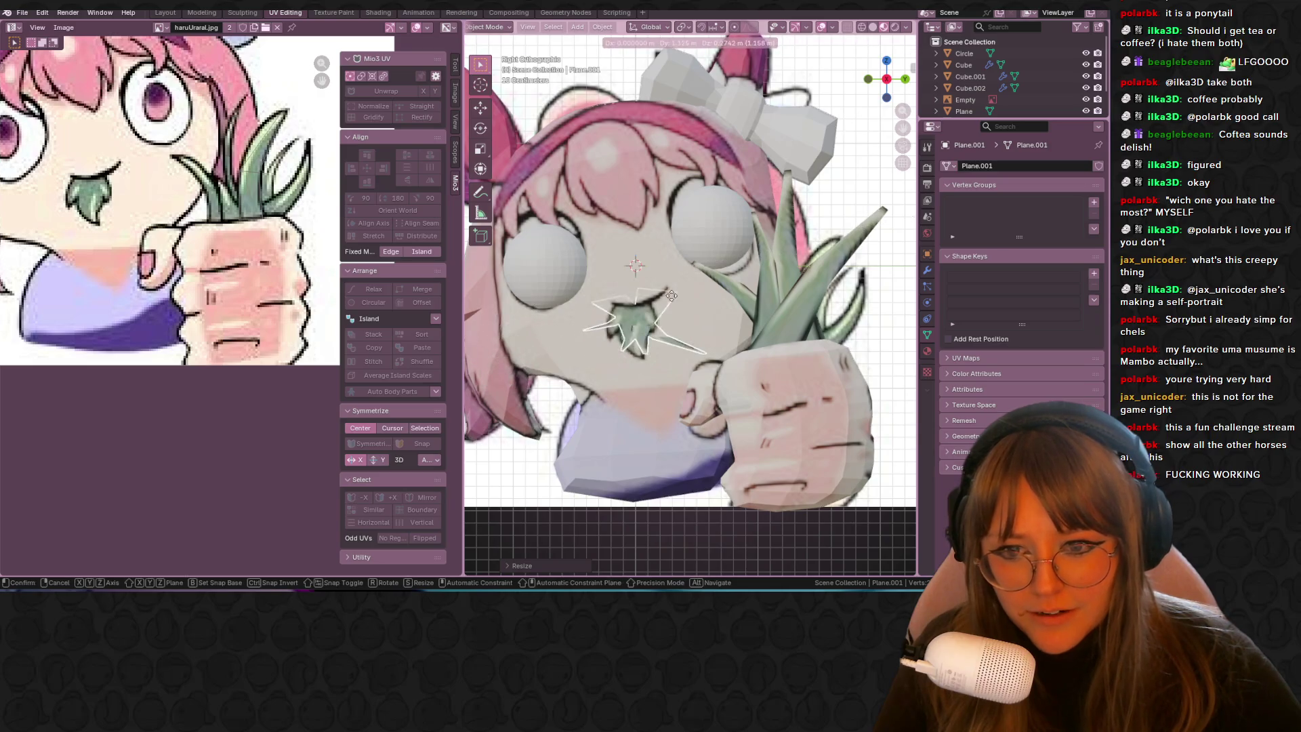
click(669, 276)
drag(868, 84, 881, 88)
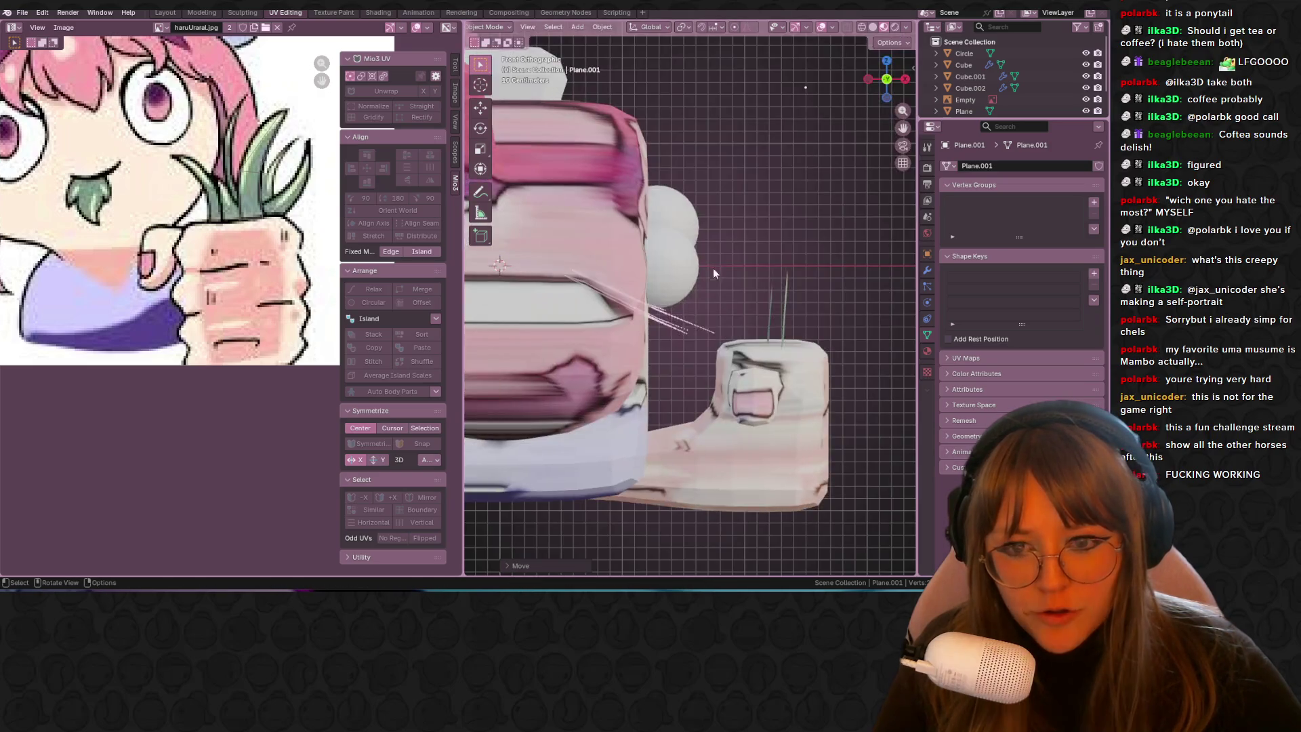
click(888, 100)
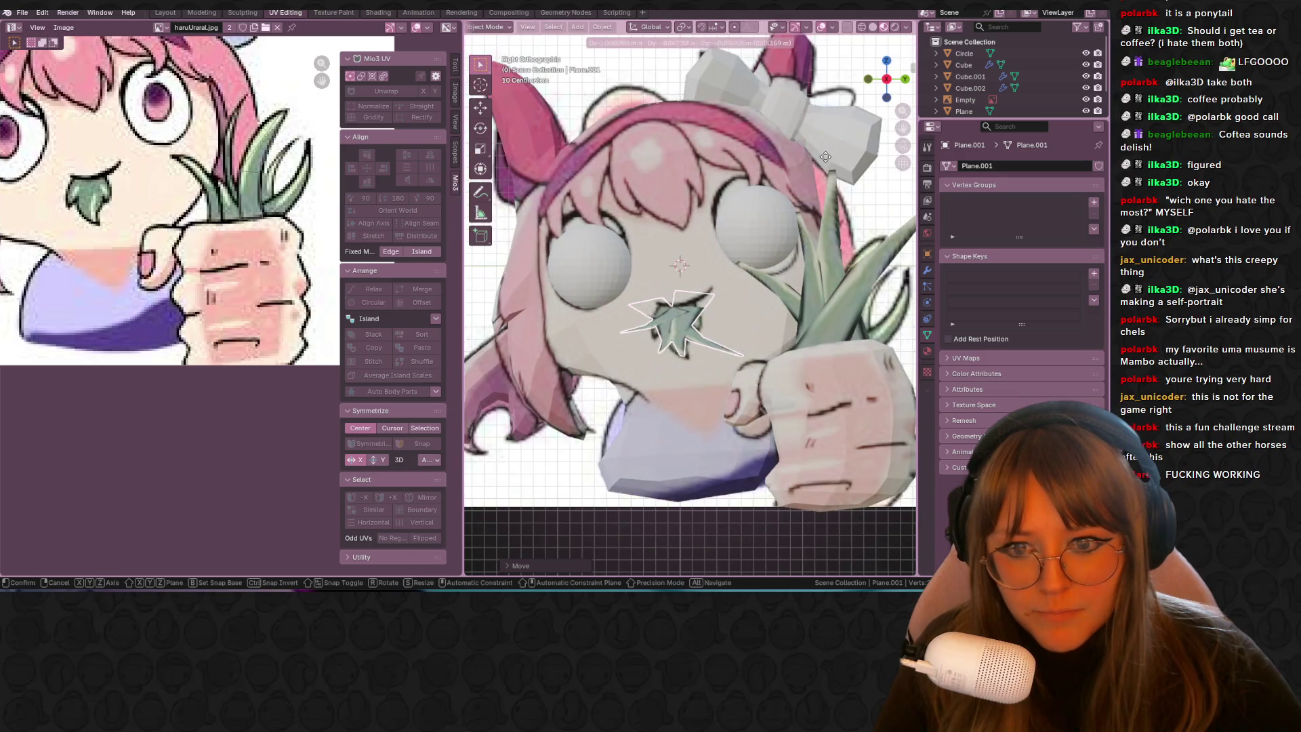
scroll(754, 206, down, 3)
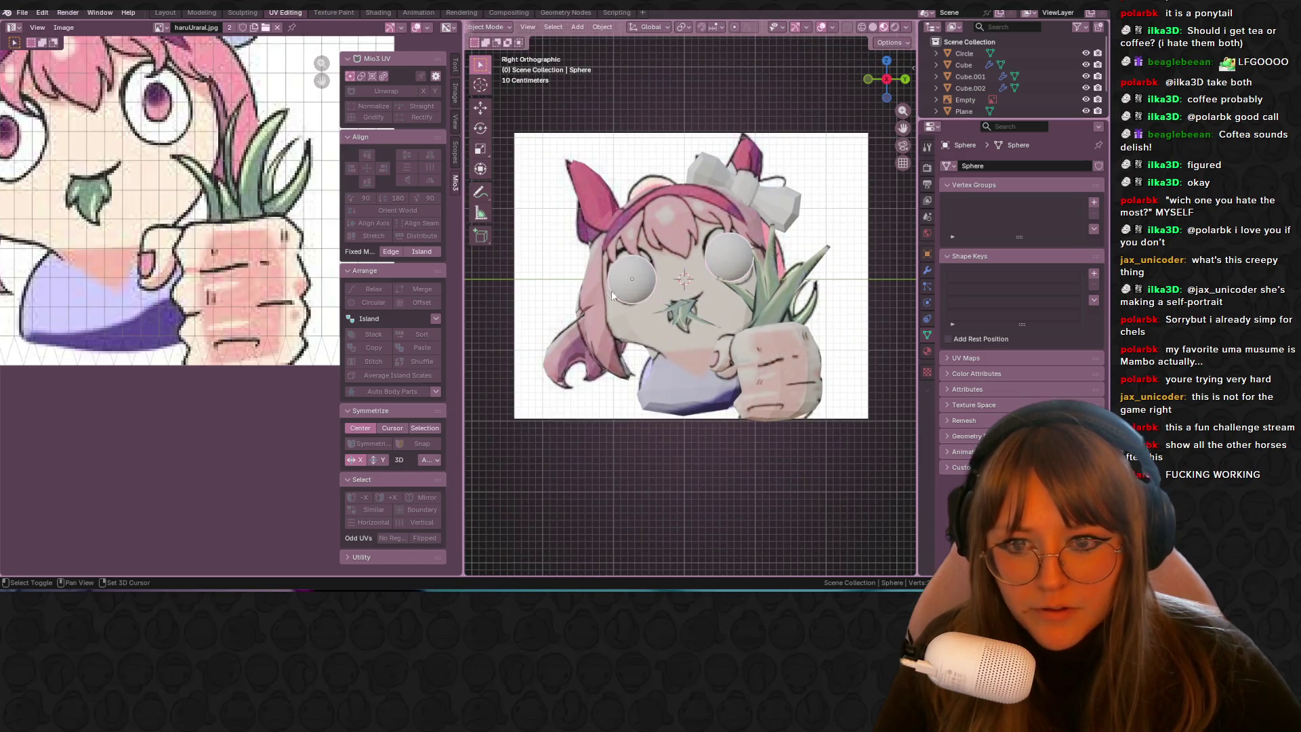
click(420, 13)
Step: Assign the existing drawing material 'Material' to the eye sphere and re-centre the view
click(379, 13)
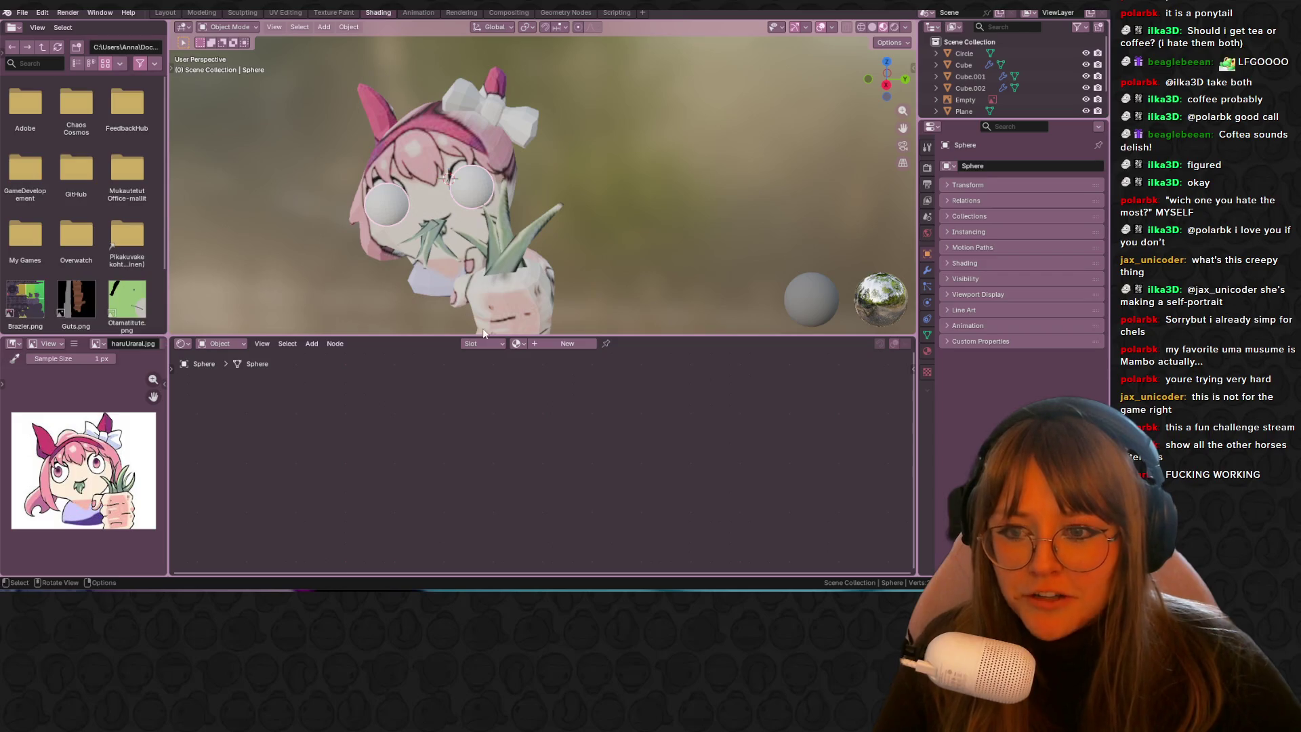
click(520, 345)
click(529, 357)
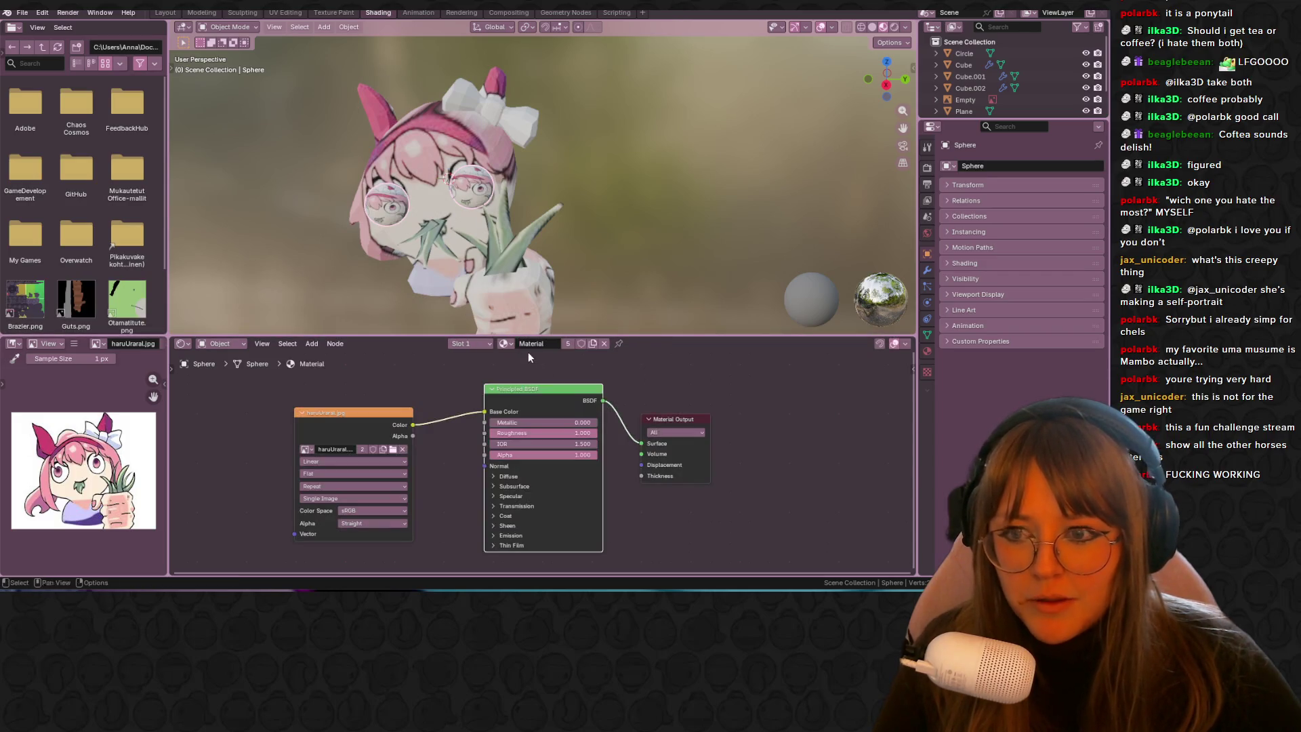
click(334, 13)
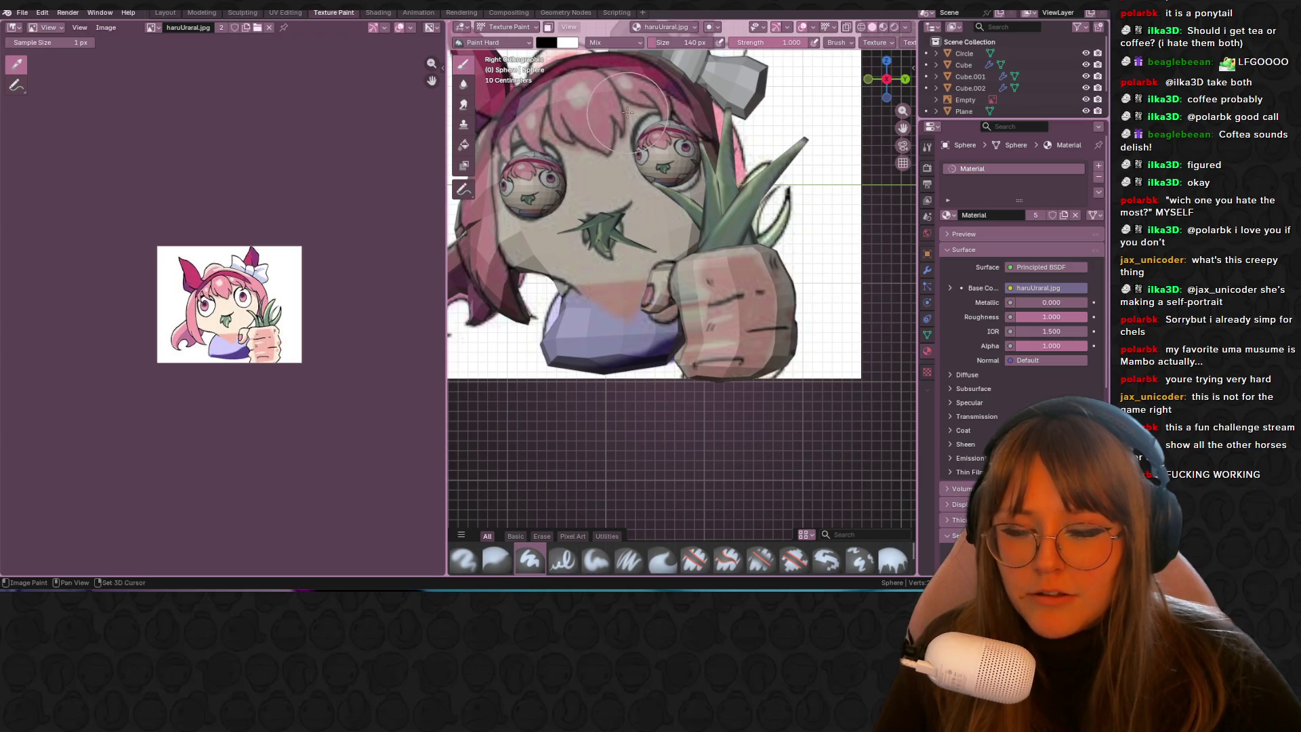
key(KP_Decimal)
click(284, 12)
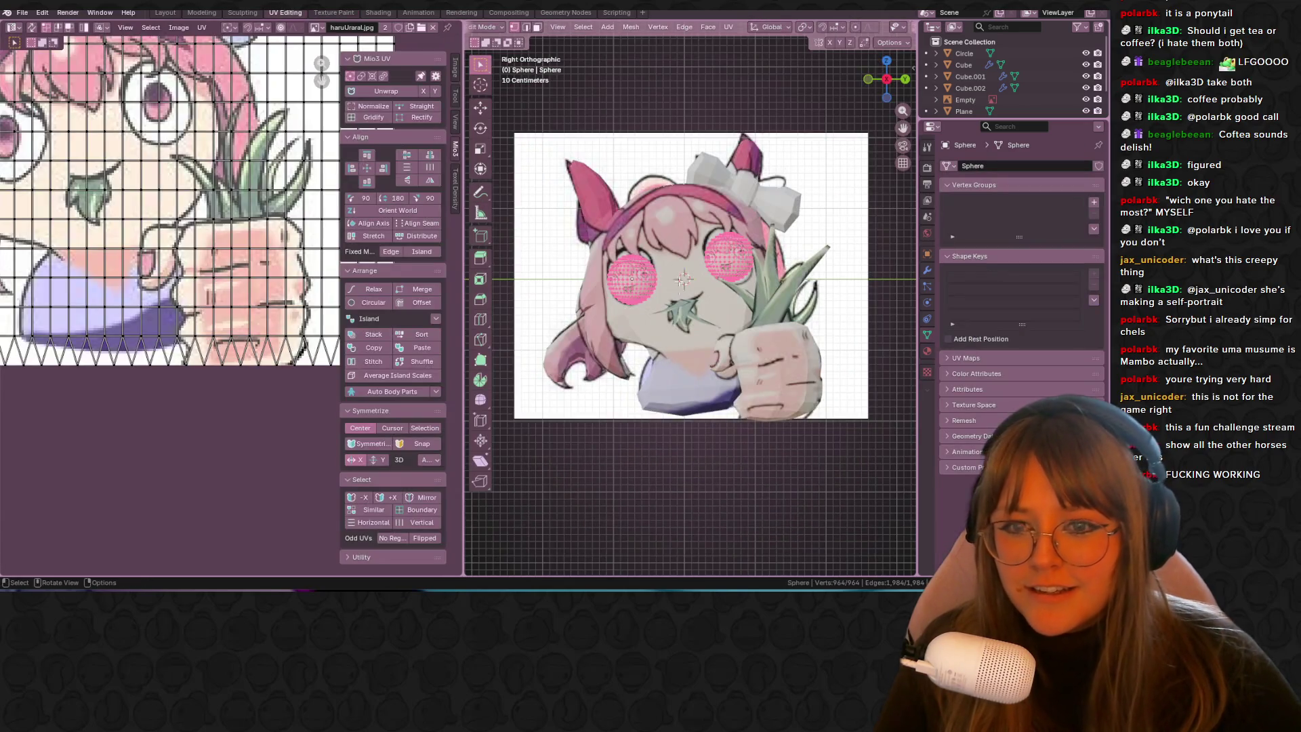
scroll(194, 250, down, 5)
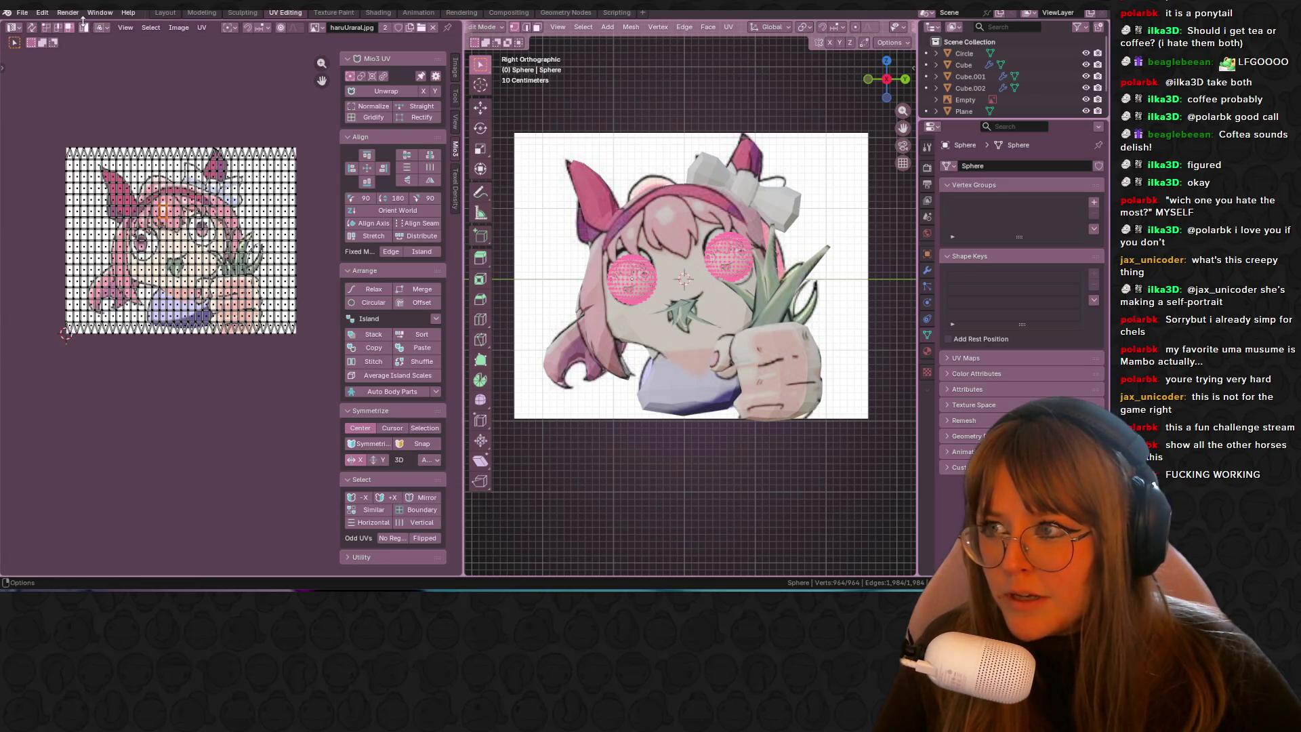
Step: Move all the eye-sphere UVs below the image, then re-project them from the side view
key(a)
key(g)
click(233, 180)
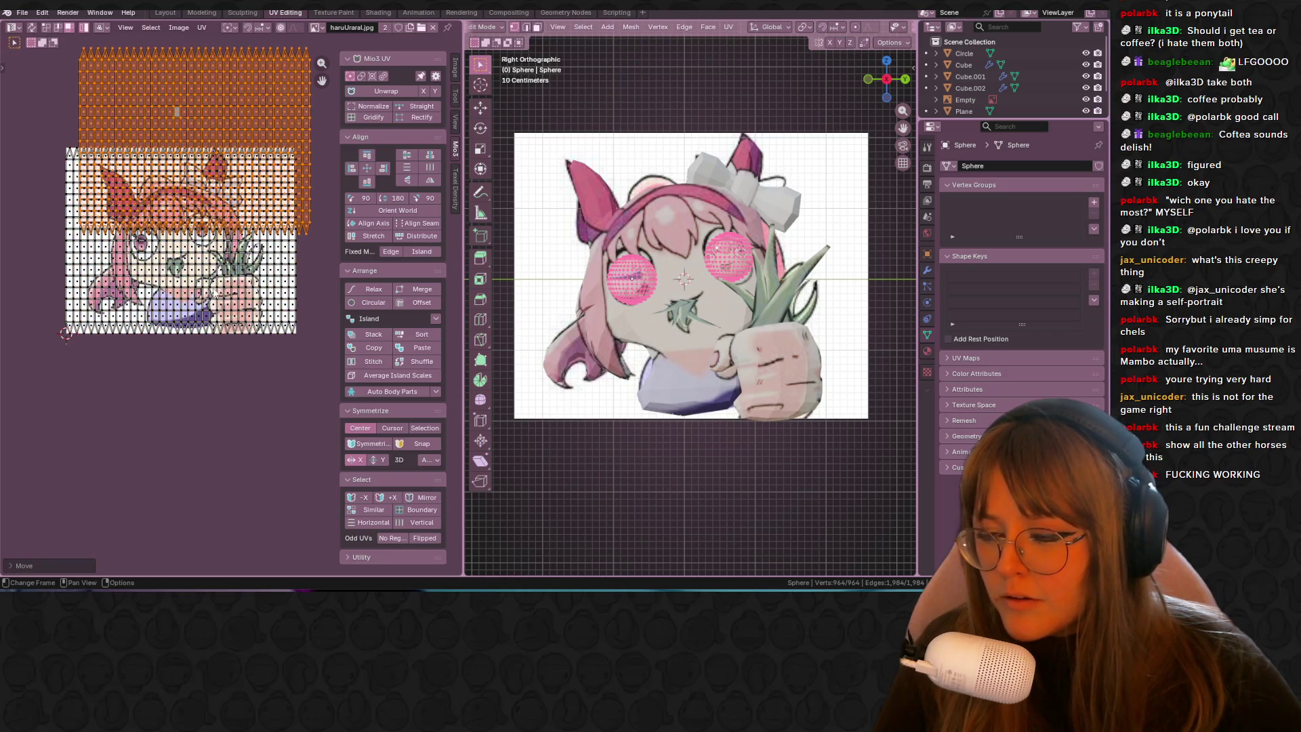
key(g)
click(209, 505)
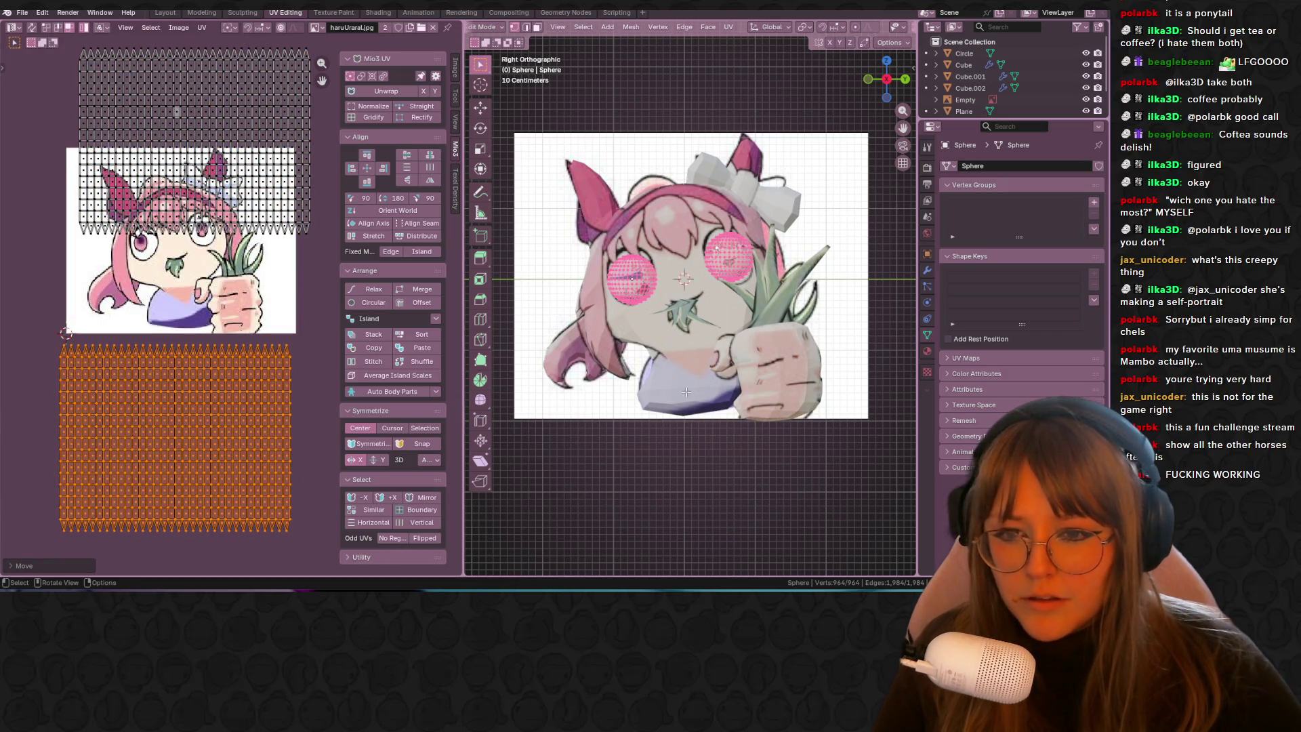
key(u)
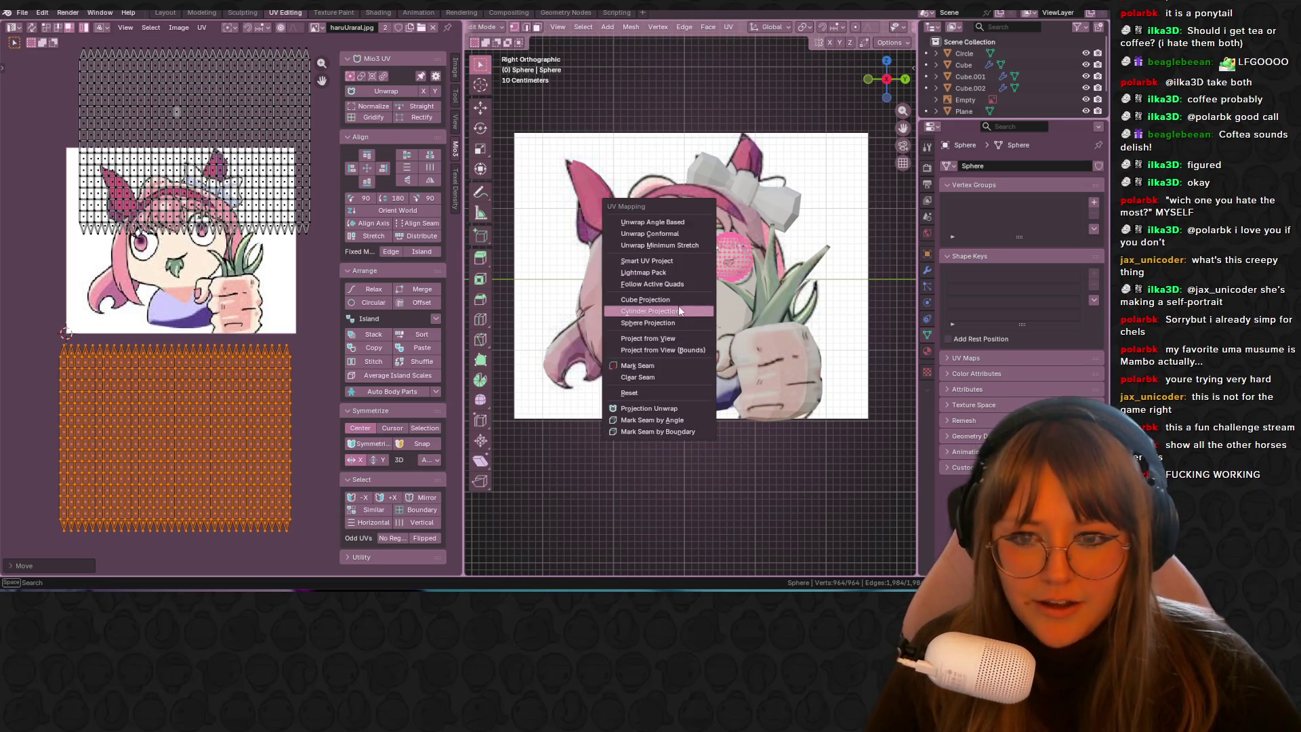
click(648, 339)
Step: Enlarge the first eye's UV island and place it over the drawn eye
scroll(162, 171, up, 3)
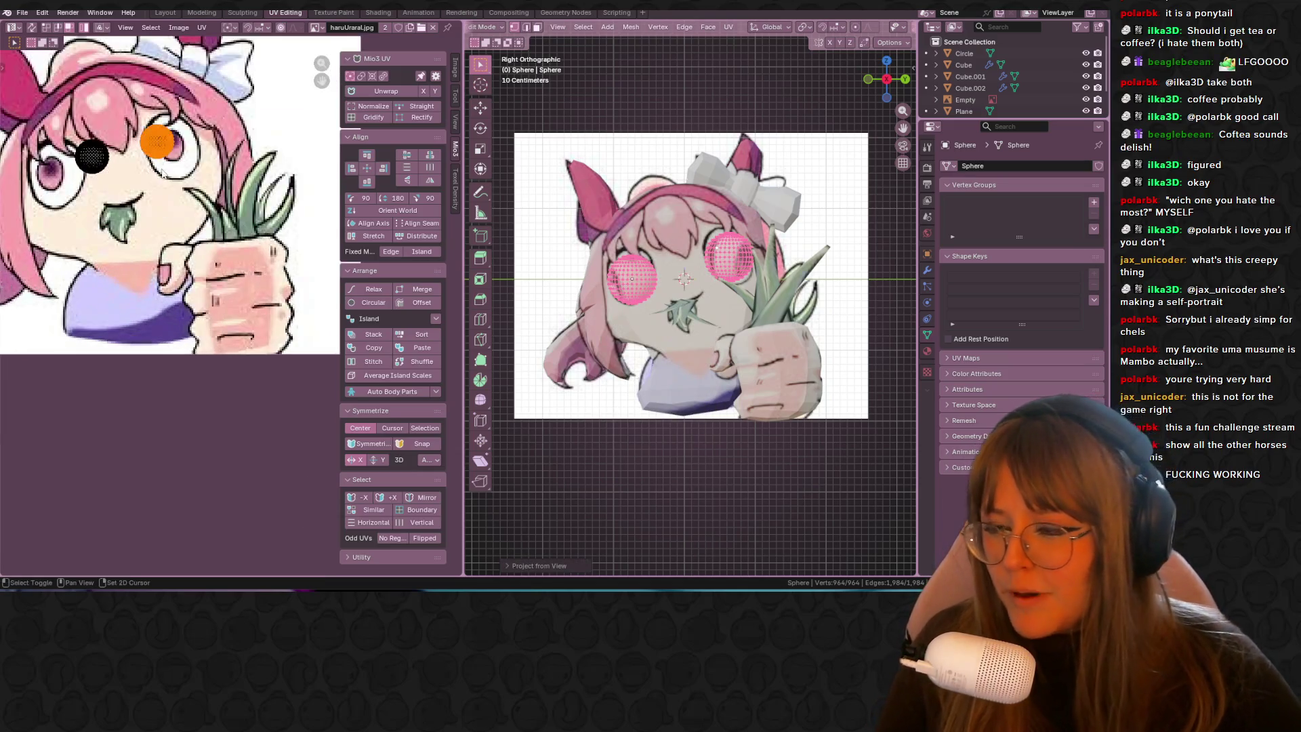
scroll(162, 173, up, 4)
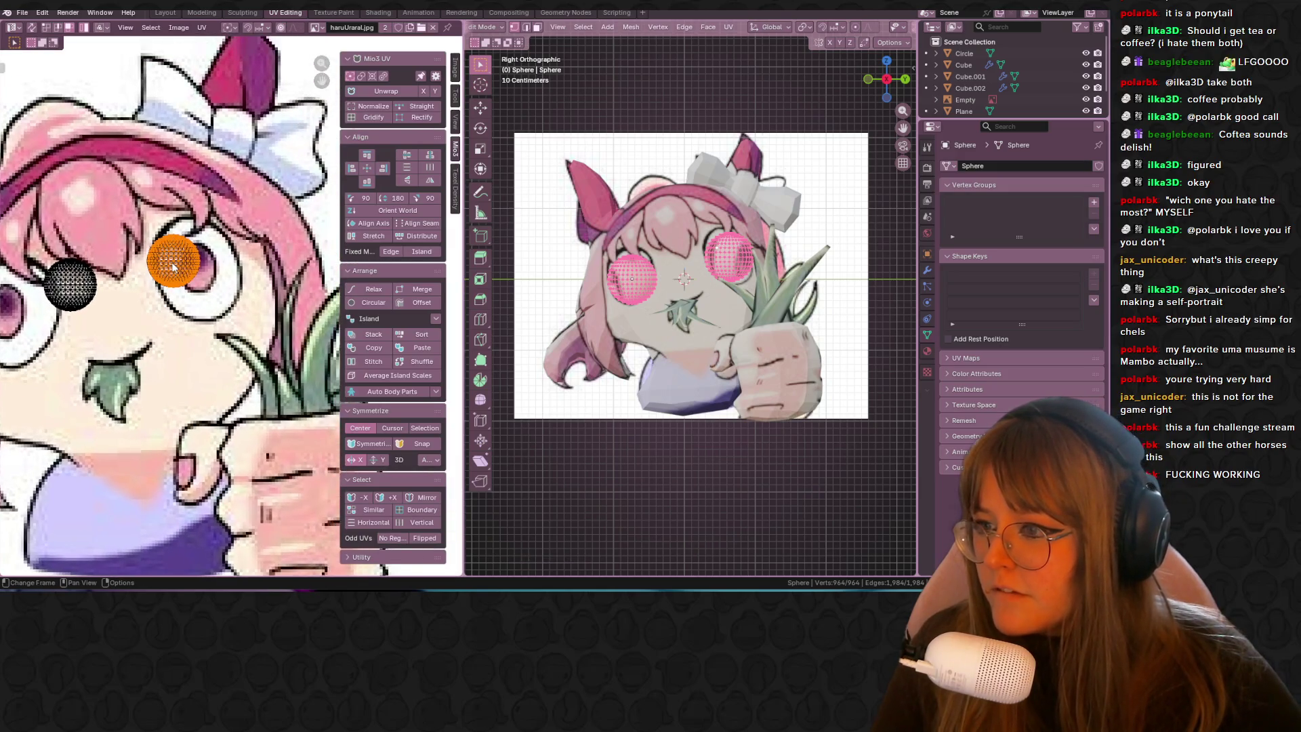
key(s)
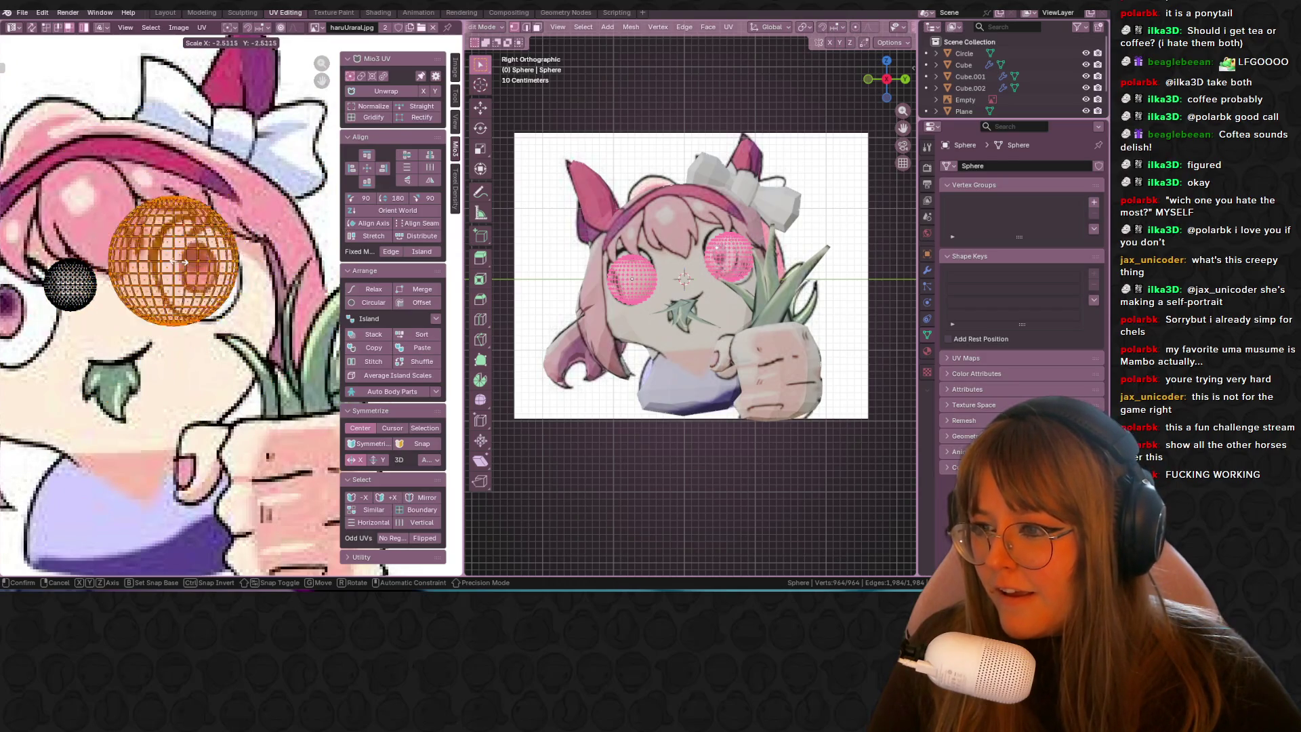
click(173, 261)
key(g)
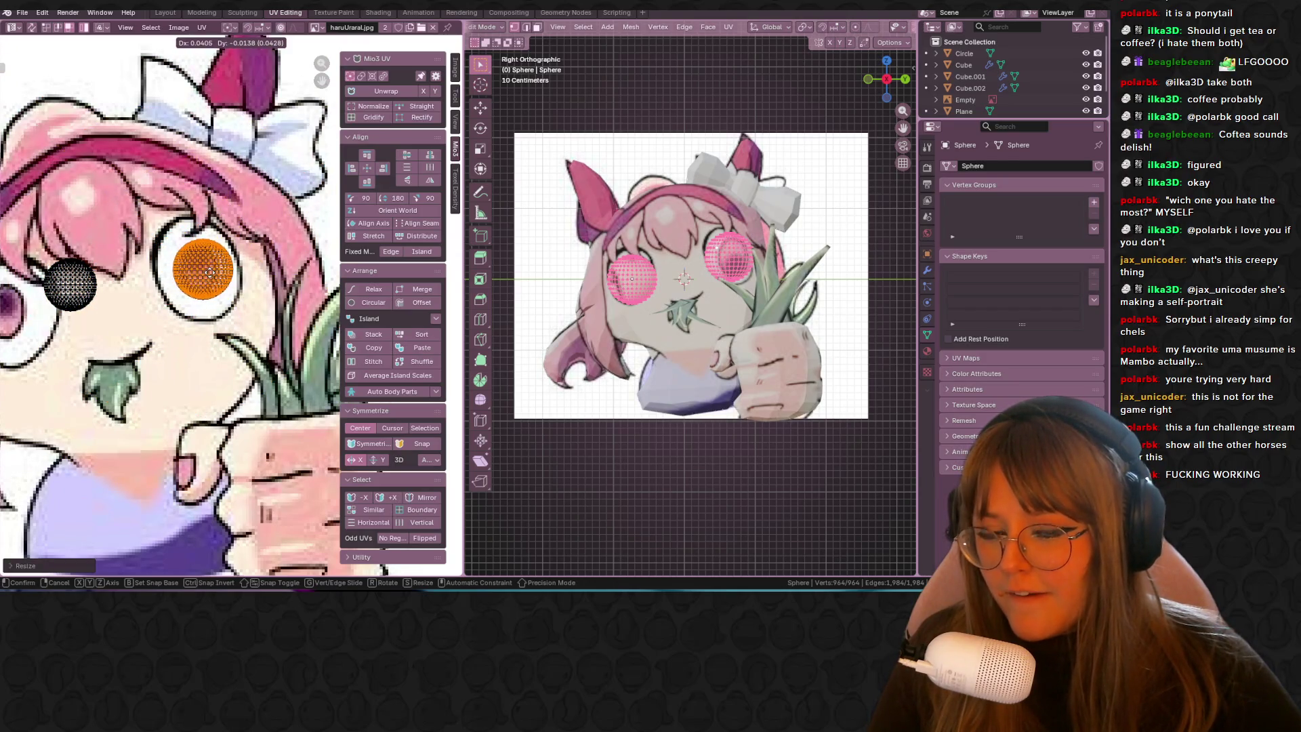
click(212, 271)
Step: Scale the other eye's UV island slightly larger over its drawn eye
click(73, 283)
middle_drag(135, 350, 173, 336)
key(s)
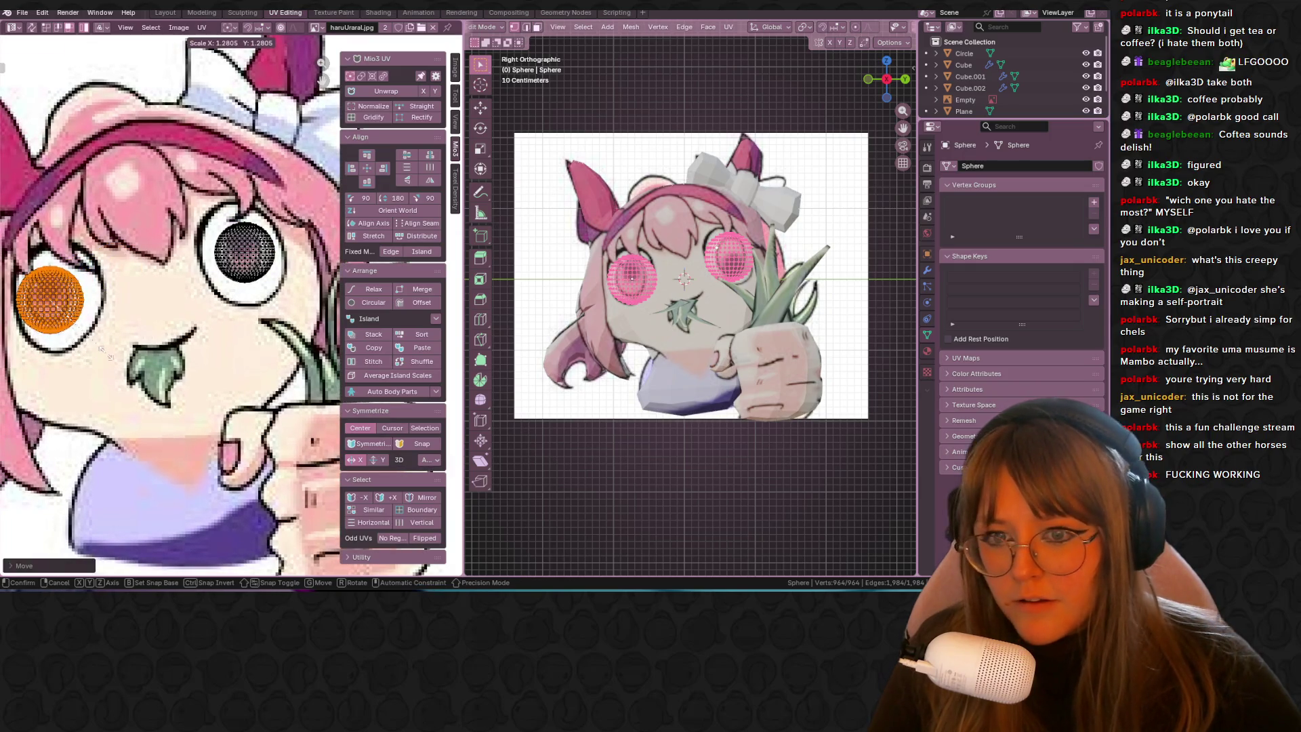
click(102, 366)
click(165, 12)
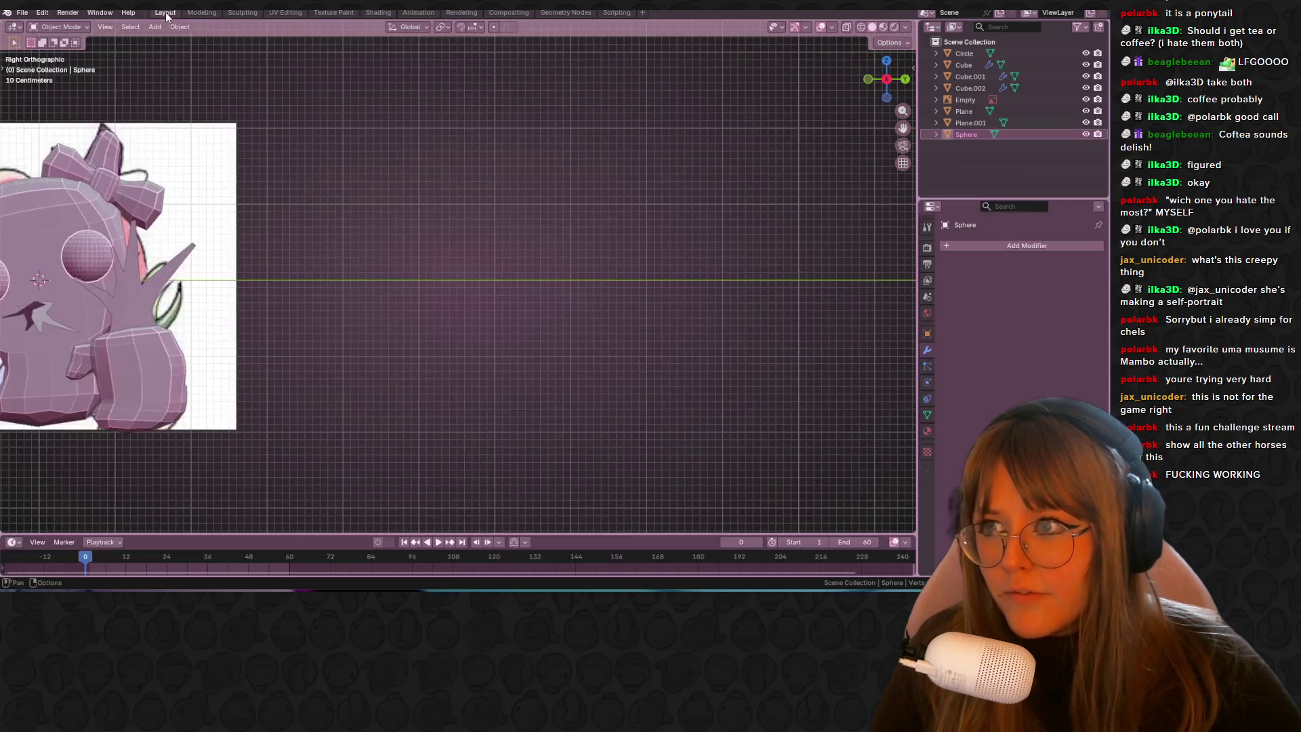
Step: Orbit the character in Material Preview to see the drawing on head, eyes and hands, then deselect
scroll(526, 231, down, 3)
mouse_move(526, 231)
middle_down()
mouse_move(225, 286)
mouse_move(681, 99)
middle_up()
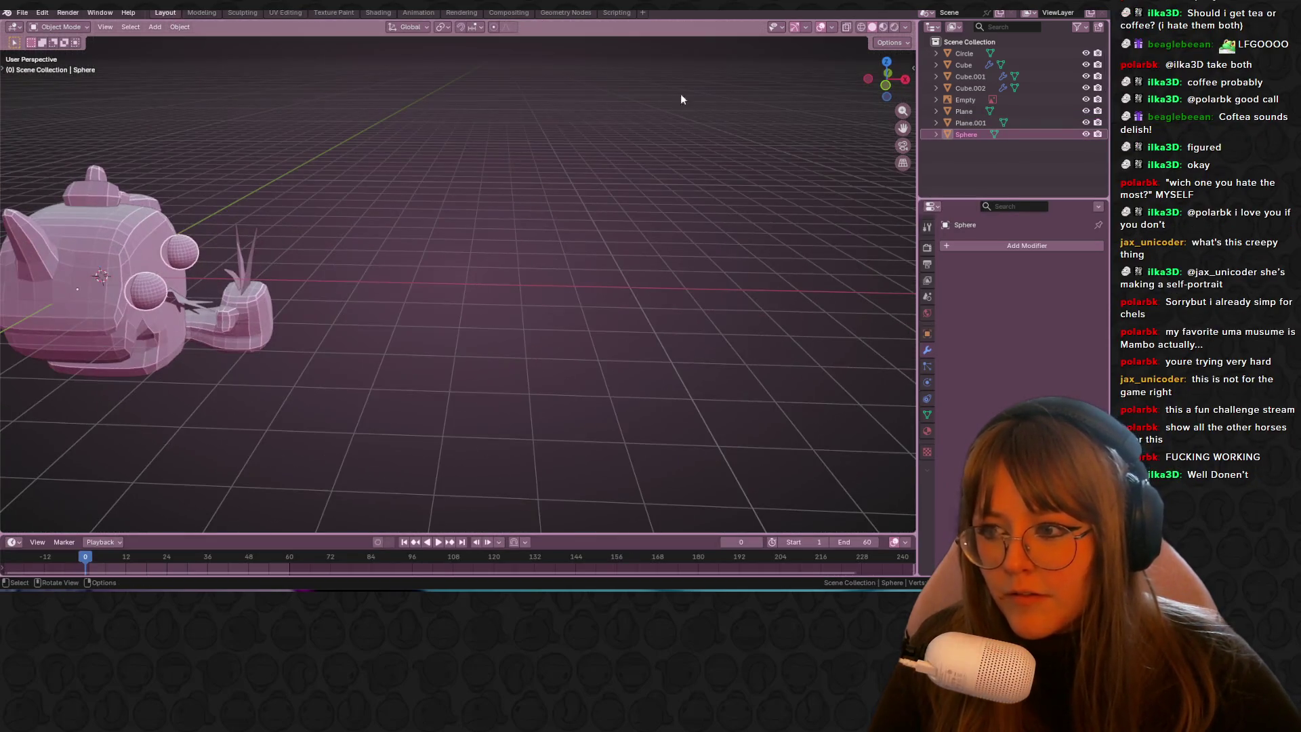
click(883, 27)
middle_drag(824, 92, 547, 177)
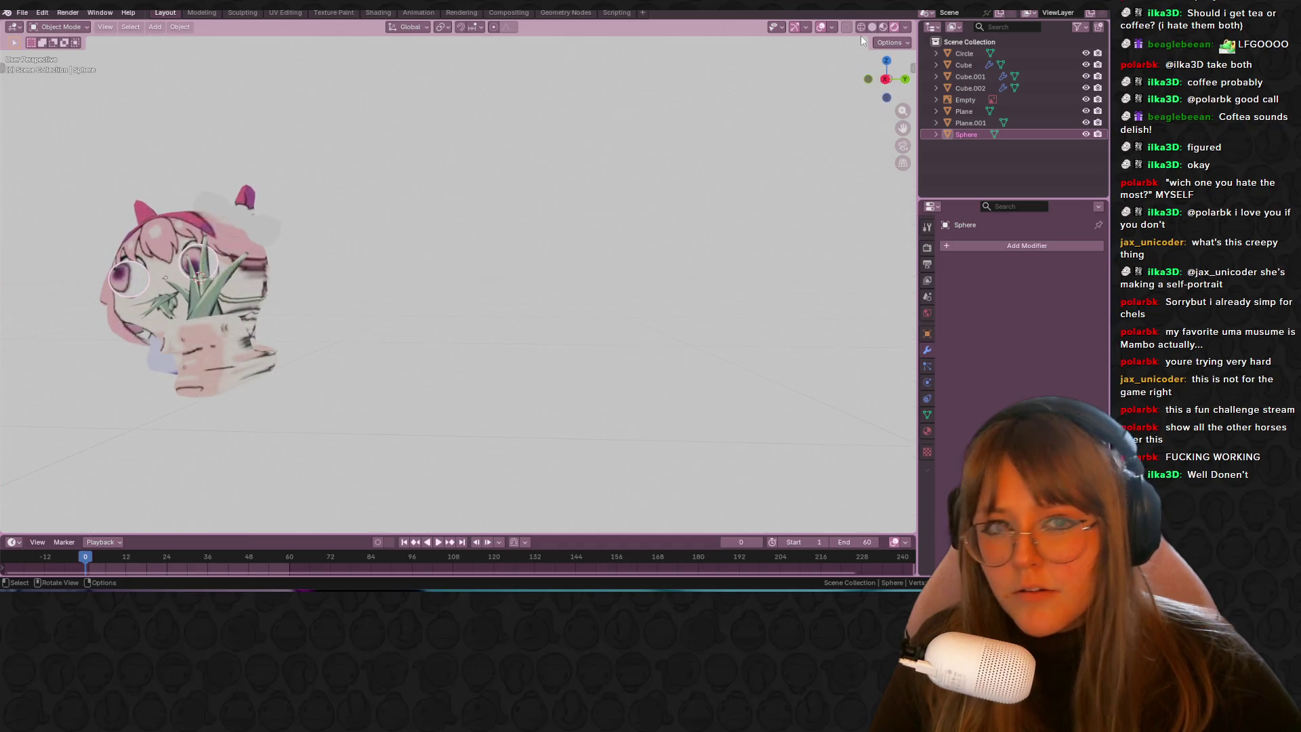
click(874, 27)
click(883, 27)
mouse_move(816, 72)
middle_down()
mouse_move(387, 191)
mouse_move(487, 224)
mouse_move(682, 213)
mouse_move(650, 190)
mouse_move(705, 205)
middle_up()
click(486, 223)
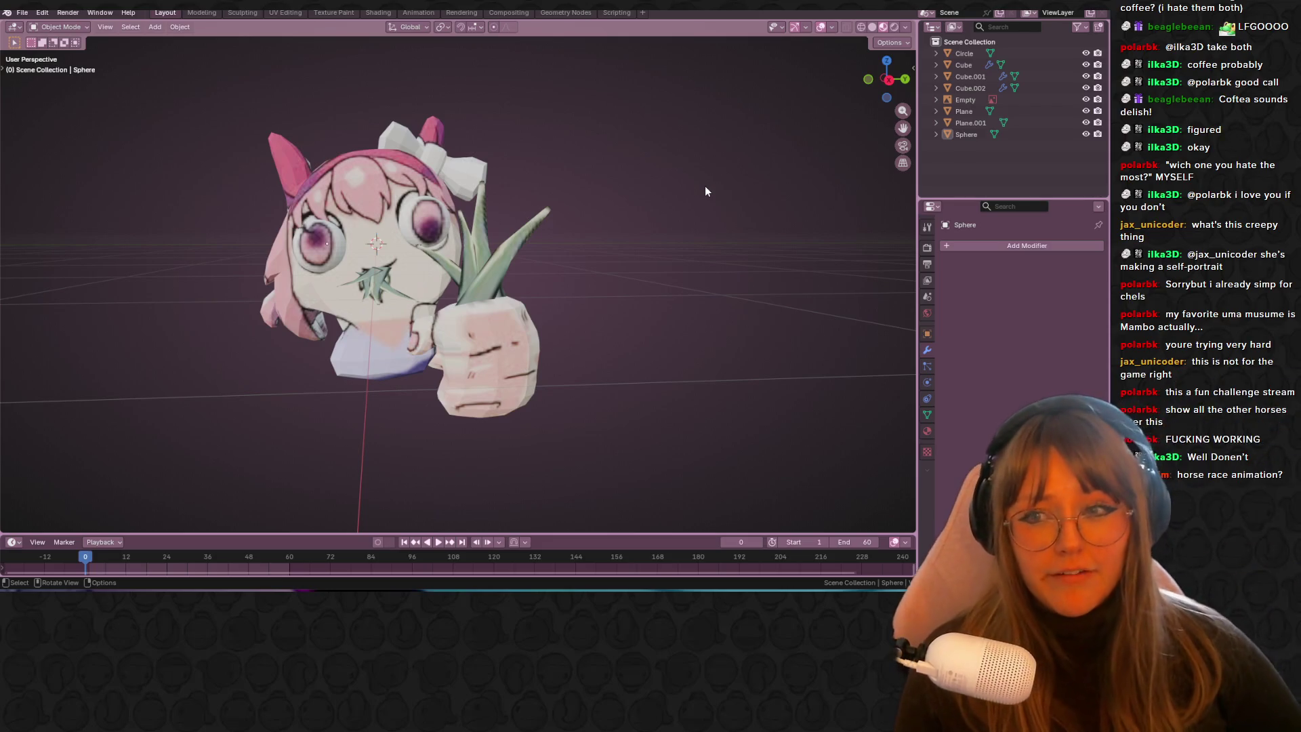
click(22, 12)
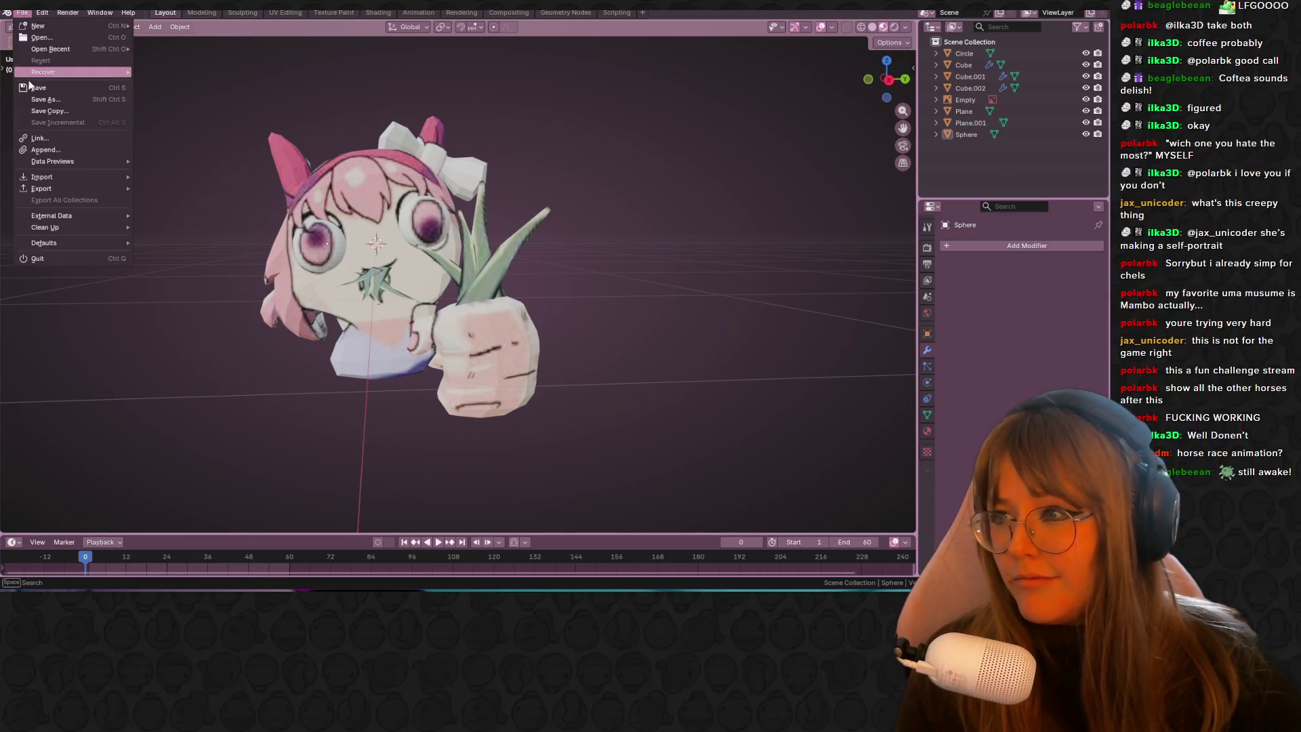
Step: Save the character file as haruUrara.blend
click(46, 99)
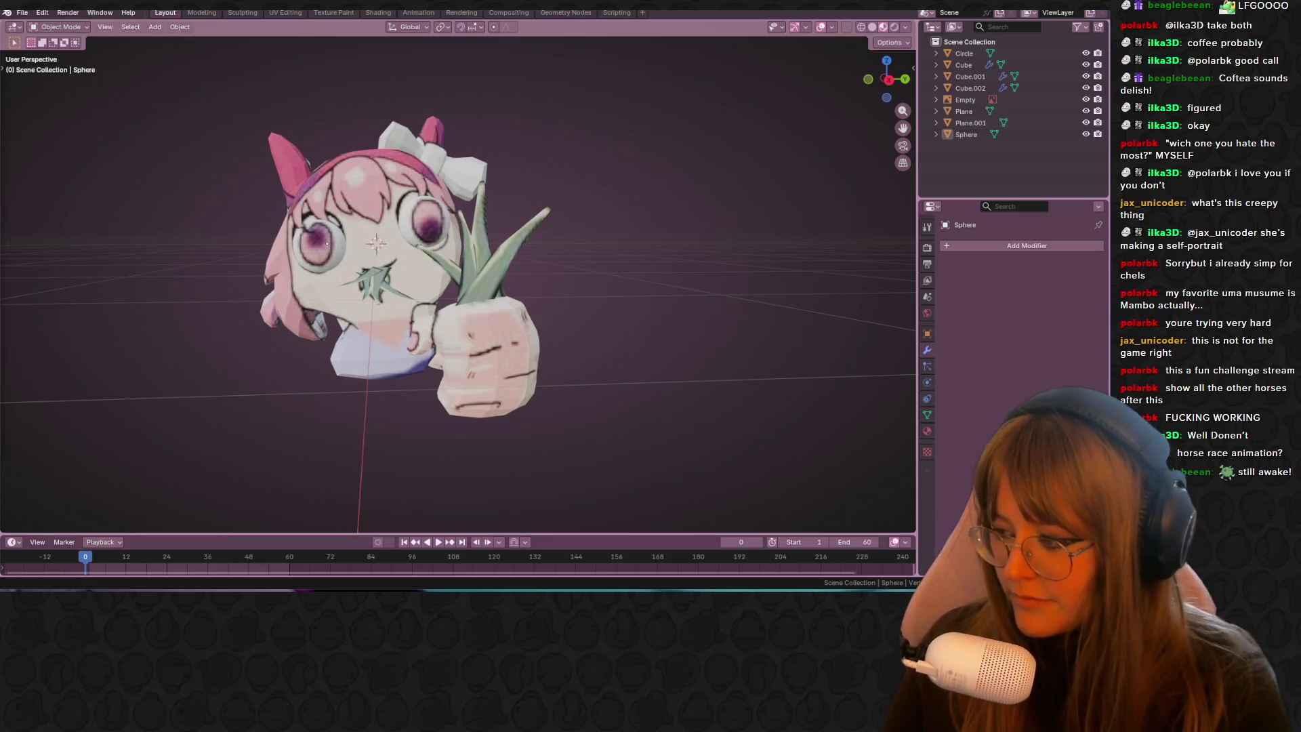
key(ctrl+s)
middle_drag(247, 341, 780, 342)
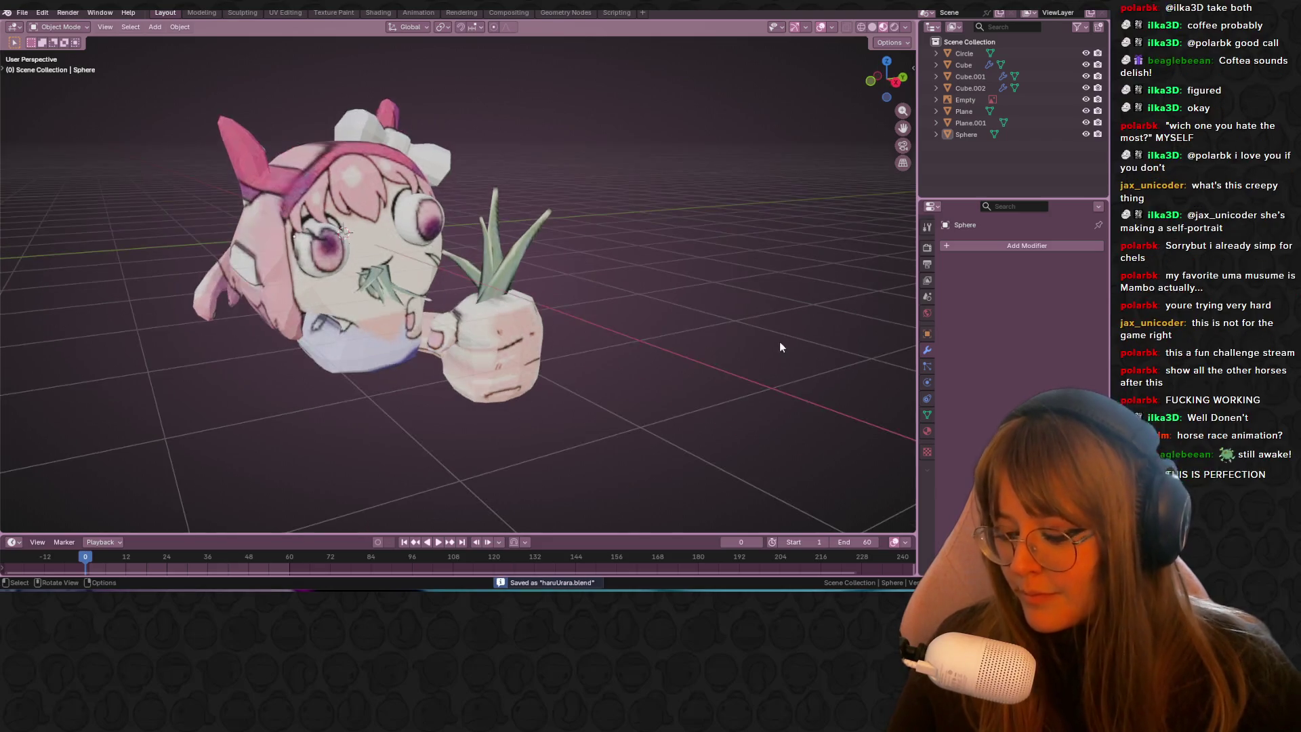
Step: Pack the drawing image into the file via External Data, then save again
click(23, 13)
mouse_move(33, 181)
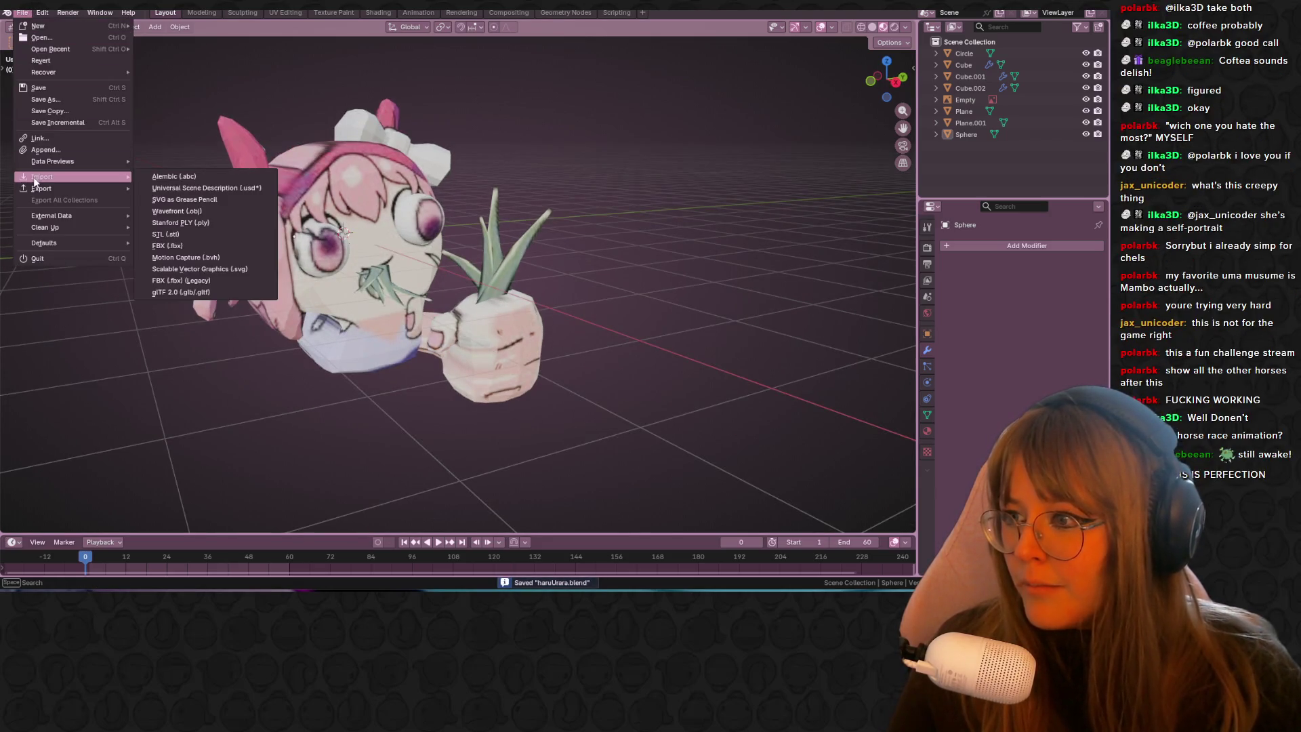
mouse_move(99, 212)
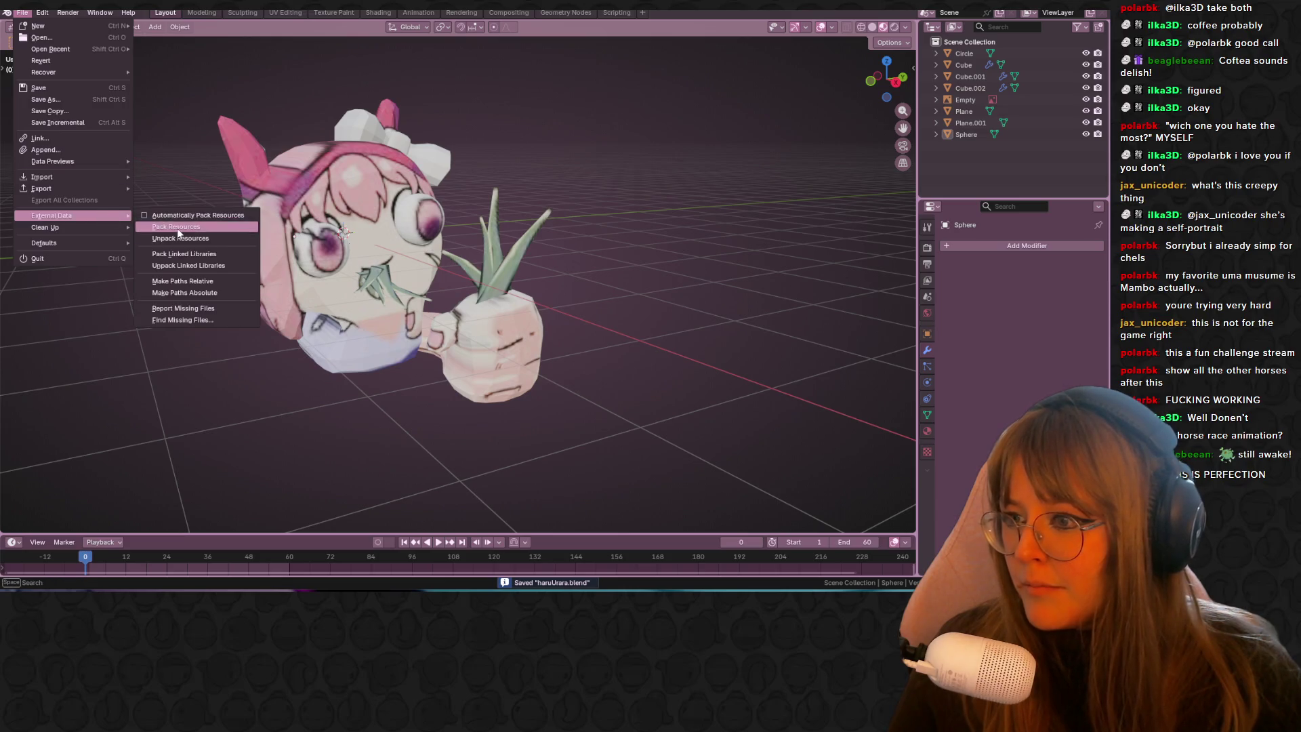
click(177, 227)
middle_drag(674, 260, 664, 278)
key(ctrl+s)
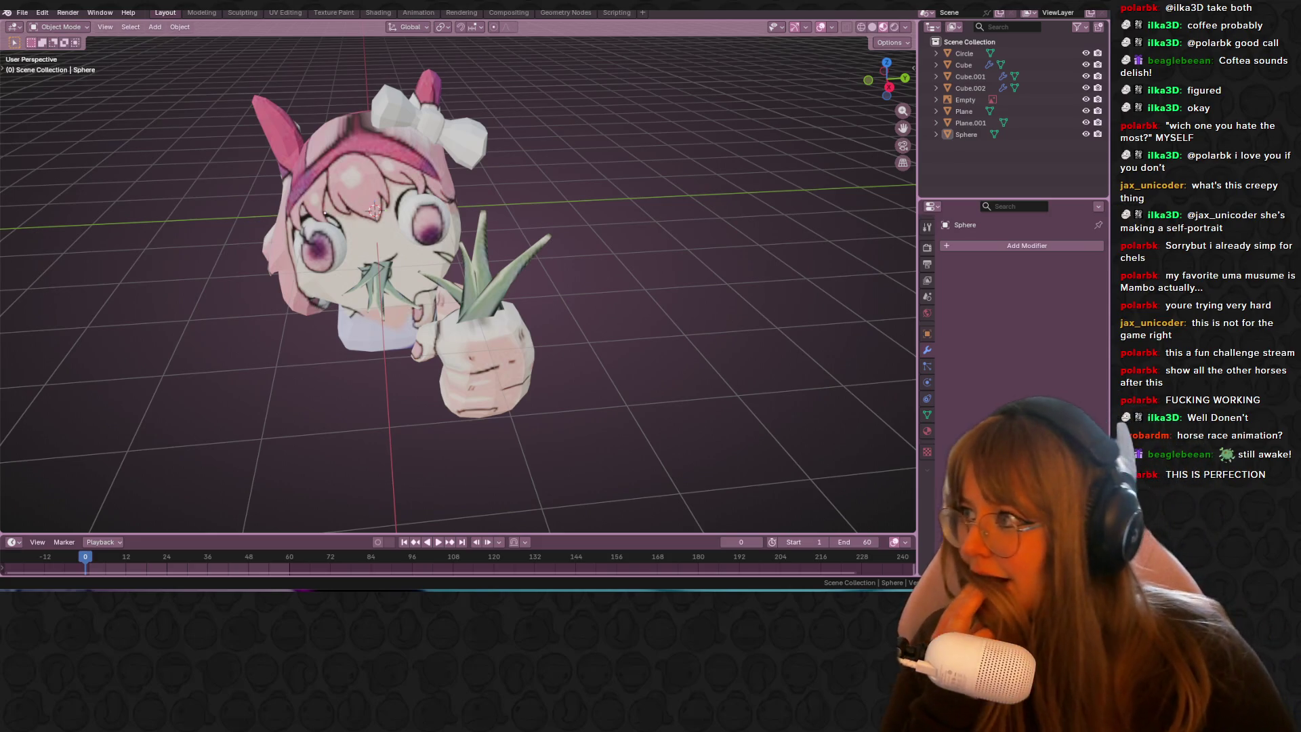
mouse_move(460, 304)
middle_down()
mouse_move(693, 203)
mouse_move(637, 197)
middle_up()
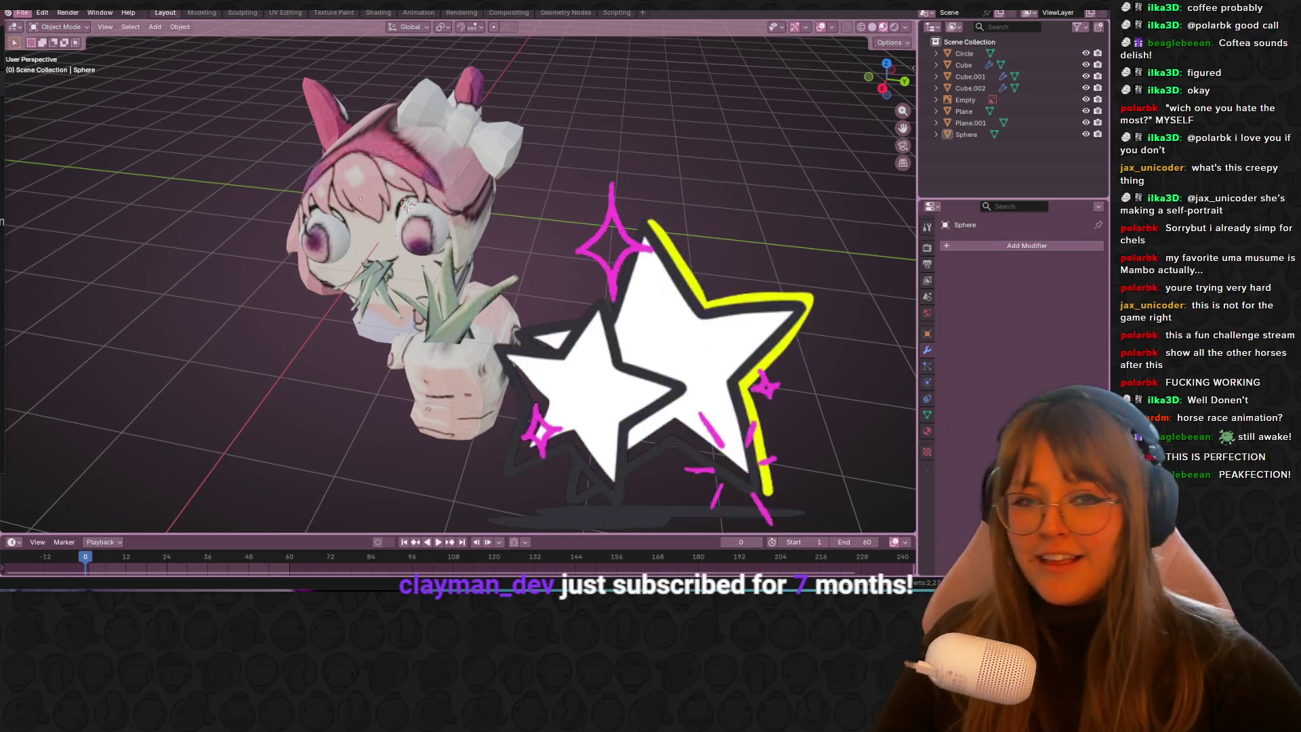
Step: Snap to Right Orthographic to compare the textured model with the original drawing
click(884, 89)
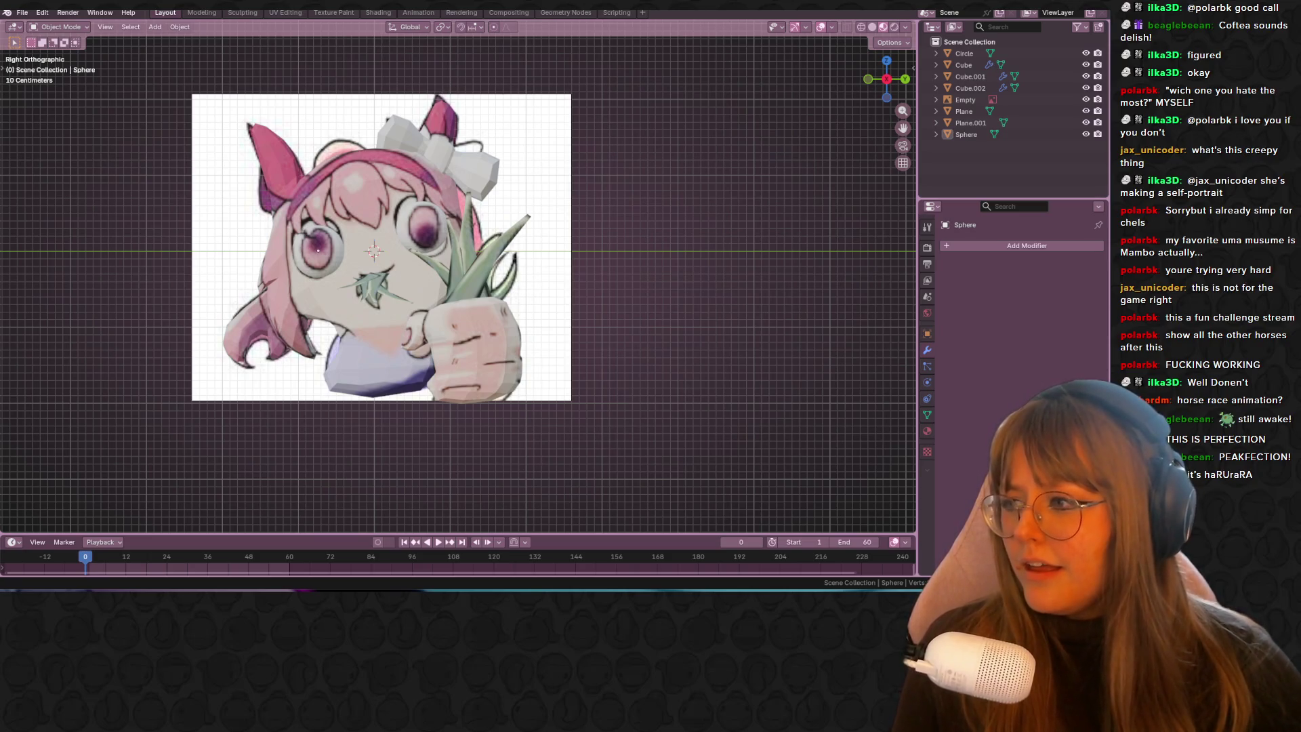
Step: Open an earlier horse model from Open Recent and zoom in on it
click(31, 12)
mouse_move(42, 52)
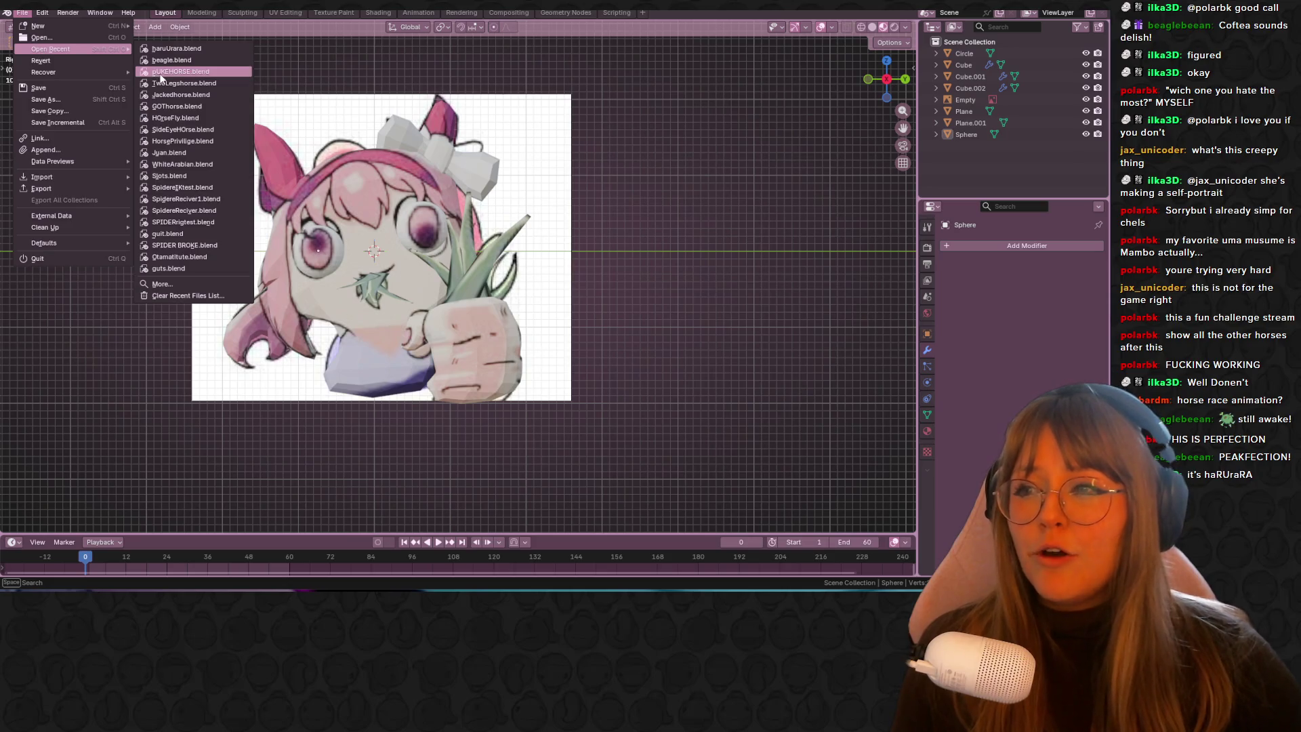
click(201, 60)
mouse_move(498, 160)
shift+middle_down()
mouse_move(685, 262)
mouse_move(689, 284)
mouse_move(671, 297)
mouse_move(738, 319)
mouse_move(850, 286)
mouse_move(124, 303)
mouse_move(188, 300)
mouse_move(15, 294)
mouse_move(874, 298)
mouse_move(634, 303)
mouse_move(601, 338)
mouse_move(616, 287)
mouse_move(563, 183)
mouse_move(847, 224)
shift+middle_up()
scroll(685, 263, up, 1)
scroll(685, 263, up, 2)
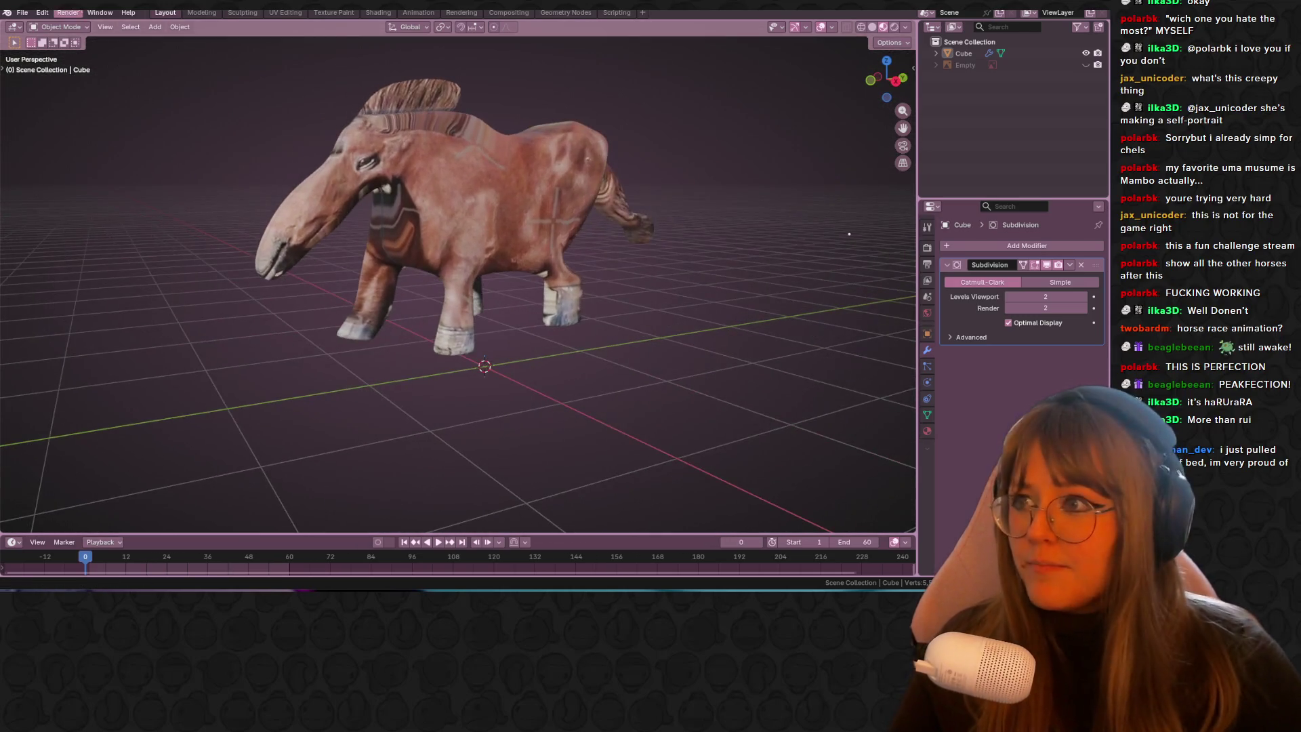
Step: Load pUKEHORSE.blend from the recent files list
click(26, 17)
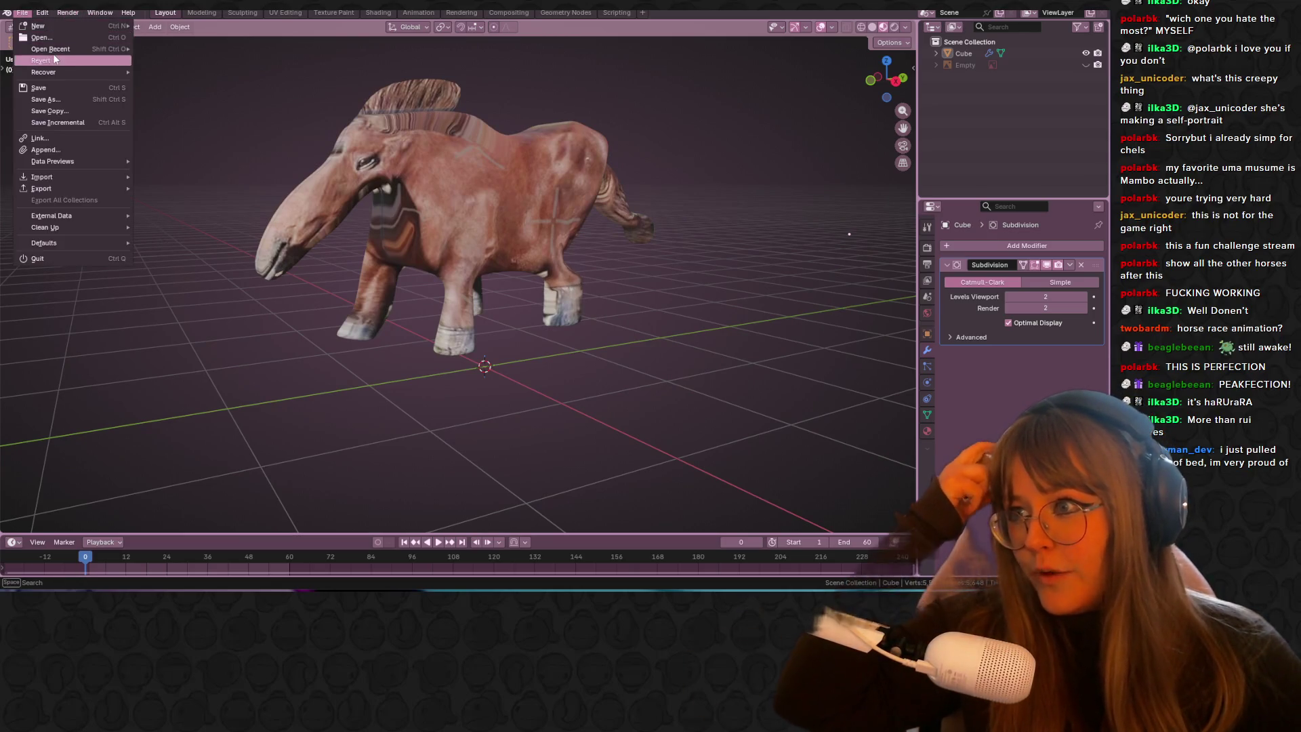
mouse_move(74, 51)
click(170, 69)
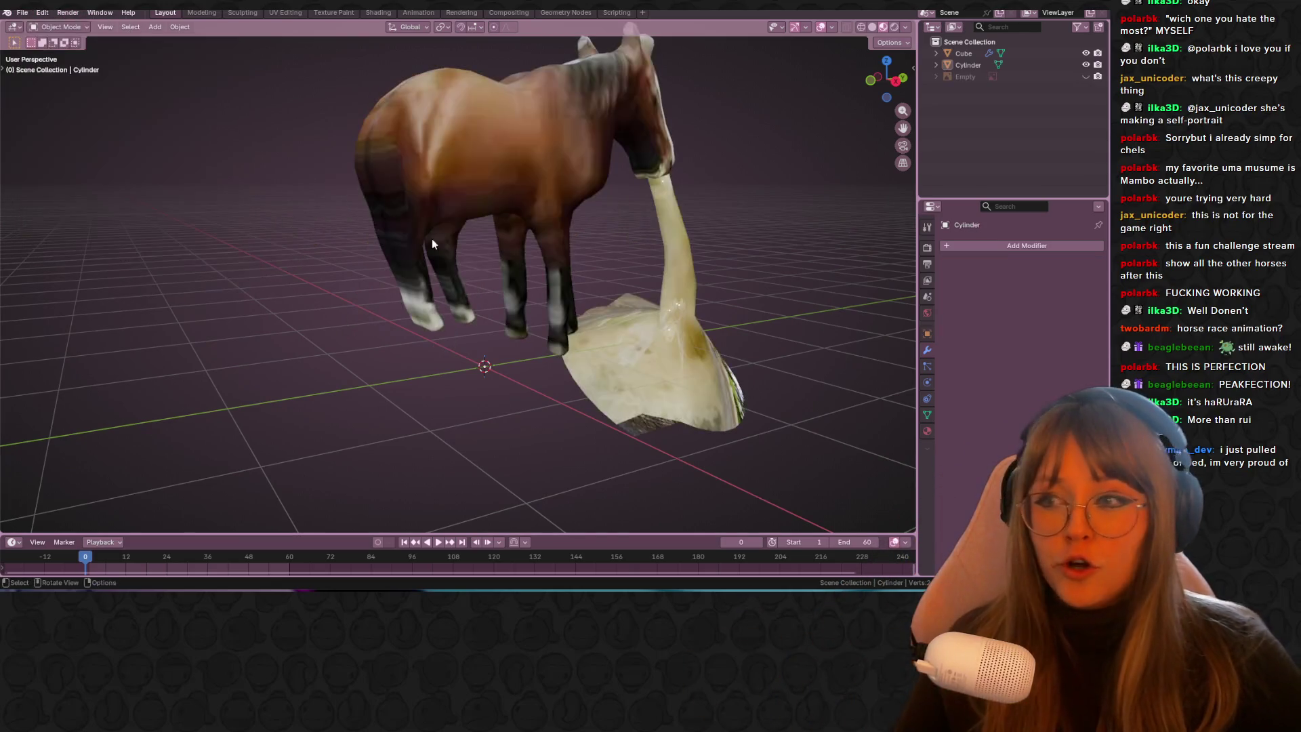
click(882, 80)
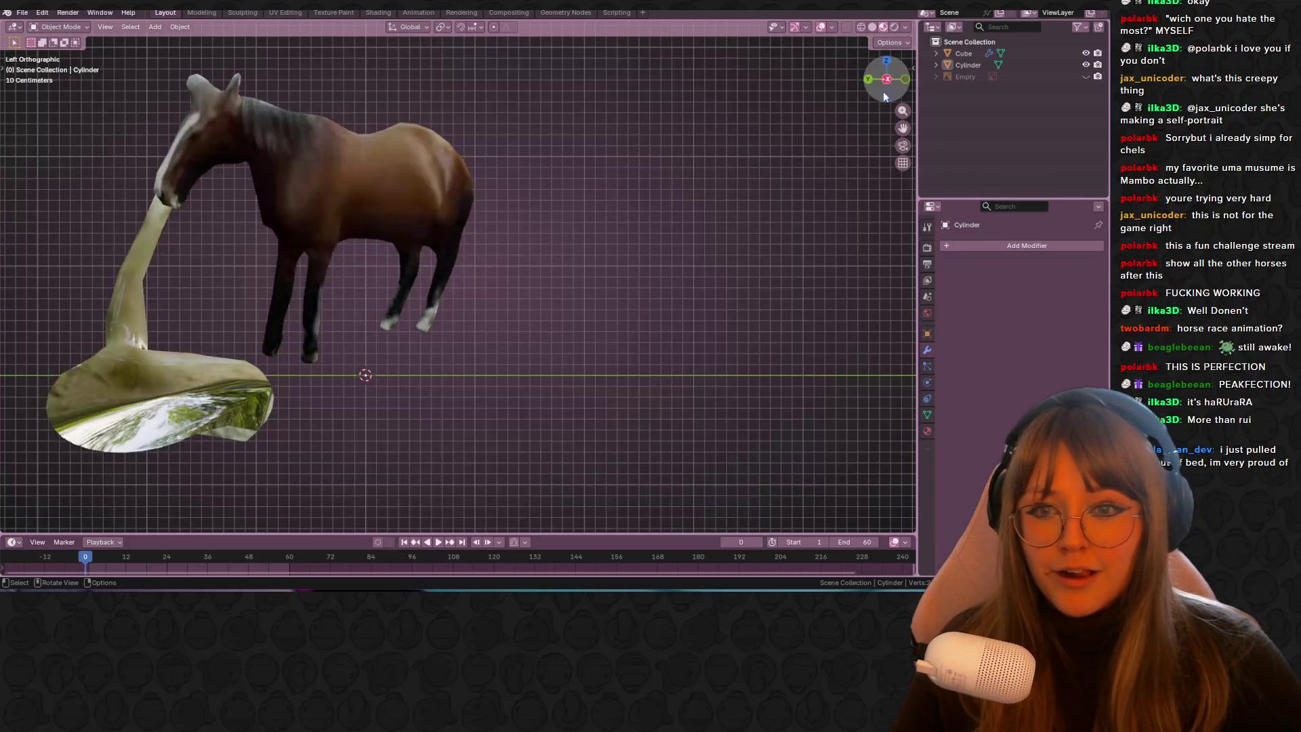
click(887, 79)
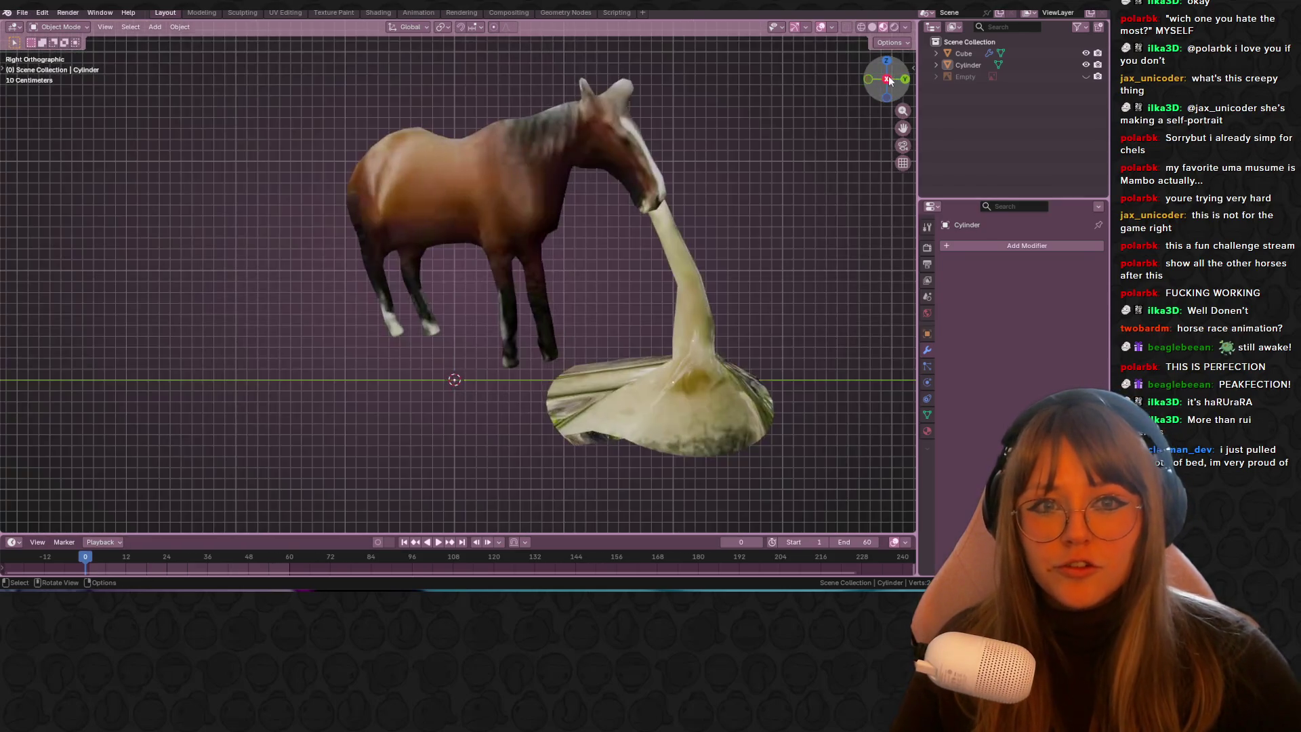
shift+middle_drag(827, 125, 767, 87)
mouse_move(775, 157)
shift+middle_down()
mouse_move(791, 214)
mouse_move(792, 199)
mouse_move(831, 198)
mouse_move(706, 187)
mouse_move(791, 220)
mouse_move(834, 153)
mouse_move(758, 193)
mouse_move(812, 147)
mouse_move(840, 146)
shift+middle_up()
click(705, 183)
click(778, 189)
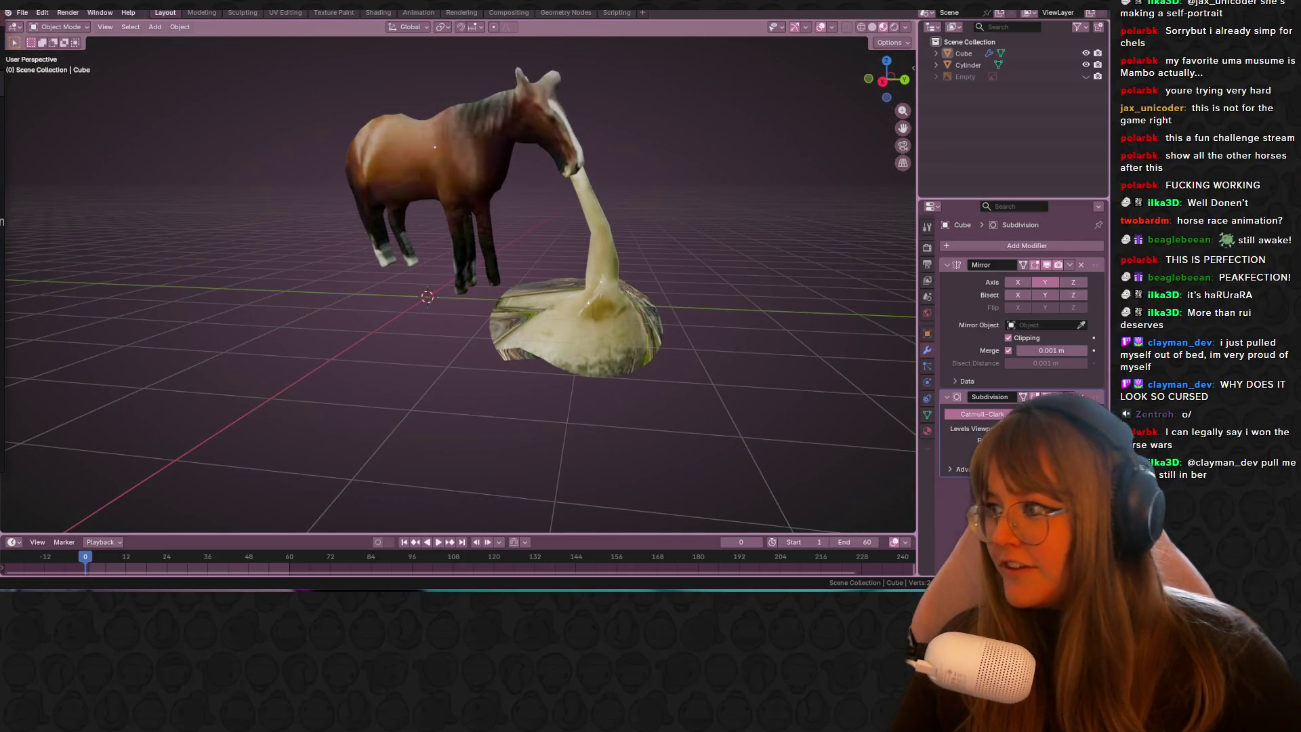
mouse_move(557, 292)
middle_down()
mouse_move(622, 202)
mouse_move(726, 157)
mouse_move(669, 144)
mouse_move(740, 147)
mouse_move(709, 172)
mouse_move(820, 140)
mouse_move(843, 34)
middle_up()
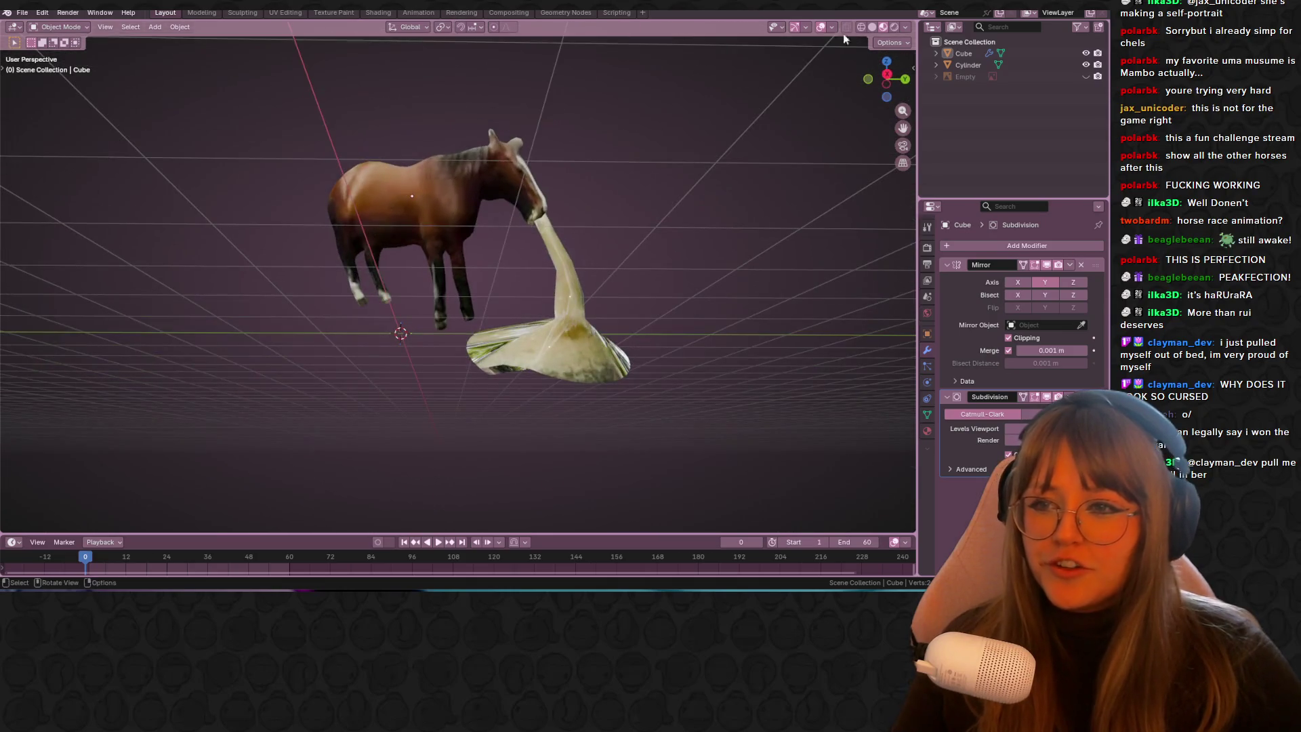
click(22, 12)
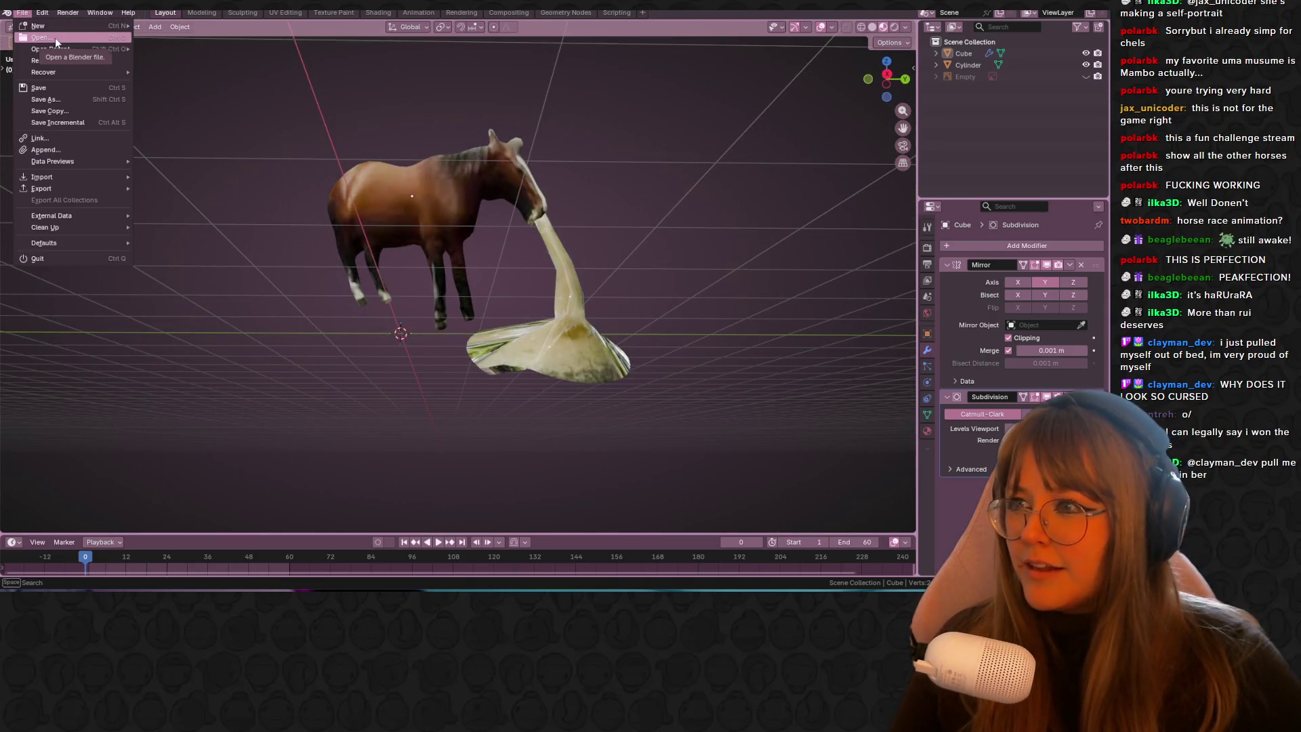
Step: Save the current horse and open the two-legged horse file from Open Recent
mouse_move(58, 49)
click(212, 84)
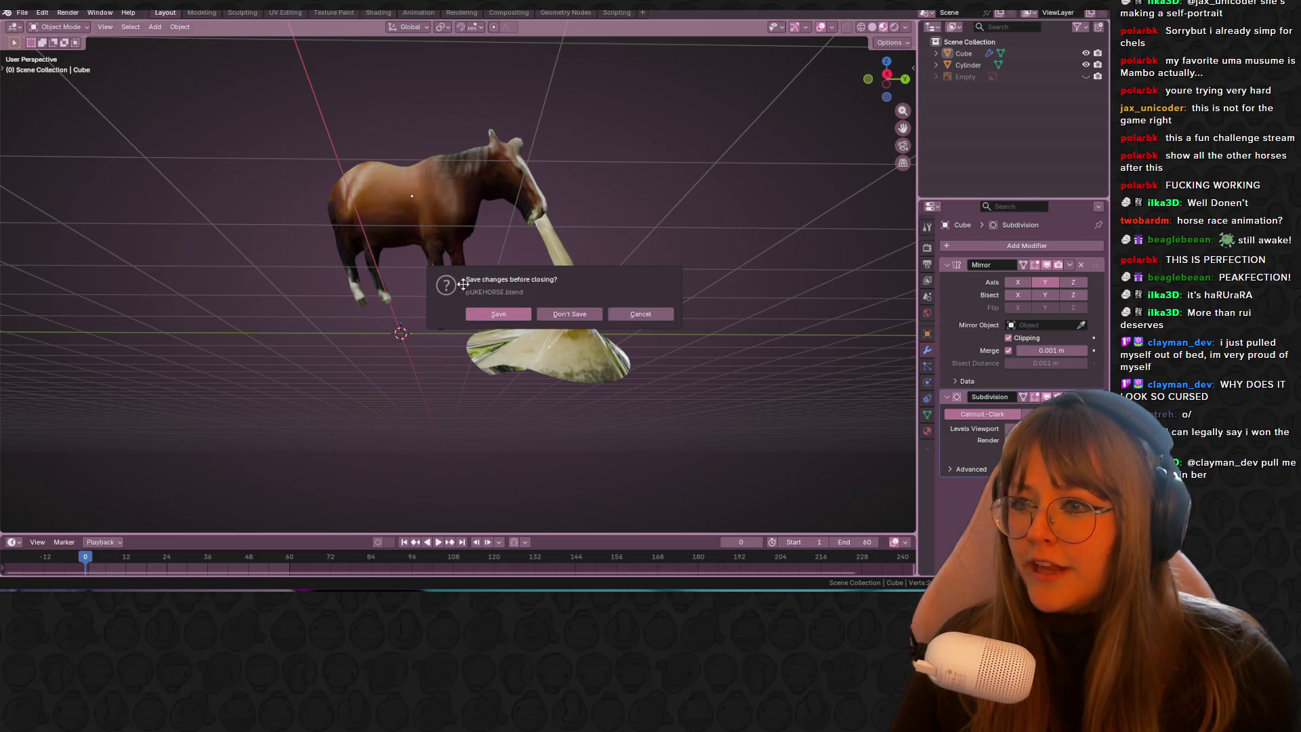
click(507, 315)
scroll(734, 196, down, 3)
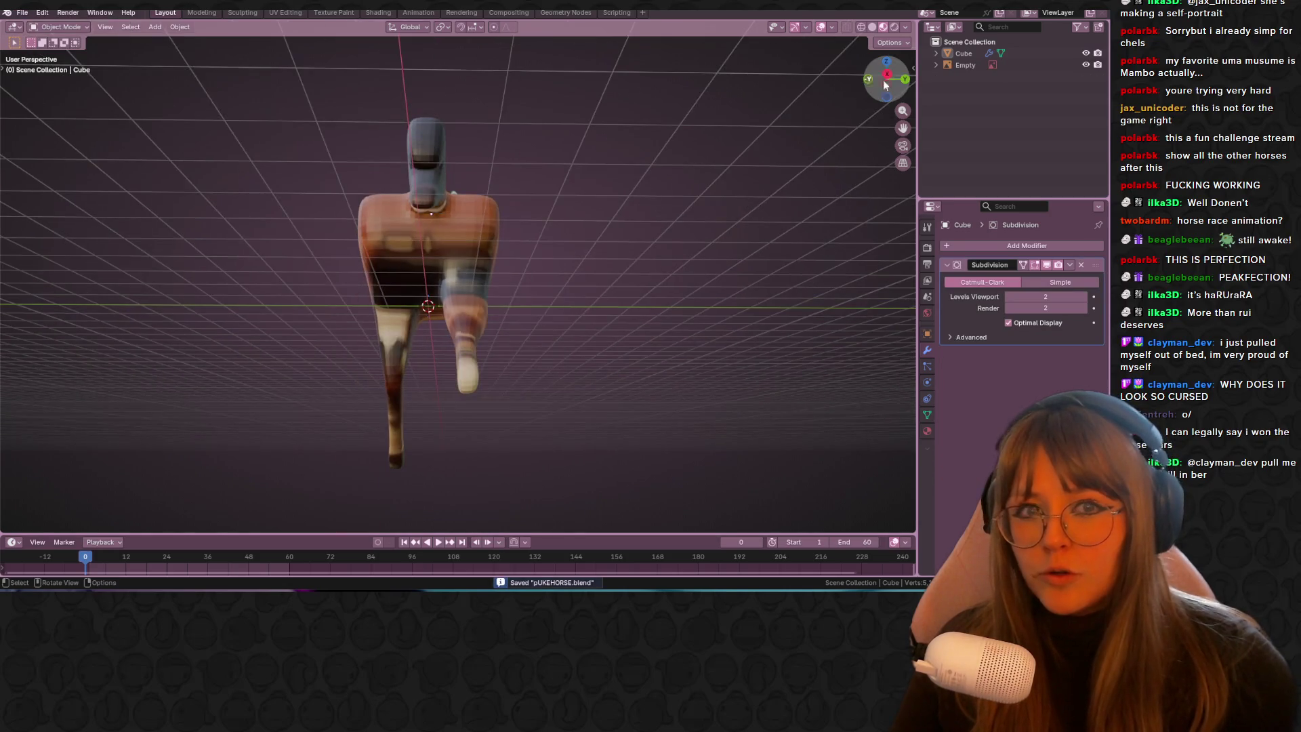
click(905, 80)
Step: Apply Shade Smooth to the two-legged horse
right_click(582, 215)
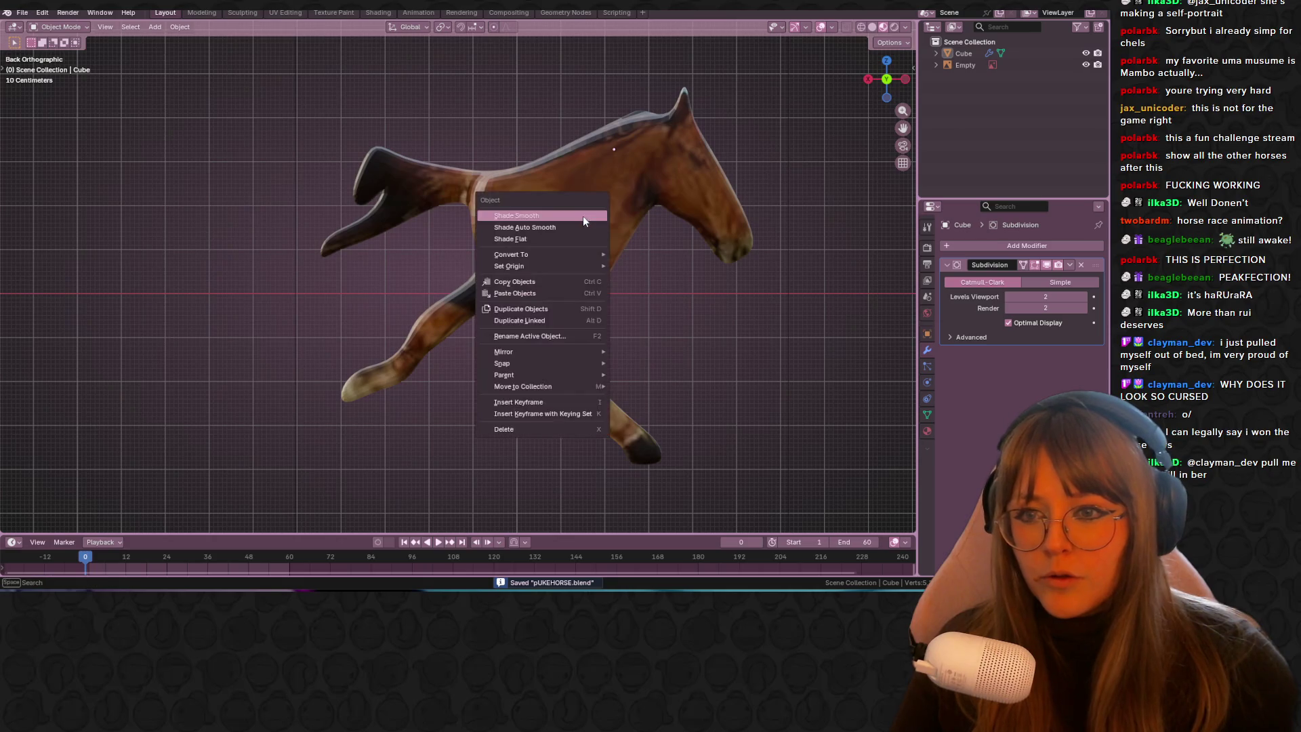
scroll(745, 196, down, 1)
click(560, 209)
mouse_move(563, 210)
middle_down()
mouse_move(750, 217)
mouse_move(905, 99)
middle_up()
click(893, 87)
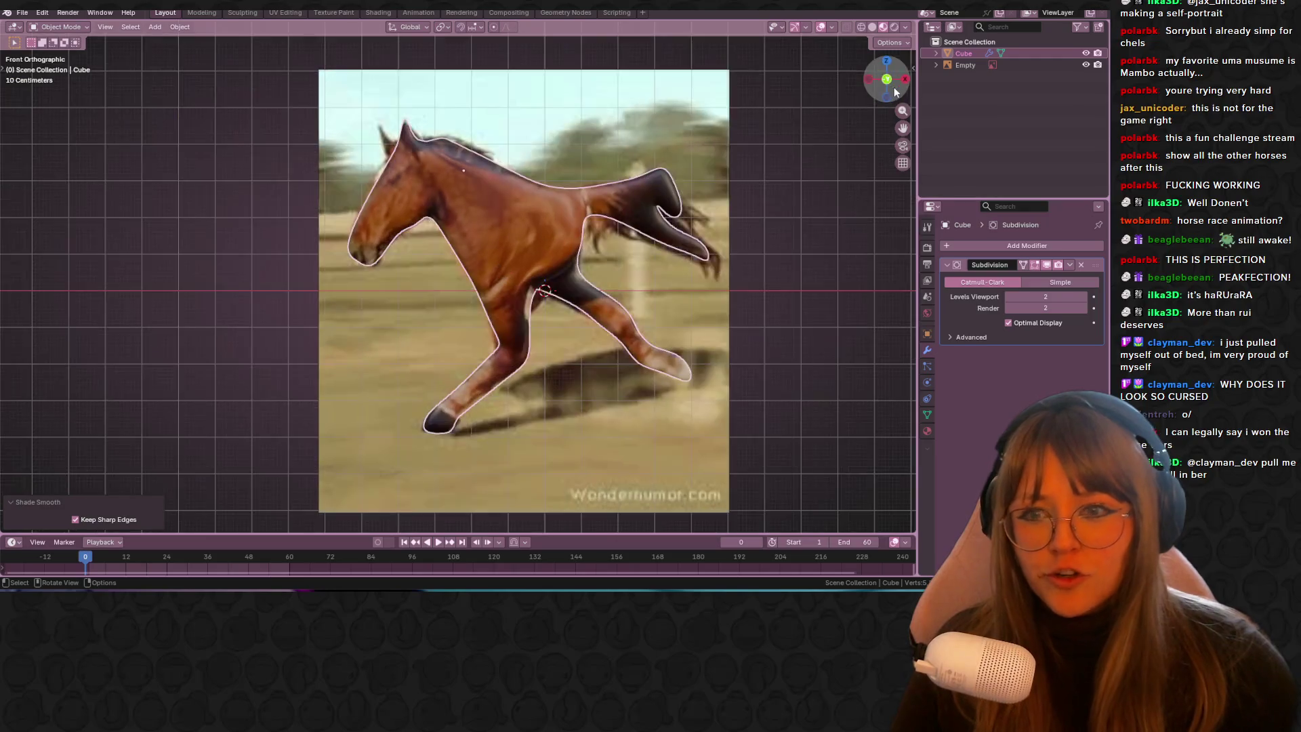
Step: Hide the horse's reference image in the outliner, keeping the mesh visible
click(1086, 52)
click(1086, 53)
click(1086, 66)
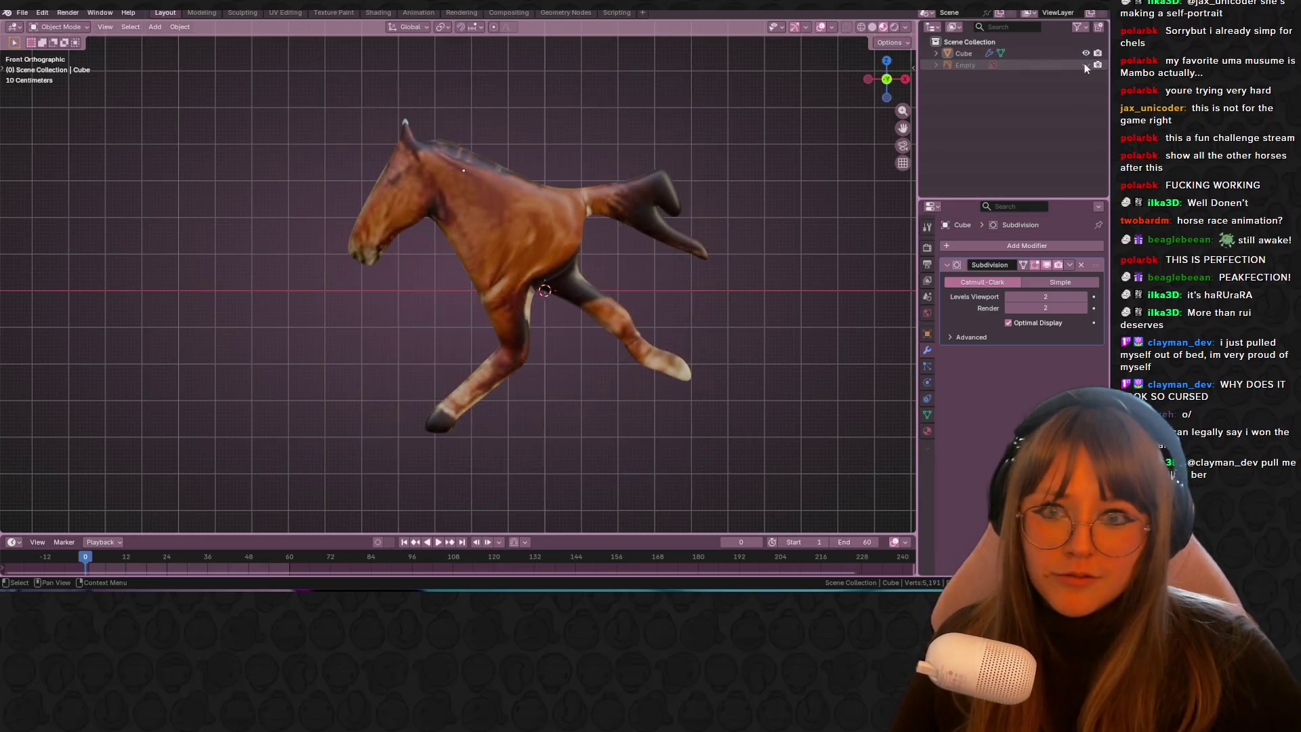
mouse_move(851, 165)
middle_down()
mouse_move(660, 245)
mouse_move(543, 161)
mouse_move(583, 176)
mouse_move(619, 253)
mouse_move(521, 178)
mouse_move(416, 189)
middle_up()
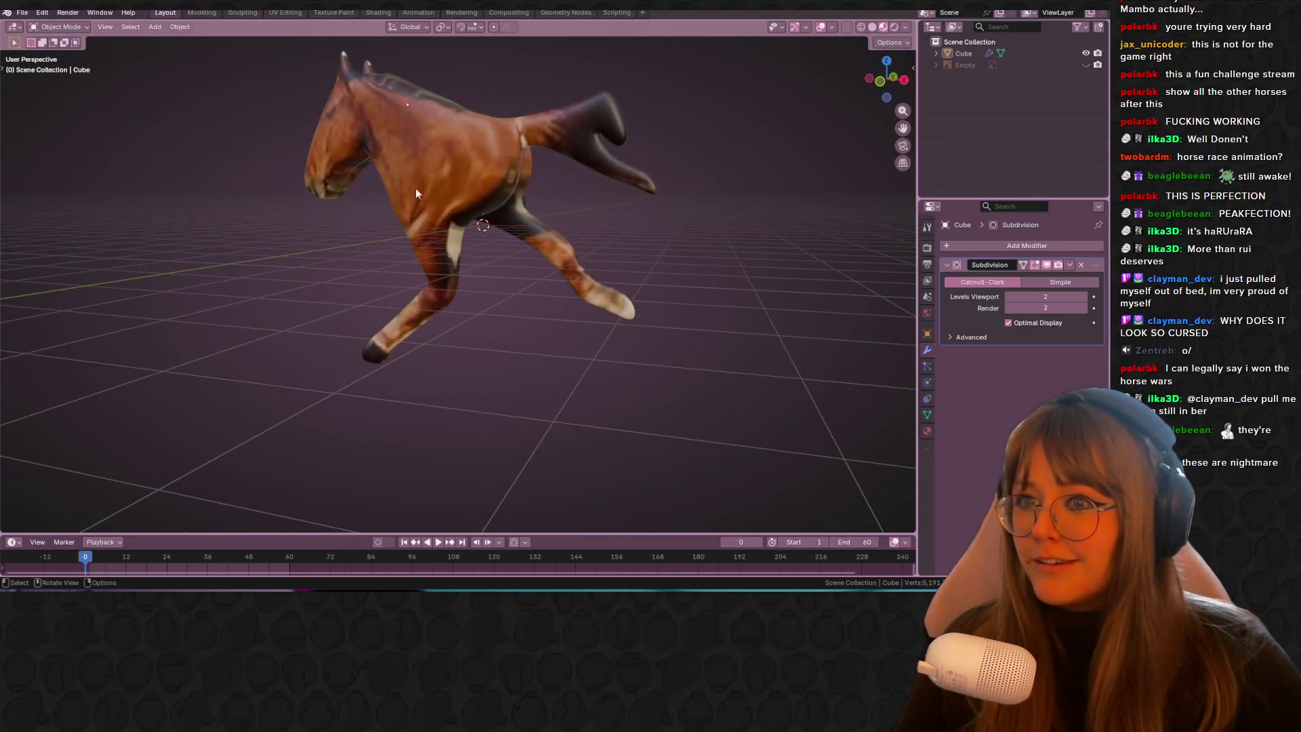
click(22, 13)
mouse_move(54, 49)
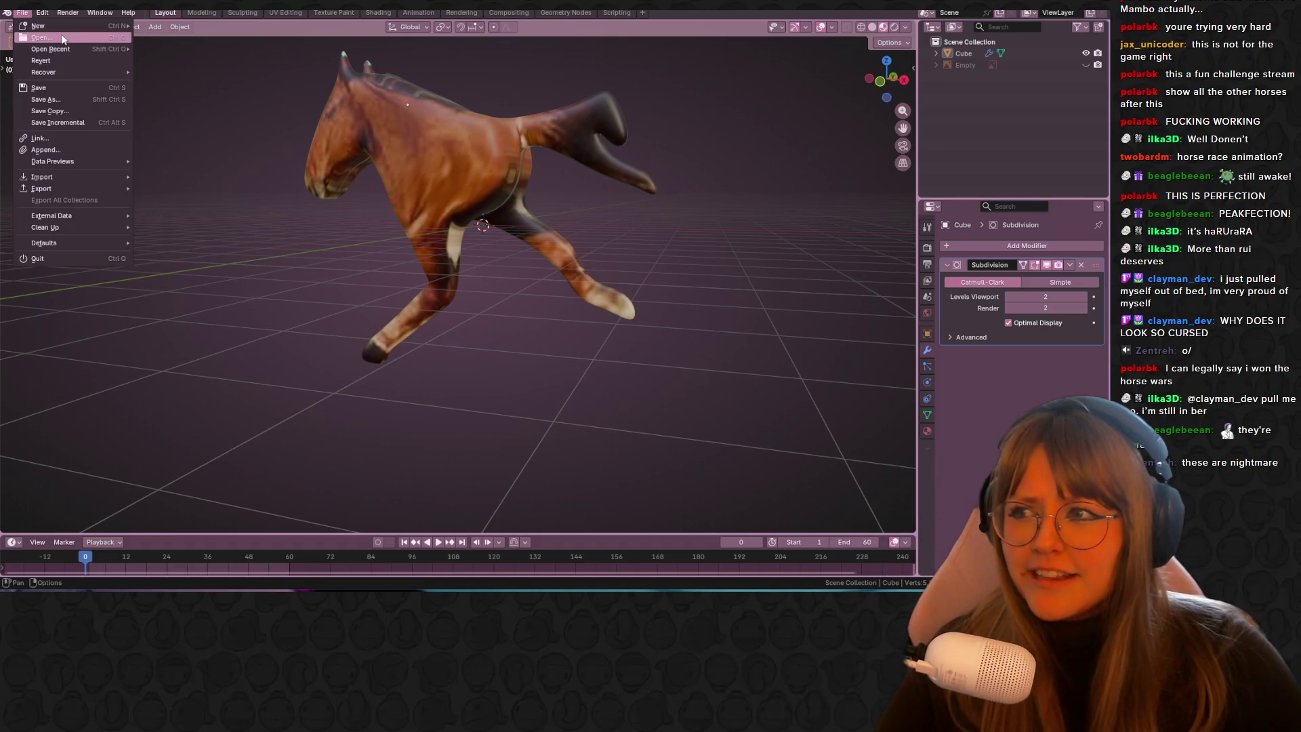
Step: Save the two-legged horse and open GOThorse.blend
key(ctrl+q)
click(637, 314)
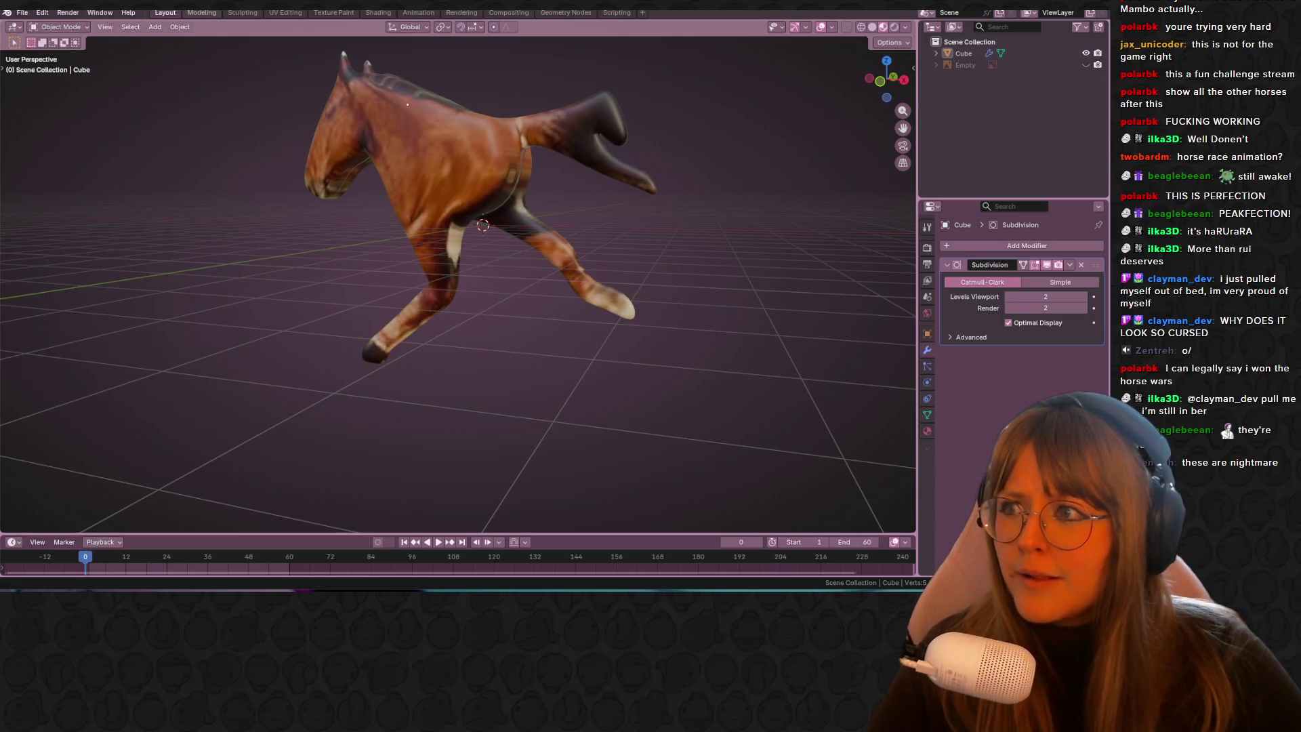
click(22, 12)
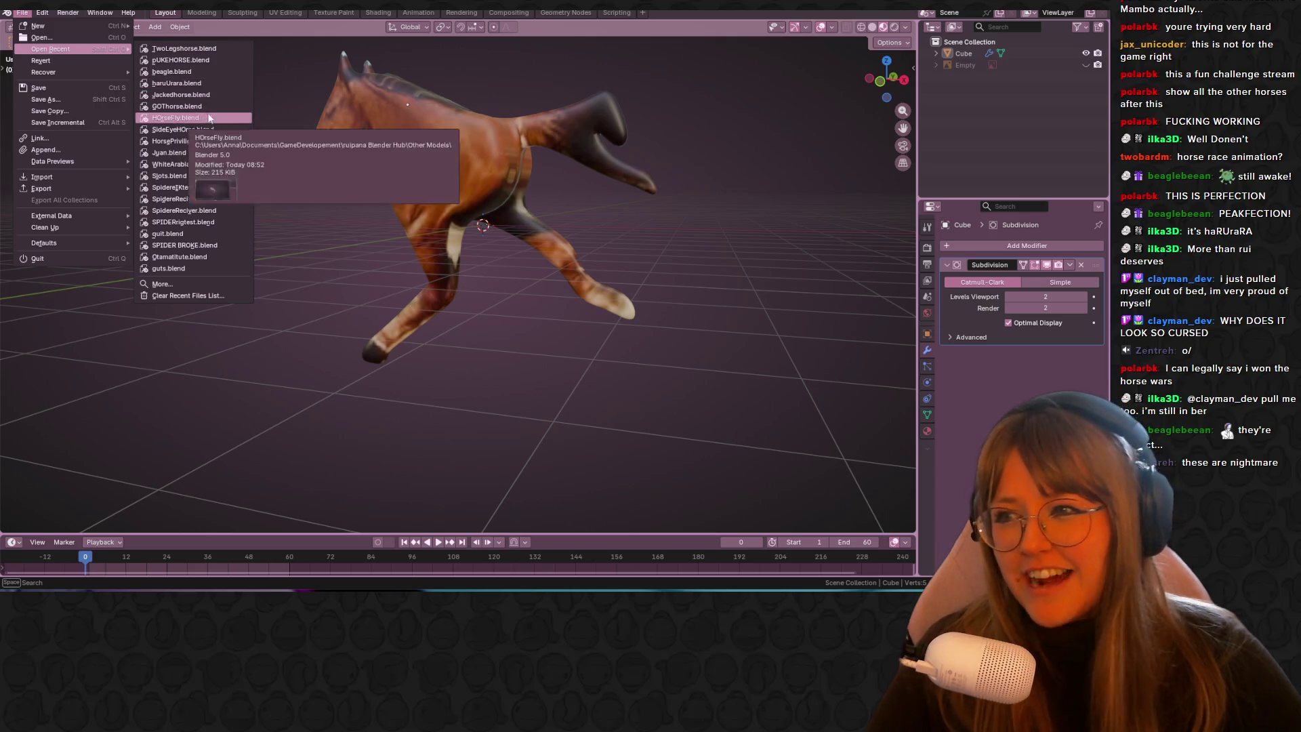
right_click(209, 109)
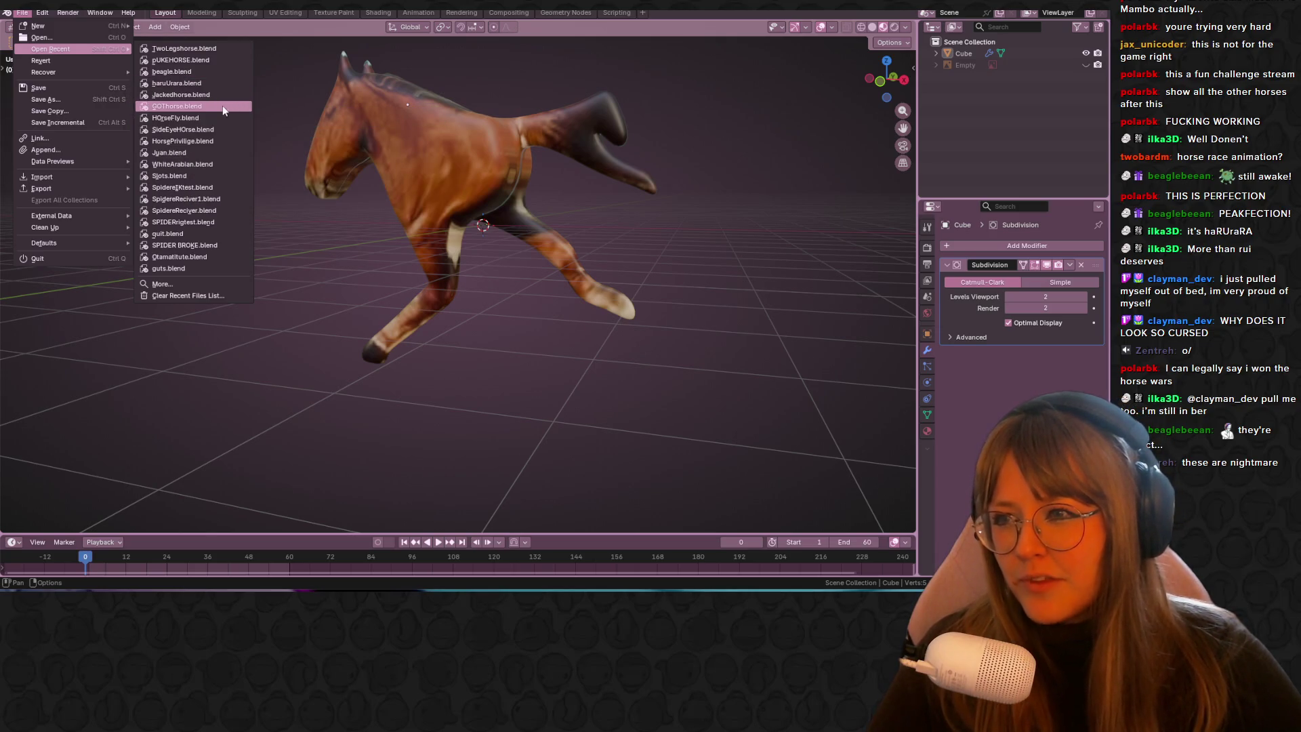
key(Escape)
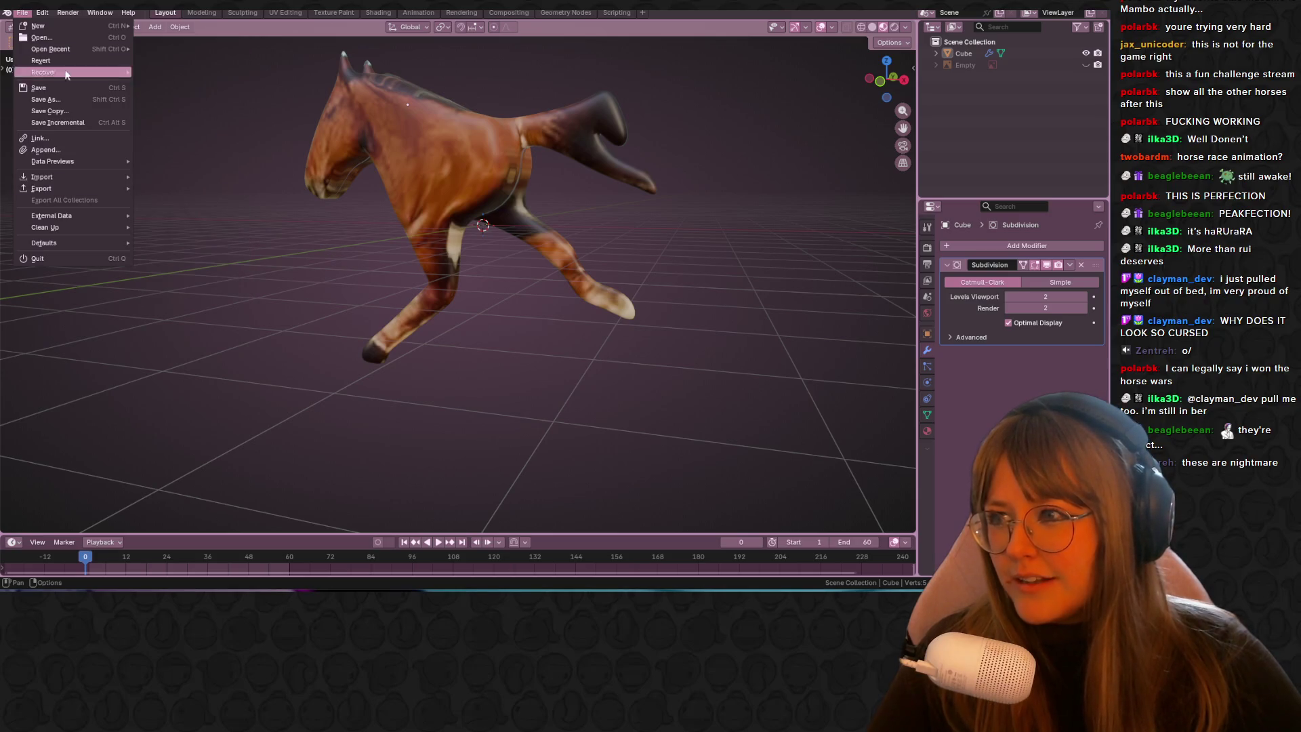
mouse_move(82, 49)
click(194, 109)
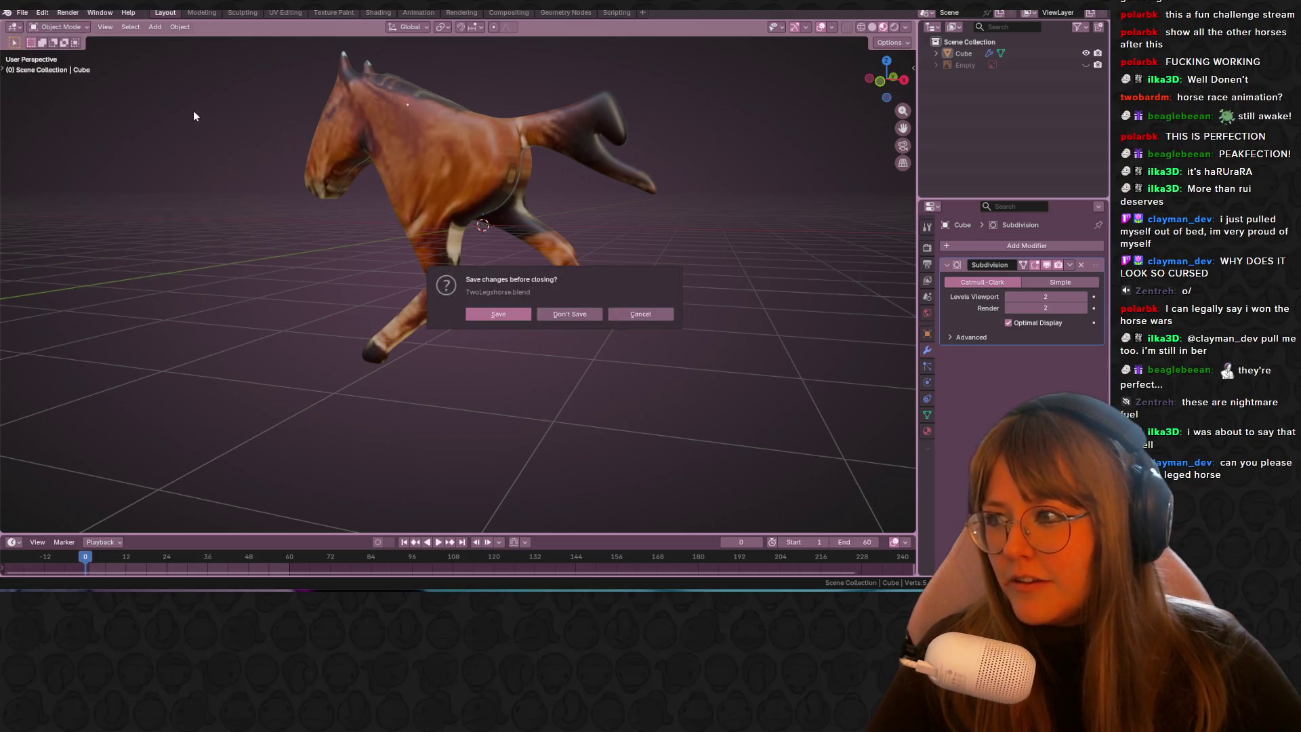
click(510, 321)
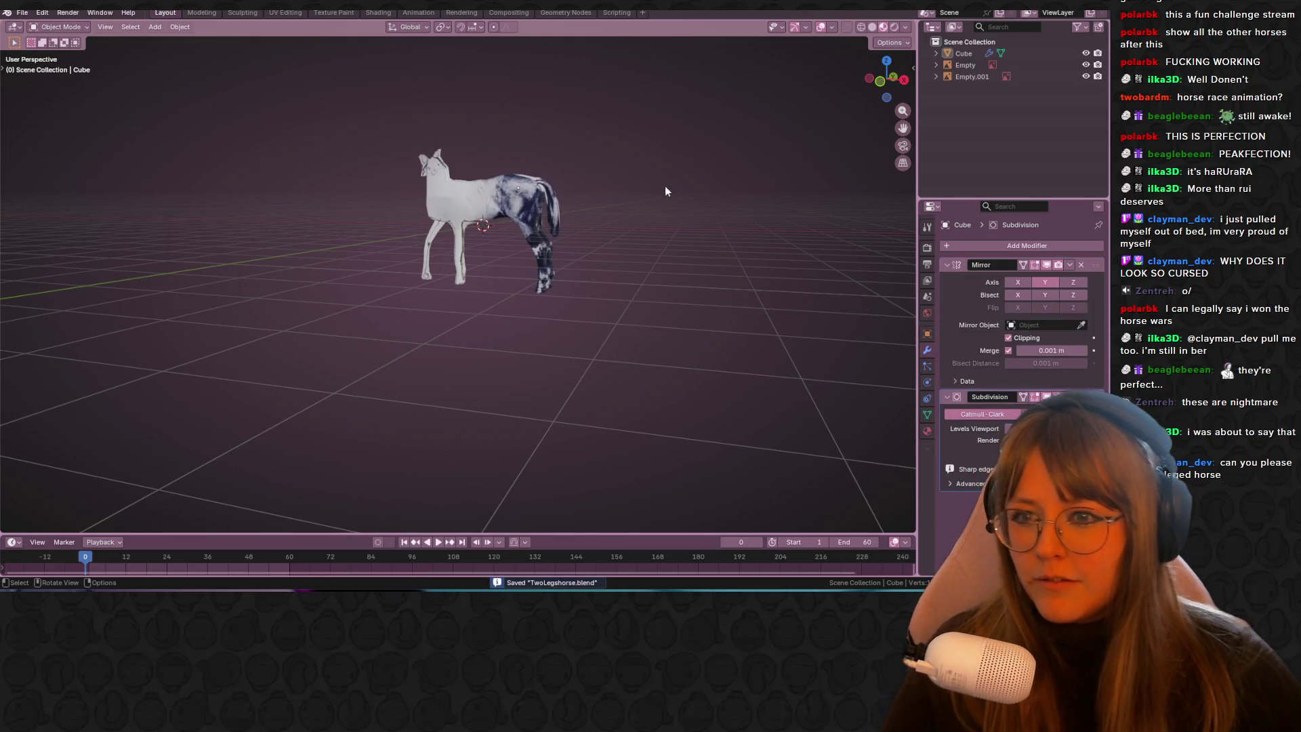
Step: From a back view, hide the horse photo reference, leaving the model beside the SEASONS chart
click(879, 82)
mouse_move(563, 172)
middle_down()
mouse_move(615, 189)
mouse_move(655, 260)
mouse_move(843, 242)
mouse_move(958, 80)
middle_up()
click(886, 80)
mouse_move(645, 170)
shift+middle_down()
mouse_move(760, 173)
mouse_move(755, 185)
shift+middle_up()
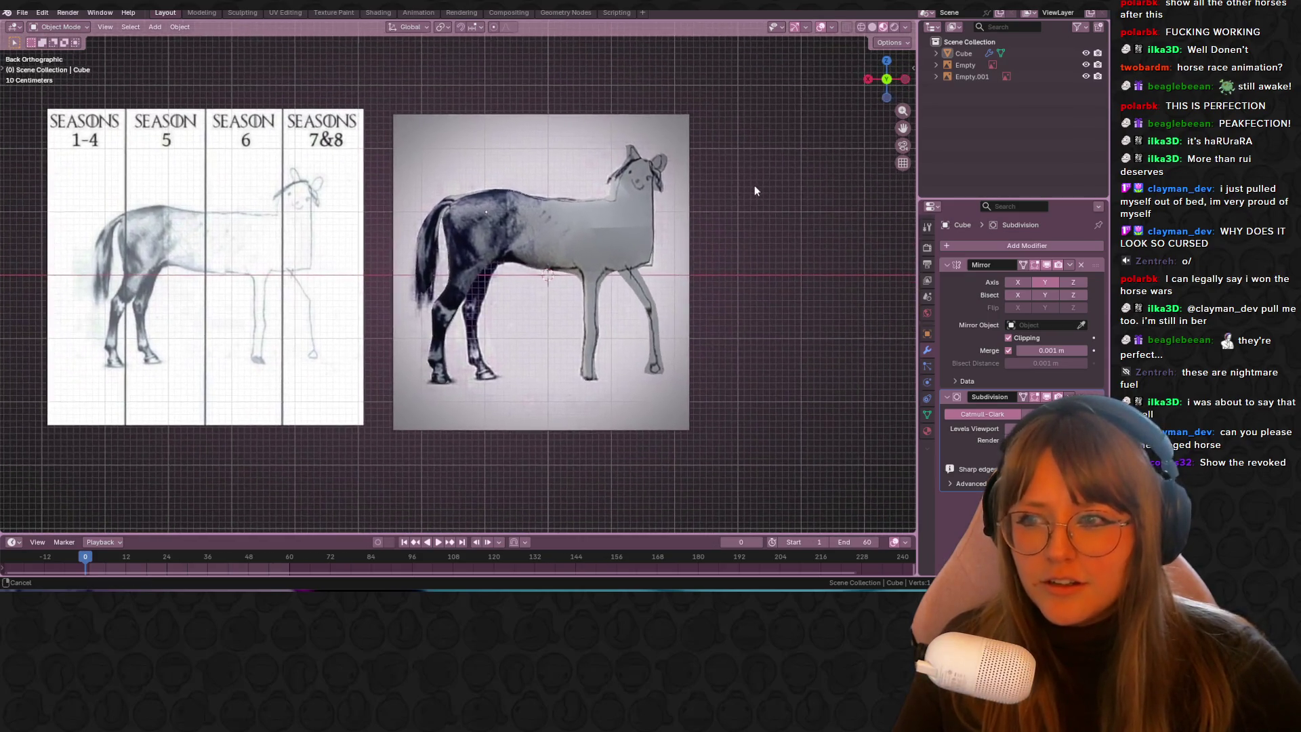
click(1086, 64)
mouse_move(555, 252)
shift+middle_down()
mouse_move(572, 198)
mouse_move(559, 231)
mouse_move(697, 162)
mouse_move(537, 131)
mouse_move(349, 127)
mouse_move(221, 183)
mouse_move(302, 131)
shift+middle_up()
mouse_move(702, 190)
middle_down()
mouse_move(665, 339)
mouse_move(766, 283)
mouse_move(611, 271)
mouse_move(861, 120)
mouse_move(825, 117)
middle_up()
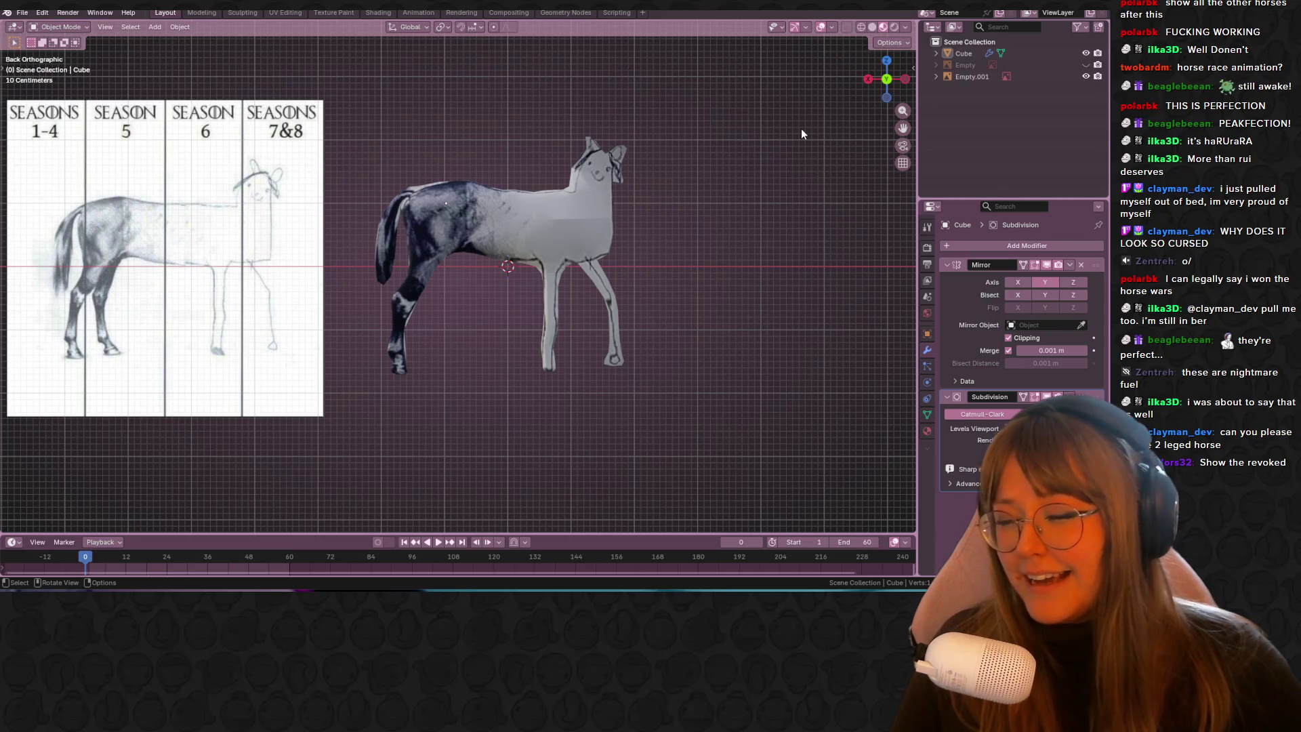
mouse_move(584, 255)
shift+middle_down()
mouse_move(654, 219)
mouse_move(748, 216)
mouse_move(676, 222)
mouse_move(598, 157)
shift+middle_up()
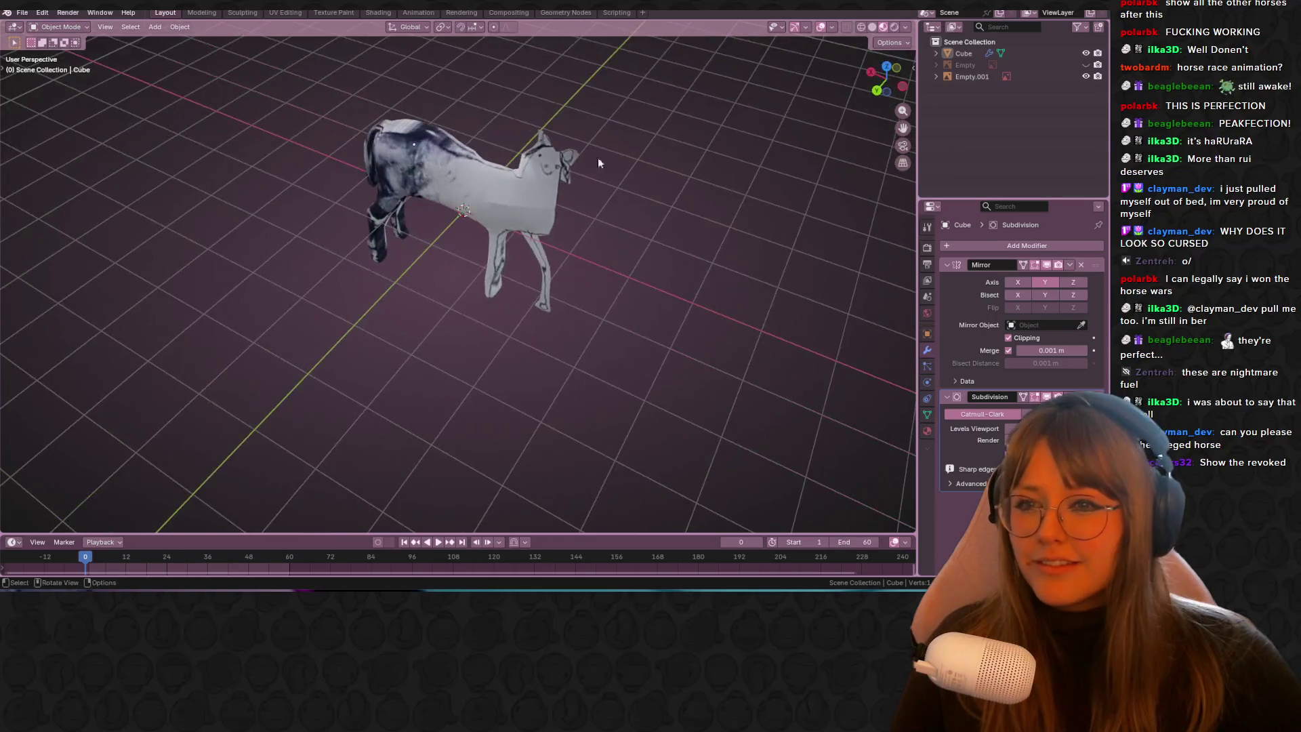
click(25, 13)
mouse_move(59, 54)
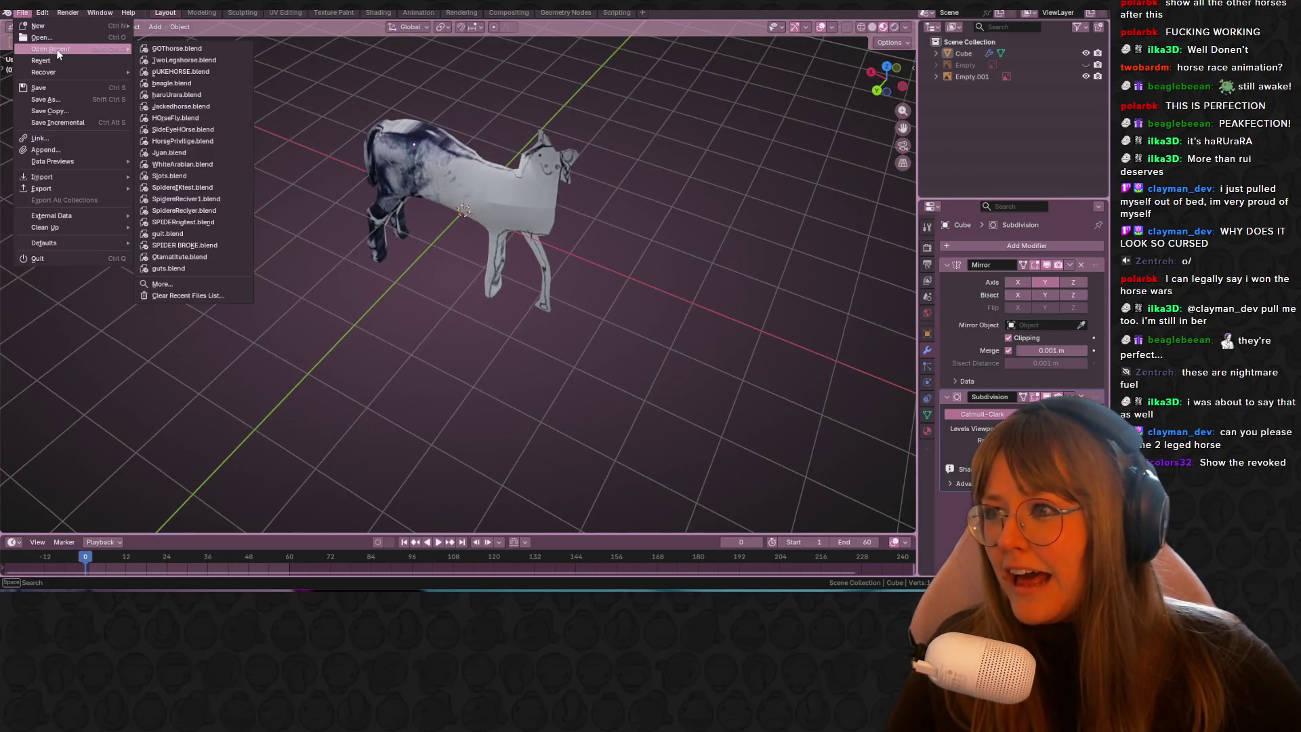
Step: Save GOThorse.blend, open HOrseFly.blend and play its animation side-on
click(193, 119)
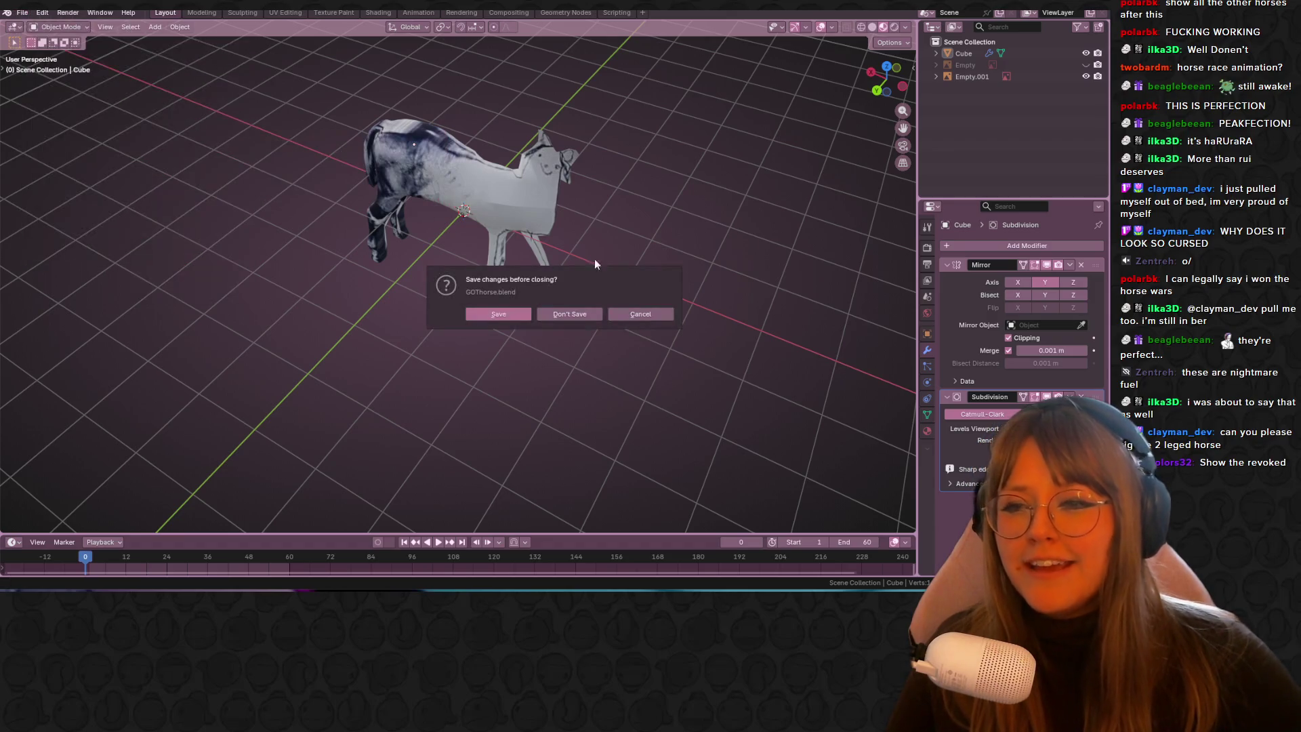
click(505, 314)
key(space)
middle_drag(573, 250, 626, 295)
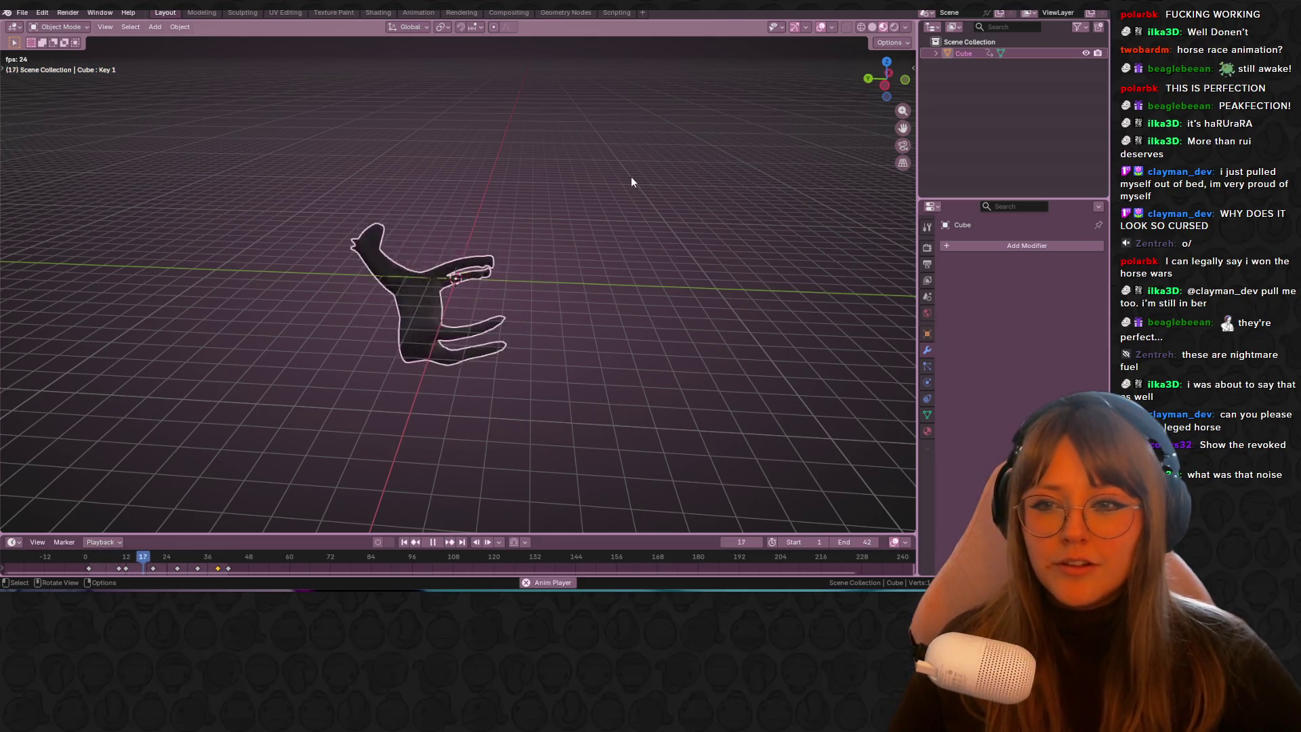
Step: Open SideEyeHOrse.blend from the recent files list
click(23, 12)
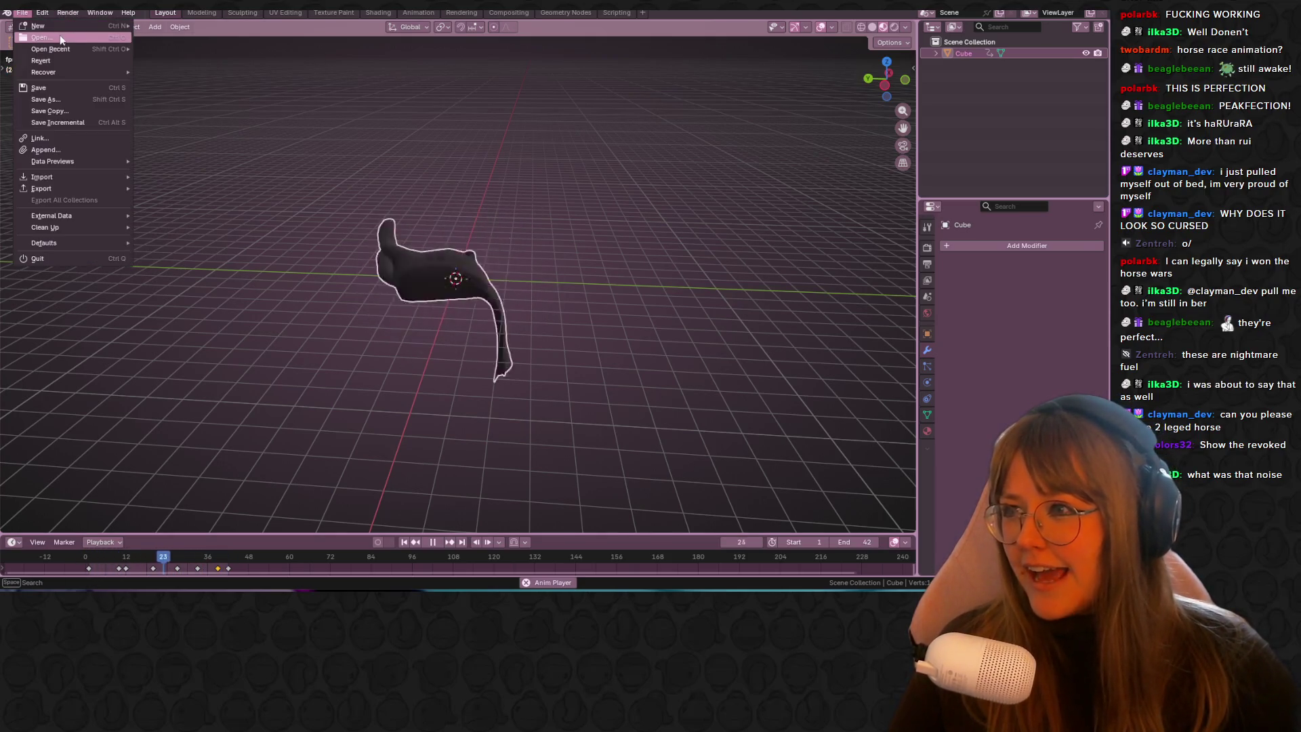
mouse_move(54, 49)
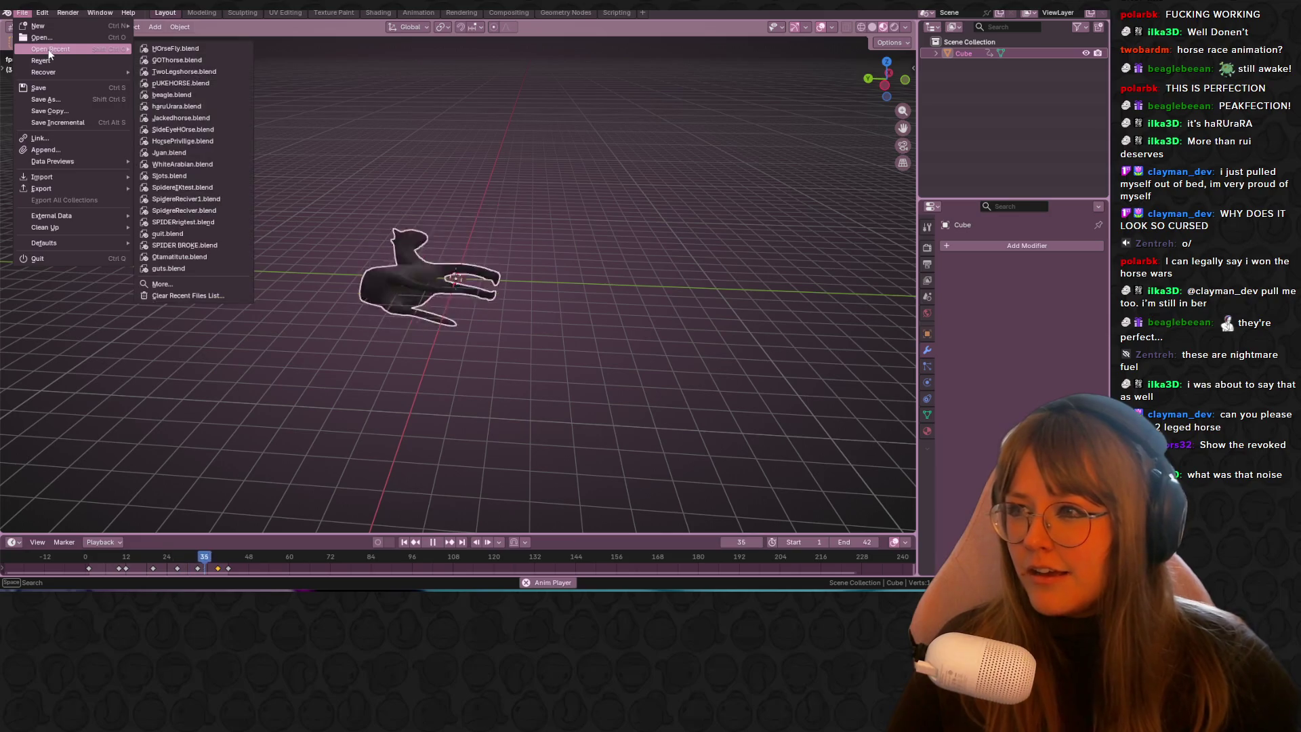
click(192, 130)
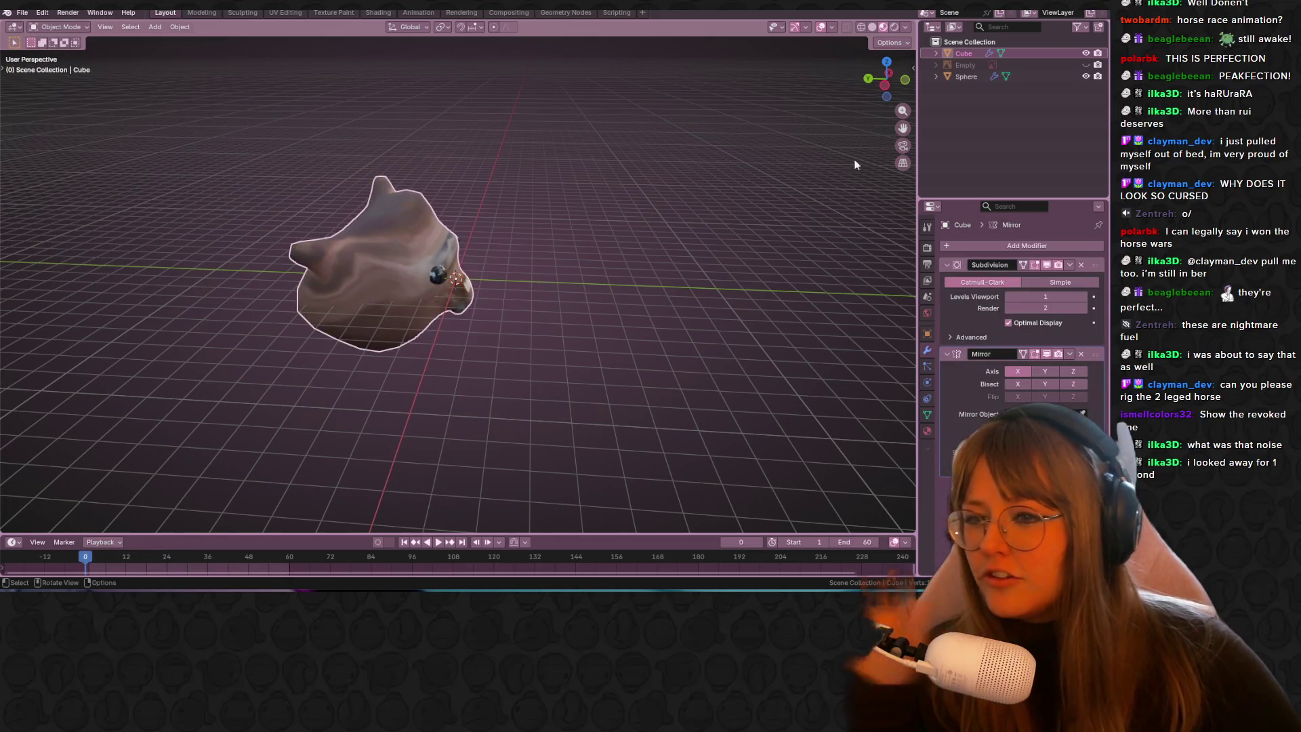
Step: Compare the horse head in Left Orthographic with the wood reference photo, then hide it
click(885, 85)
scroll(786, 289, up, 3)
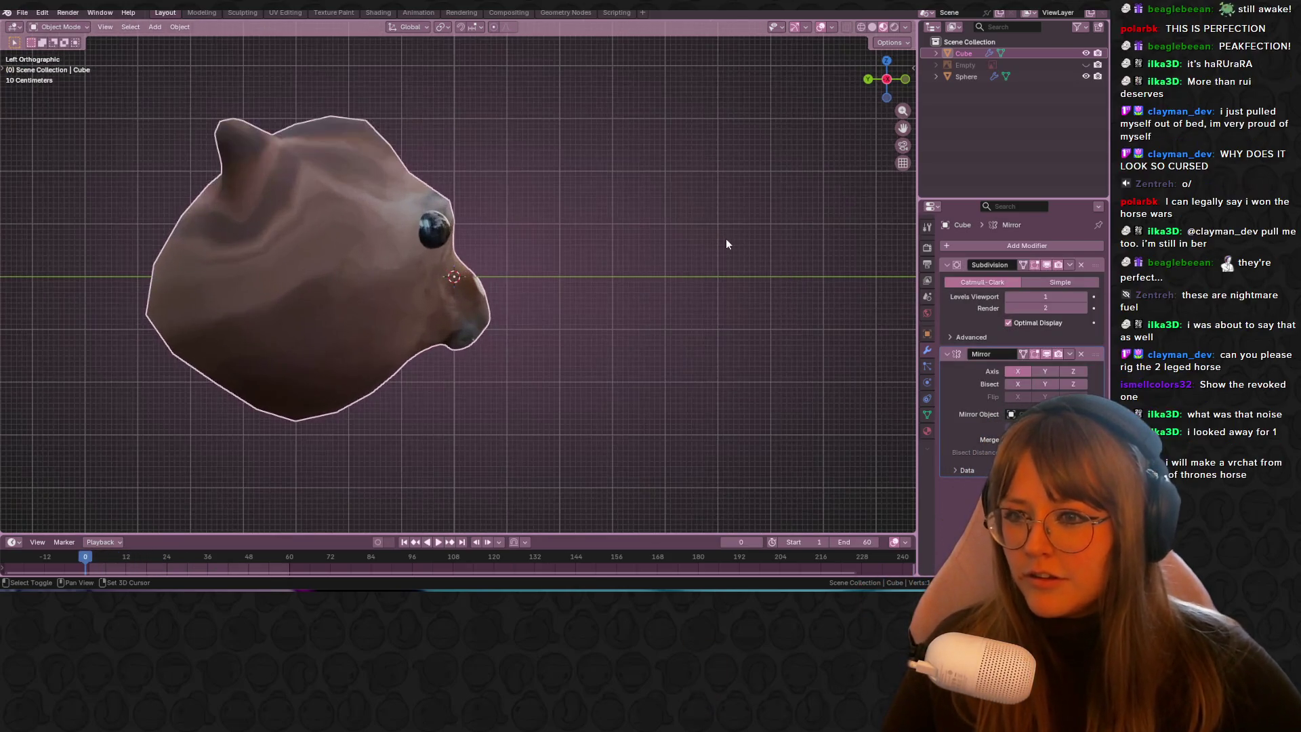
click(1085, 65)
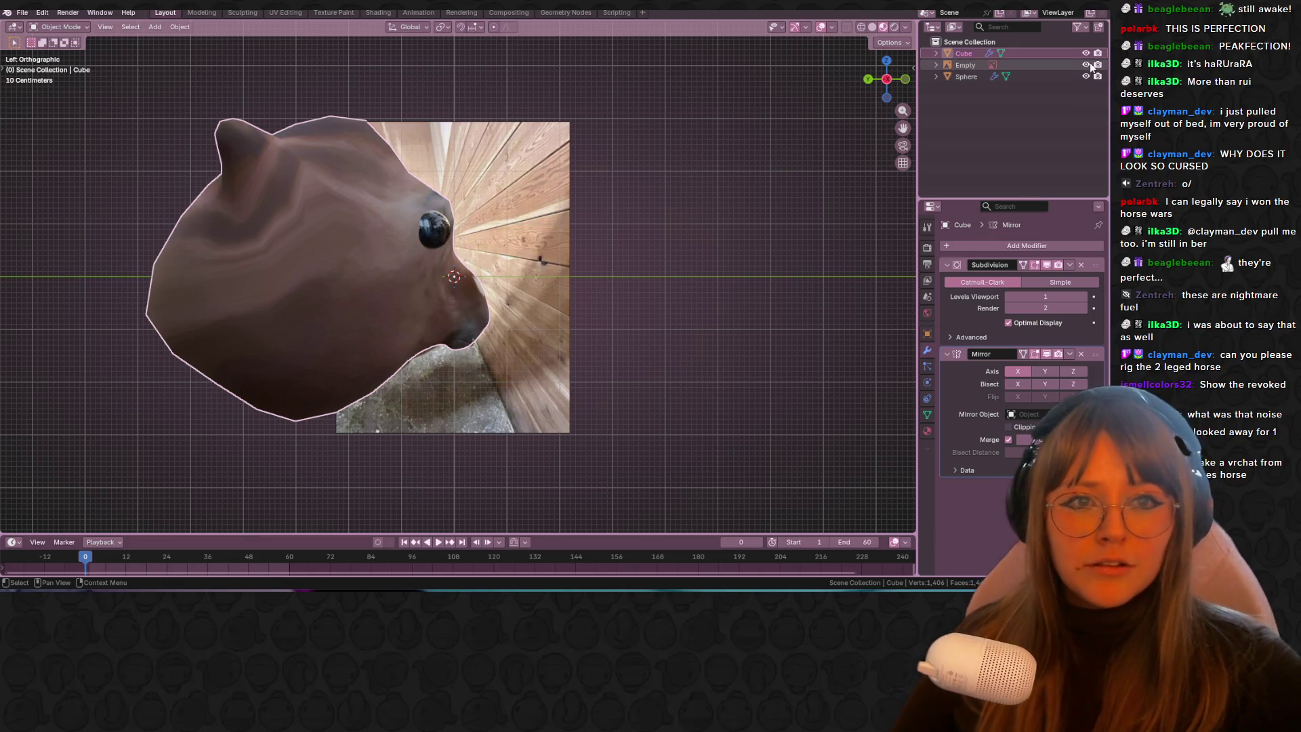
click(1085, 62)
Step: Orbit the head in perspective and bring up the Open Recent list
mouse_move(814, 196)
middle_down()
mouse_move(48, 161)
mouse_move(88, 266)
mouse_move(308, 198)
mouse_move(111, 44)
middle_up()
click(22, 12)
mouse_move(55, 47)
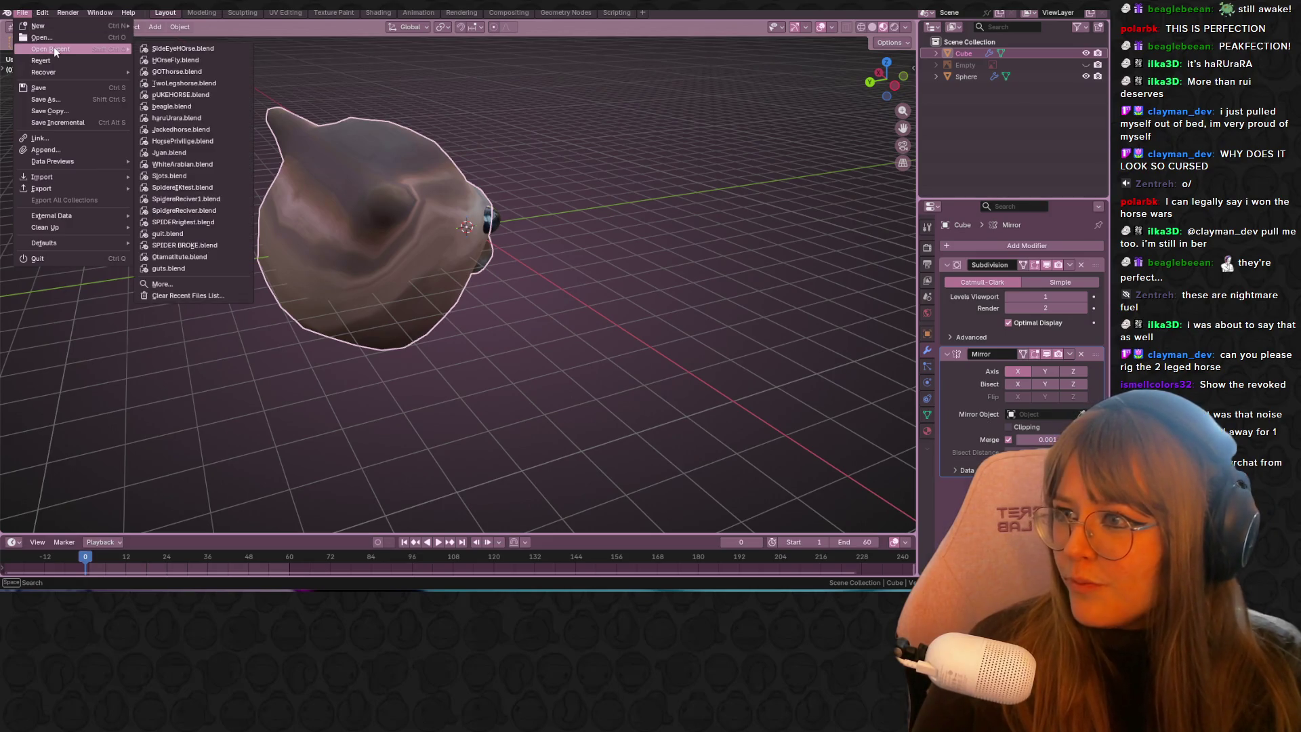
Step: Save SideEyeHOrse.blend, open HorsePrivilige.blend and frame it in Left Orthographic view
click(202, 140)
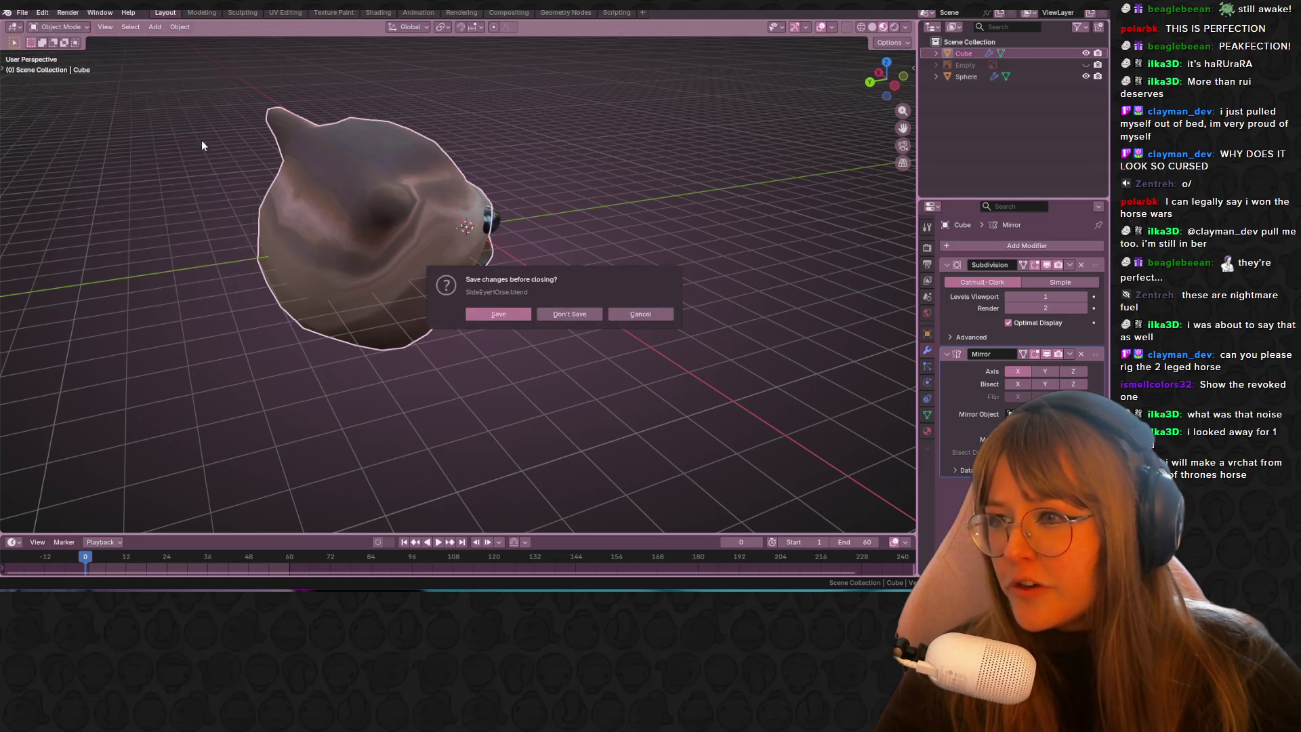
click(521, 314)
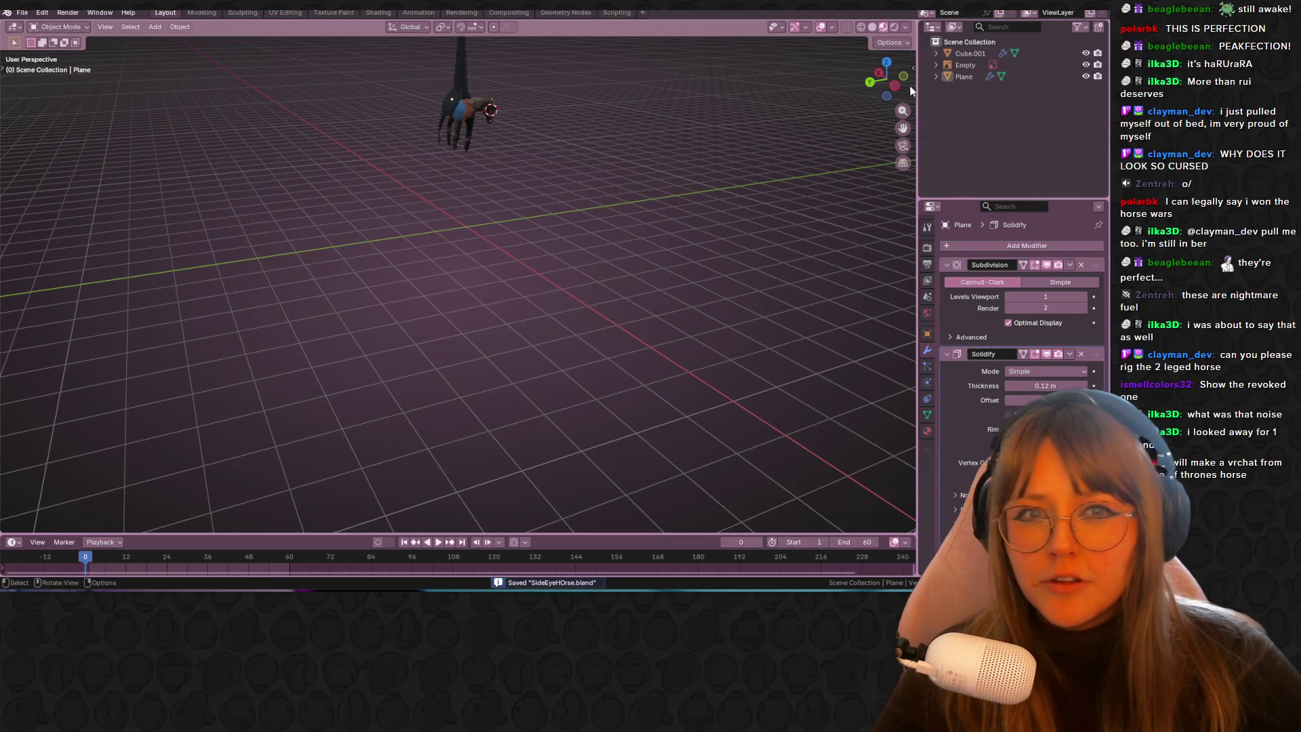
click(889, 87)
scroll(673, 80, up, 3)
mouse_move(673, 80)
shift+middle_down()
mouse_move(615, 245)
mouse_move(608, 412)
shift+middle_up()
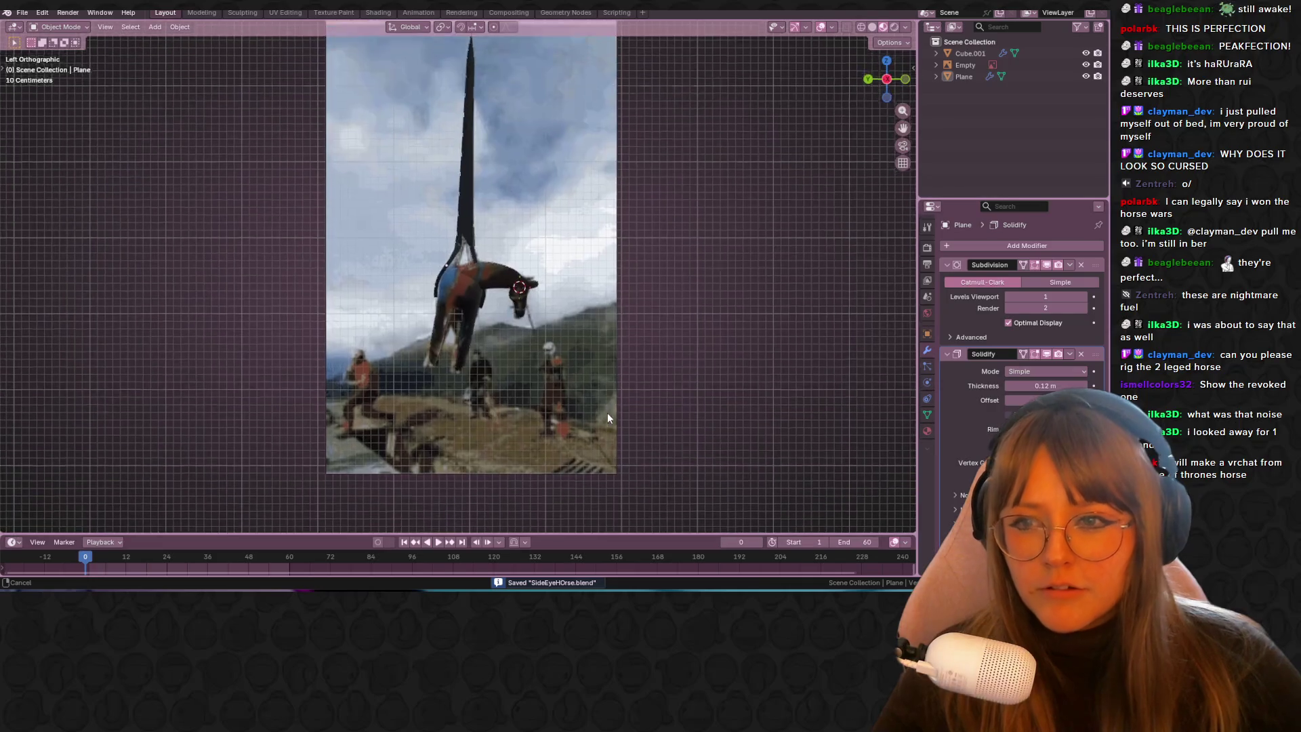
scroll(705, 324, down, 2)
scroll(705, 330, up, 3)
Step: Check the rope-hung horse against its photo by toggling the plane, then hide the reference
click(1087, 76)
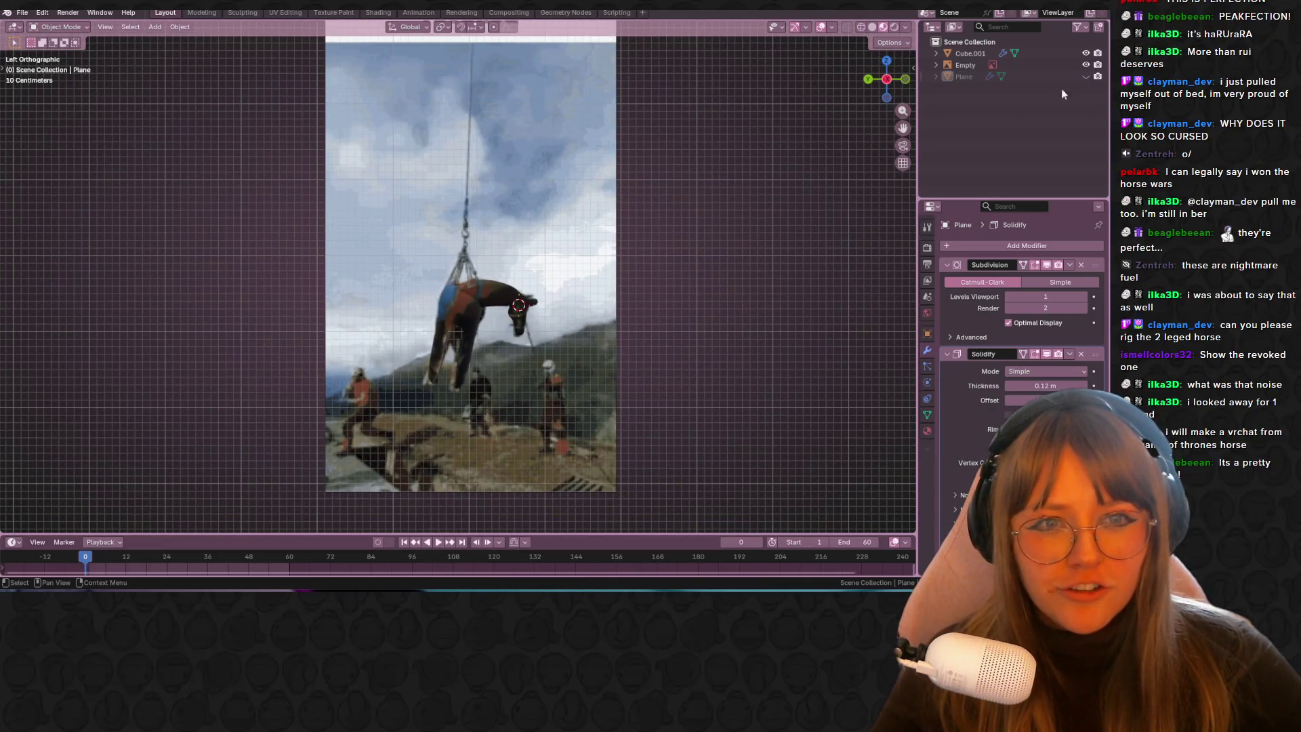
shift+middle_drag(709, 221, 701, 192)
click(1086, 75)
click(1086, 65)
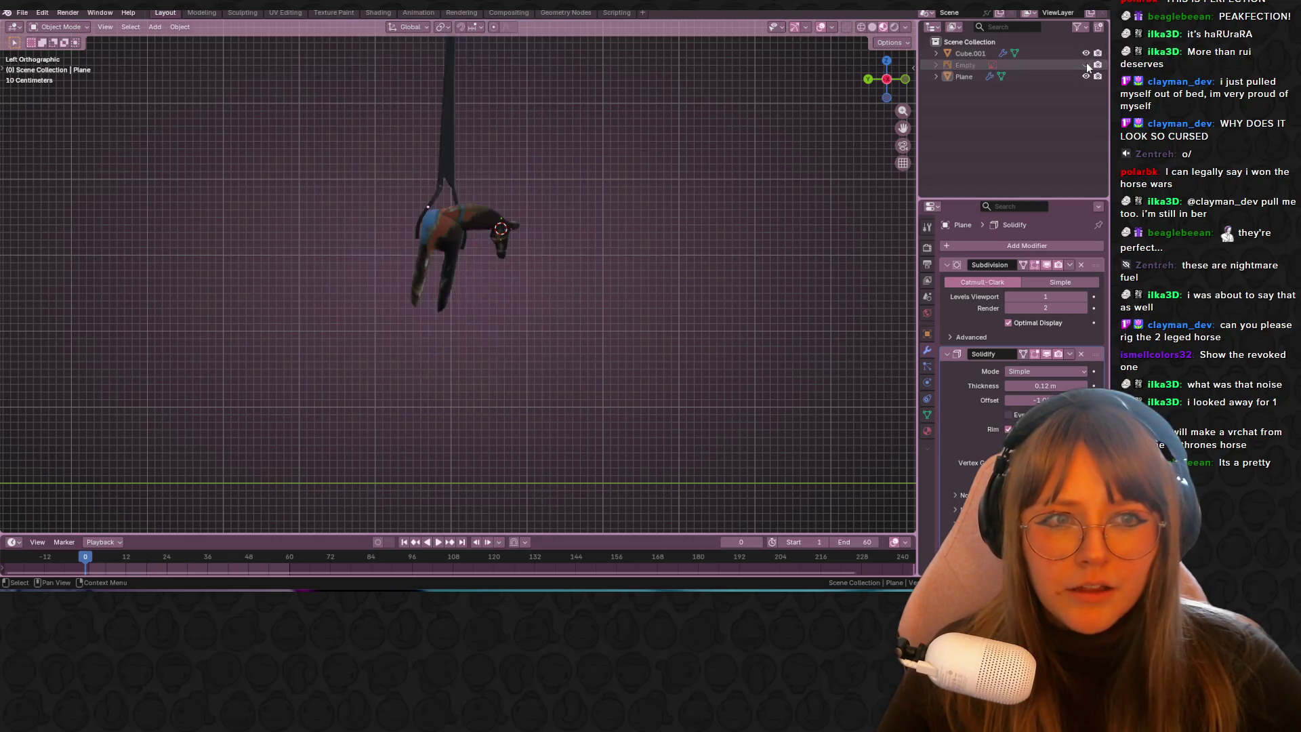
mouse_move(608, 212)
middle_down()
mouse_move(721, 238)
mouse_move(488, 218)
mouse_move(235, 242)
mouse_move(548, 197)
mouse_move(543, 237)
mouse_move(165, 208)
mouse_move(484, 305)
mouse_move(427, 276)
mouse_move(621, 226)
mouse_move(413, 265)
middle_up()
click(22, 12)
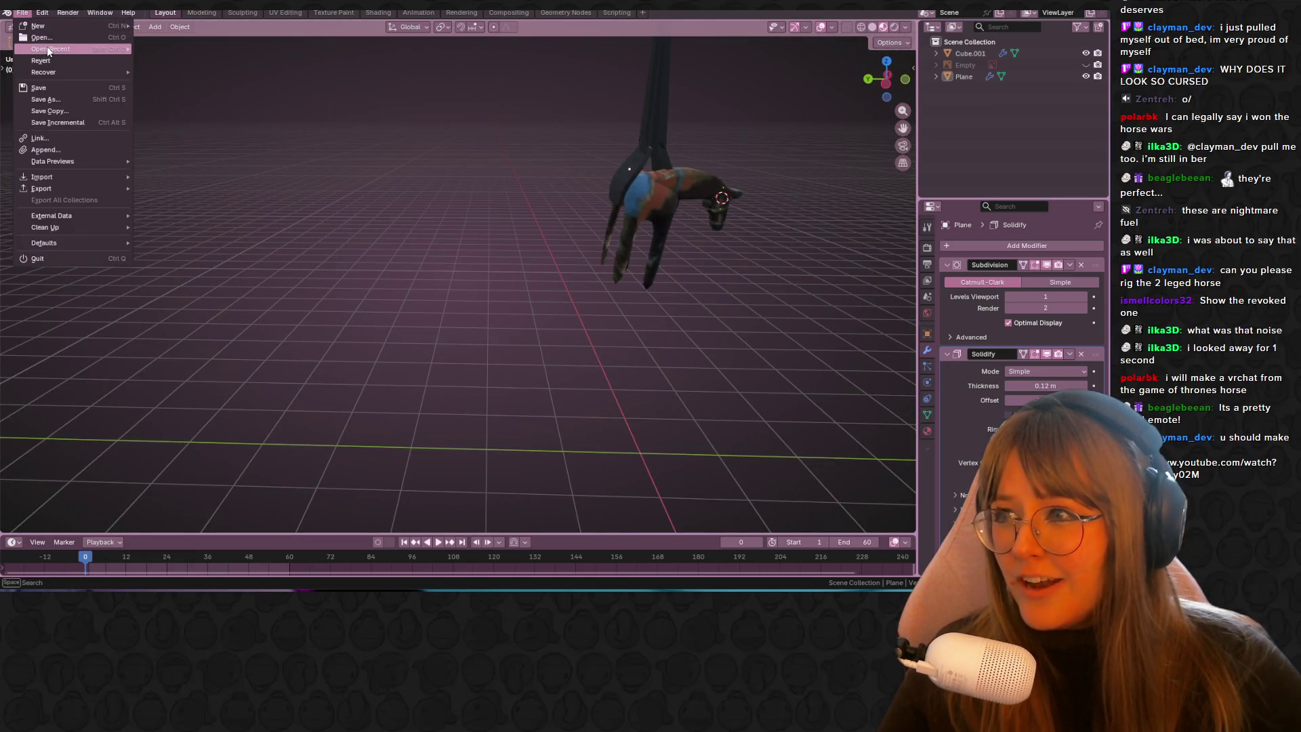
Step: Open Juan.blend from the recent files, saving HorsePrivilige.blend first
mouse_move(49, 52)
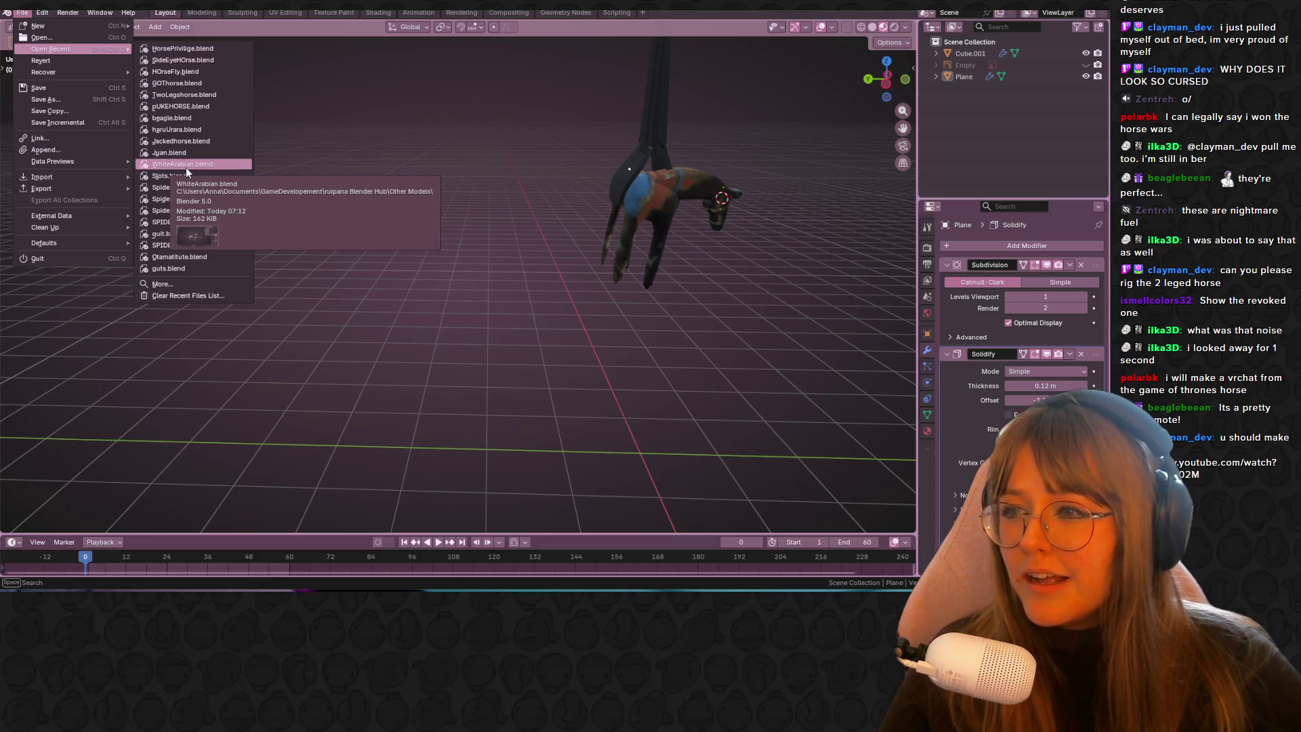
click(201, 153)
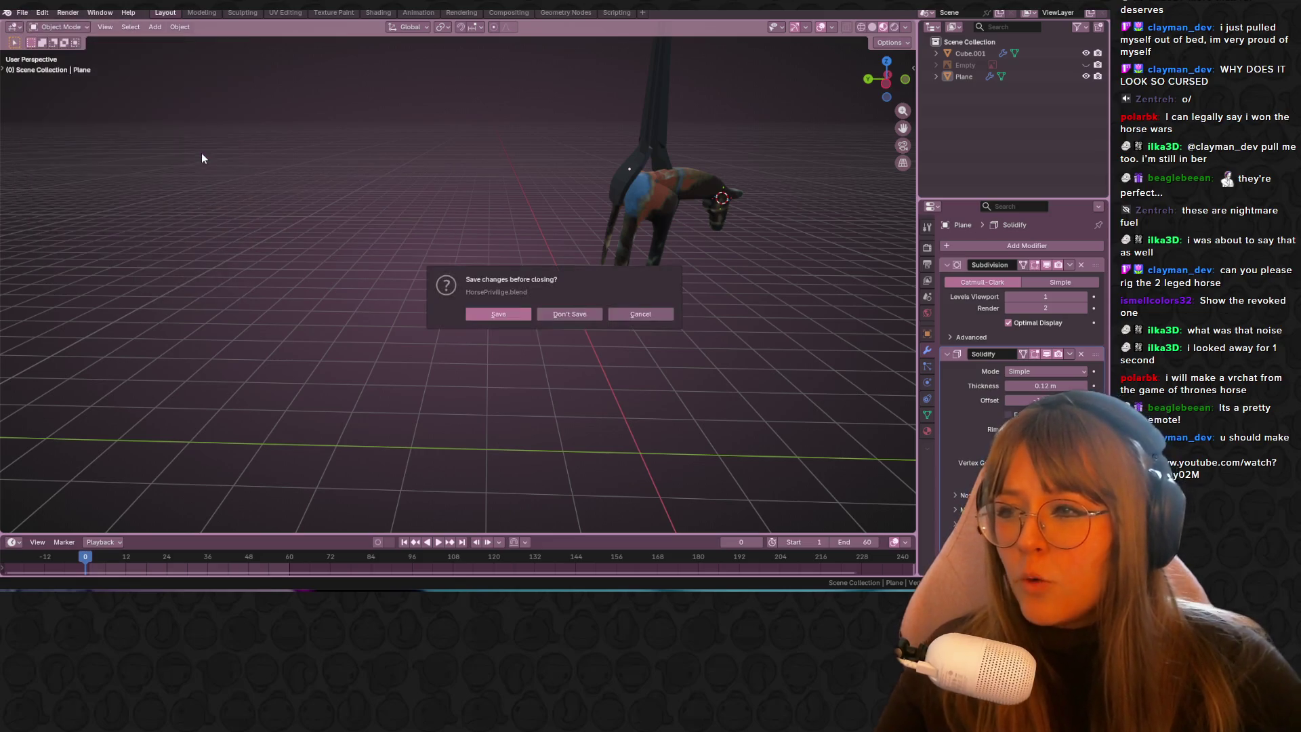
click(505, 310)
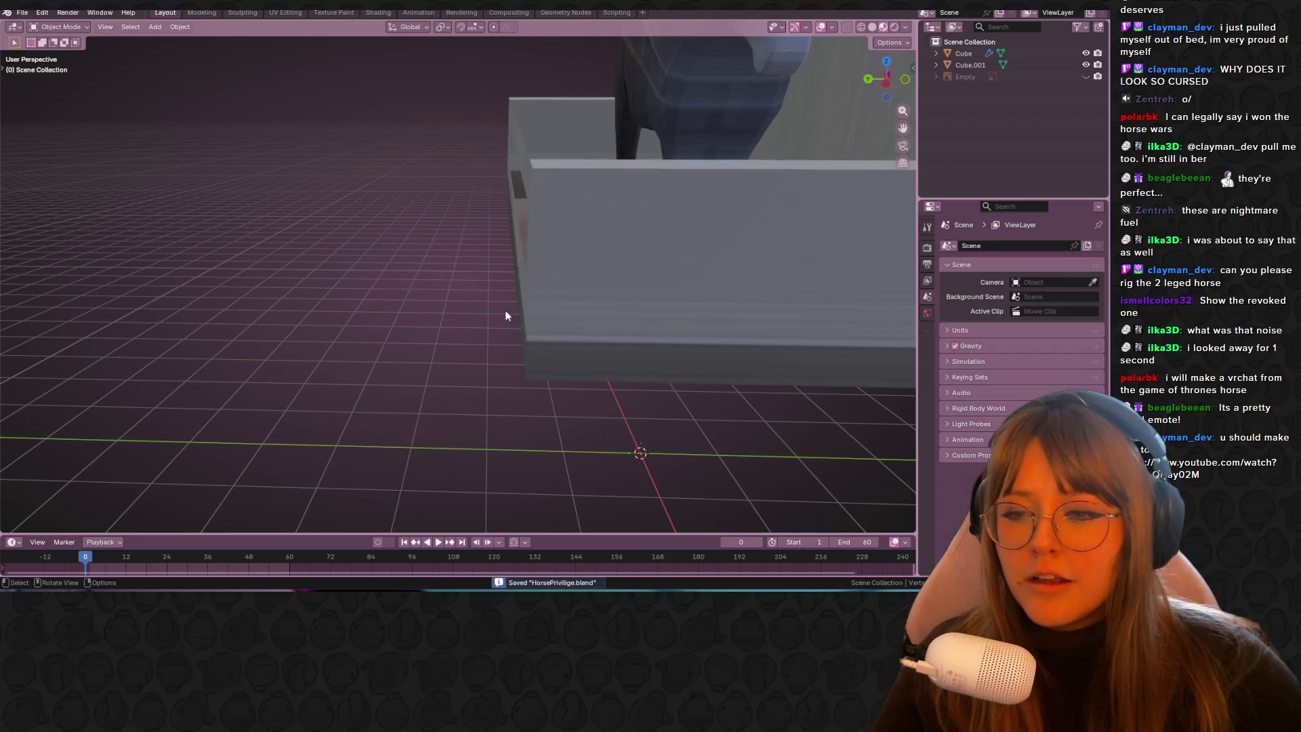
Step: Select the horse slab Cube.001, switch to Back view and centre it in the viewport
click(859, 73)
click(867, 79)
mouse_move(867, 80)
shift+middle_down()
mouse_move(742, 116)
mouse_move(598, 310)
shift+middle_up()
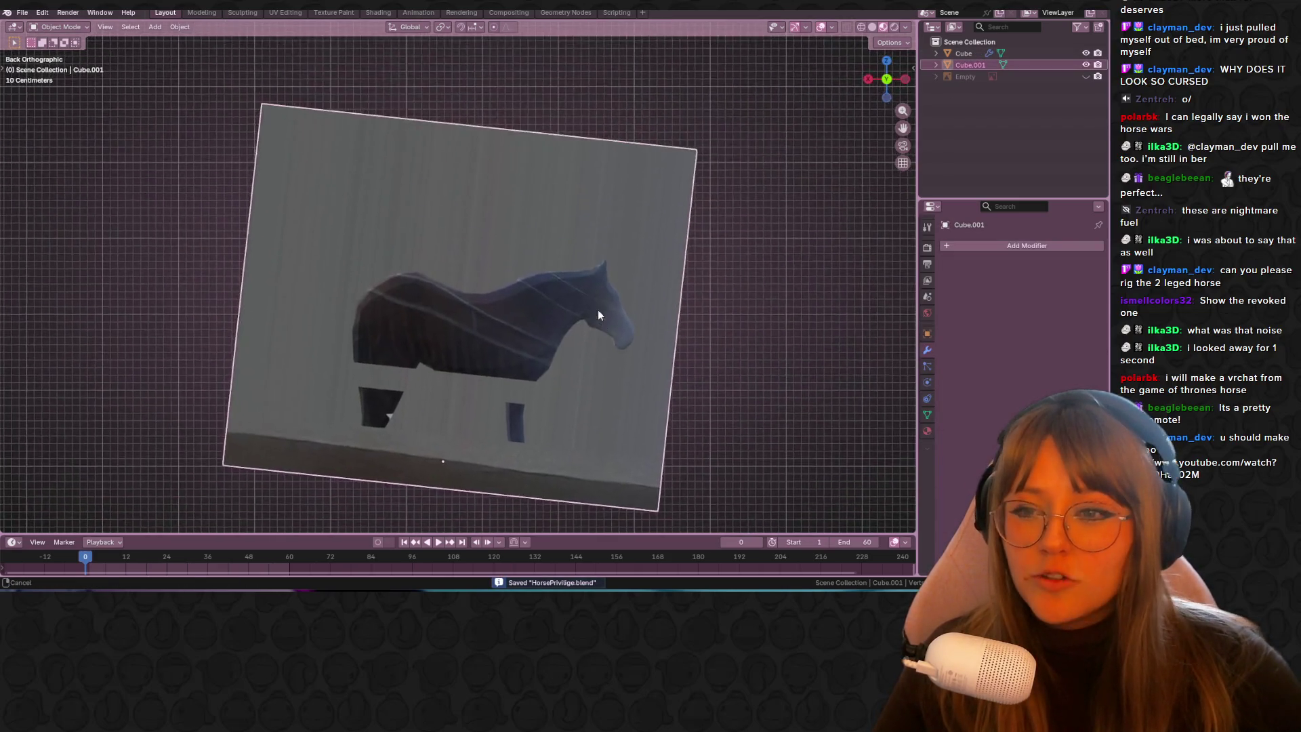
scroll(800, 310, down, 3)
click(777, 293)
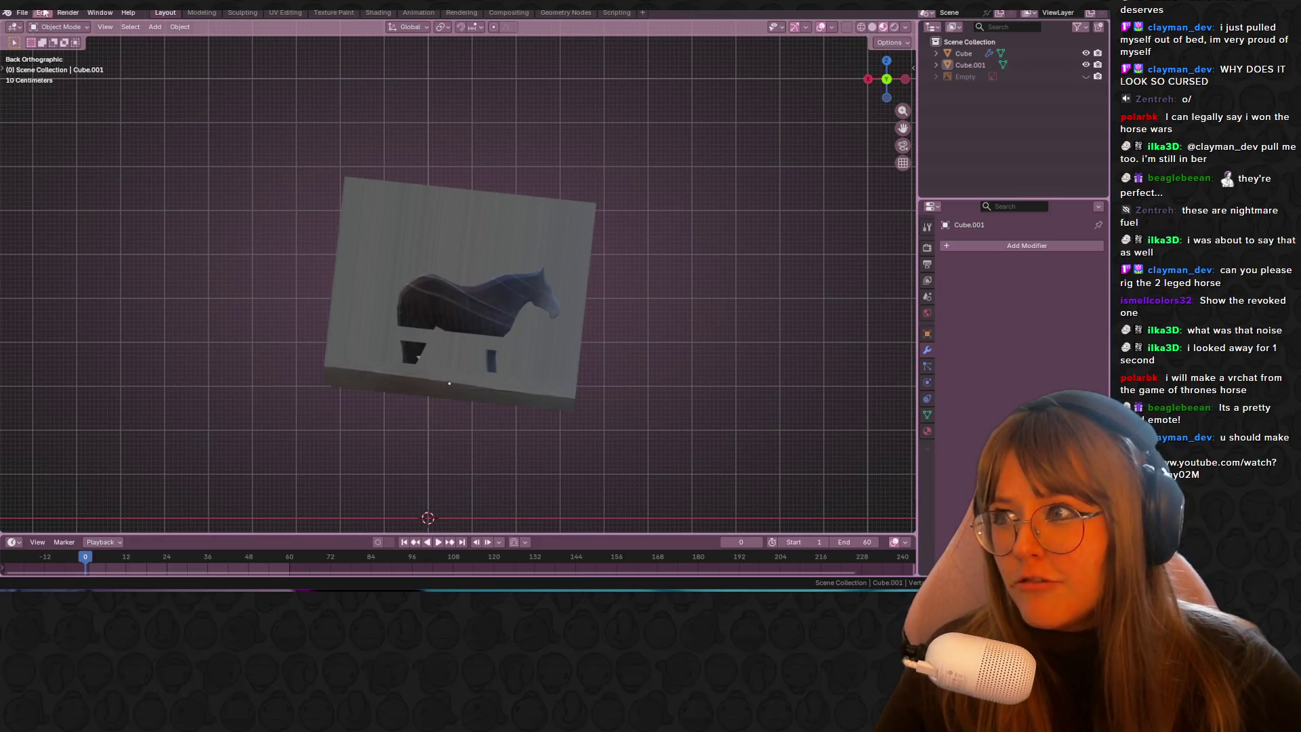
click(22, 12)
mouse_move(51, 49)
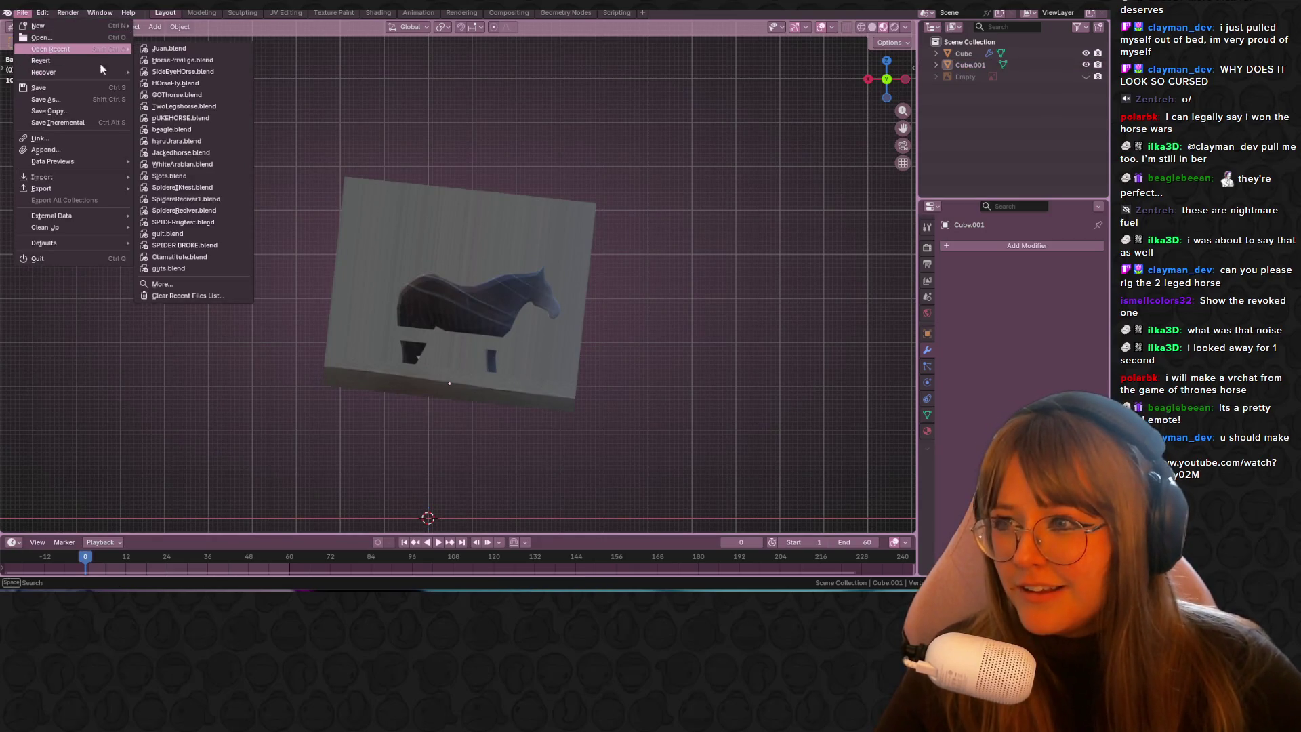
Step: Save Juan.blend and open WhiteArabian.blend from the recent files
click(196, 165)
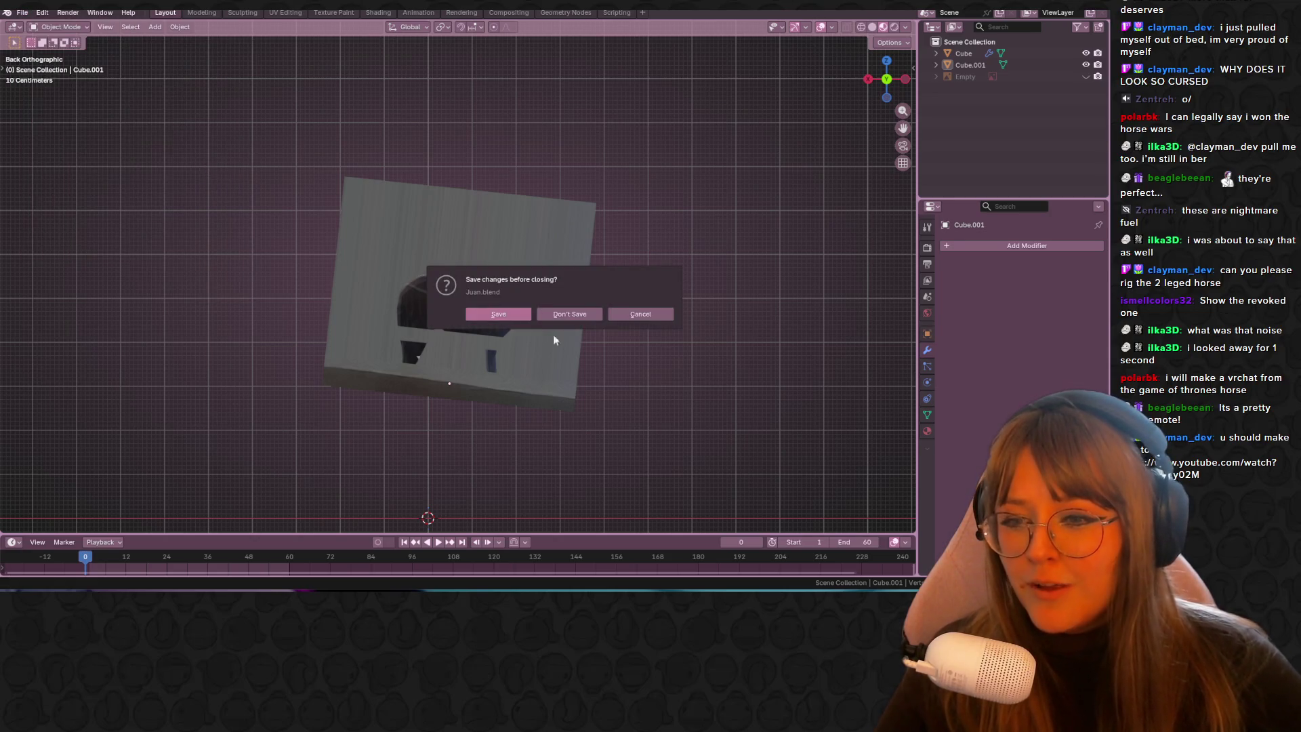
click(503, 313)
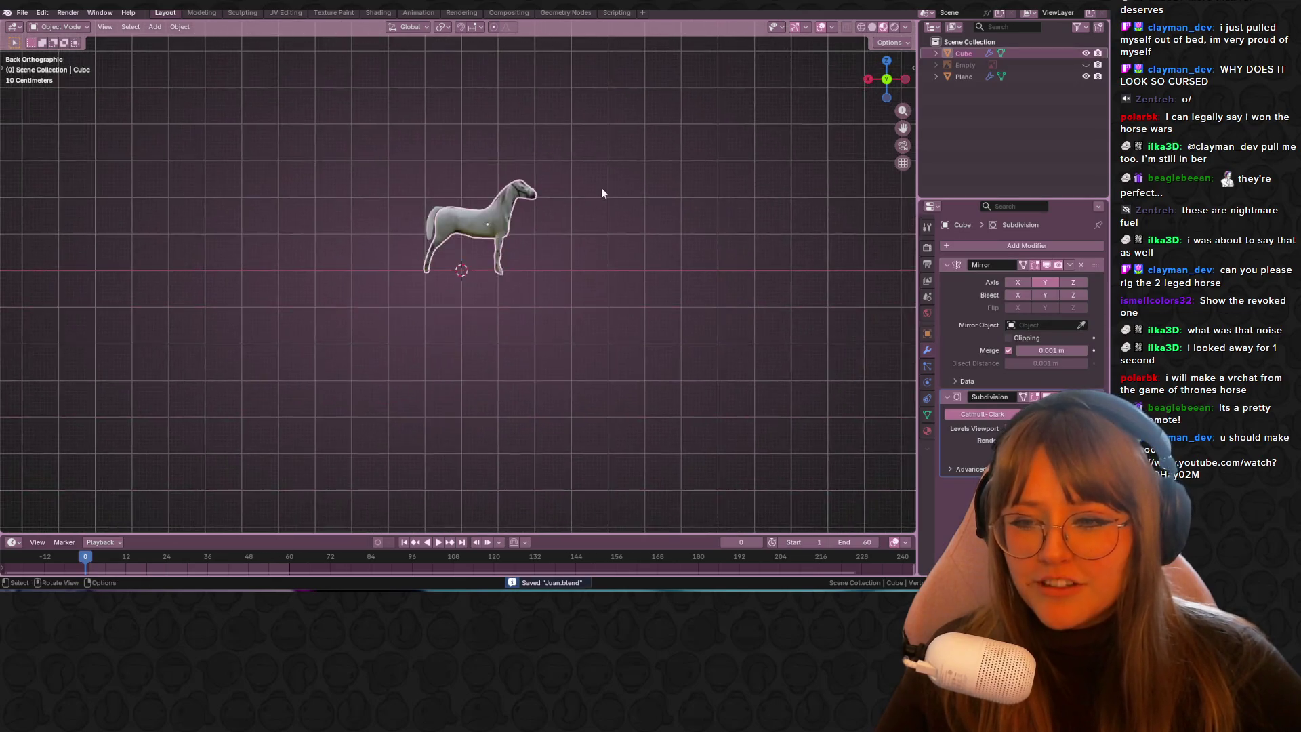
scroll(693, 132, up, 3)
Step: Orbit the white horse to a side profile, then bring the YouTube video window forward
mouse_move(692, 132)
middle_down()
mouse_move(690, 91)
mouse_move(585, 212)
mouse_move(668, 250)
mouse_move(853, 233)
mouse_move(55, 233)
mouse_move(142, 236)
middle_up()
middle_drag(314, 290, 446, 314)
middle_drag(519, 240, 583, 255)
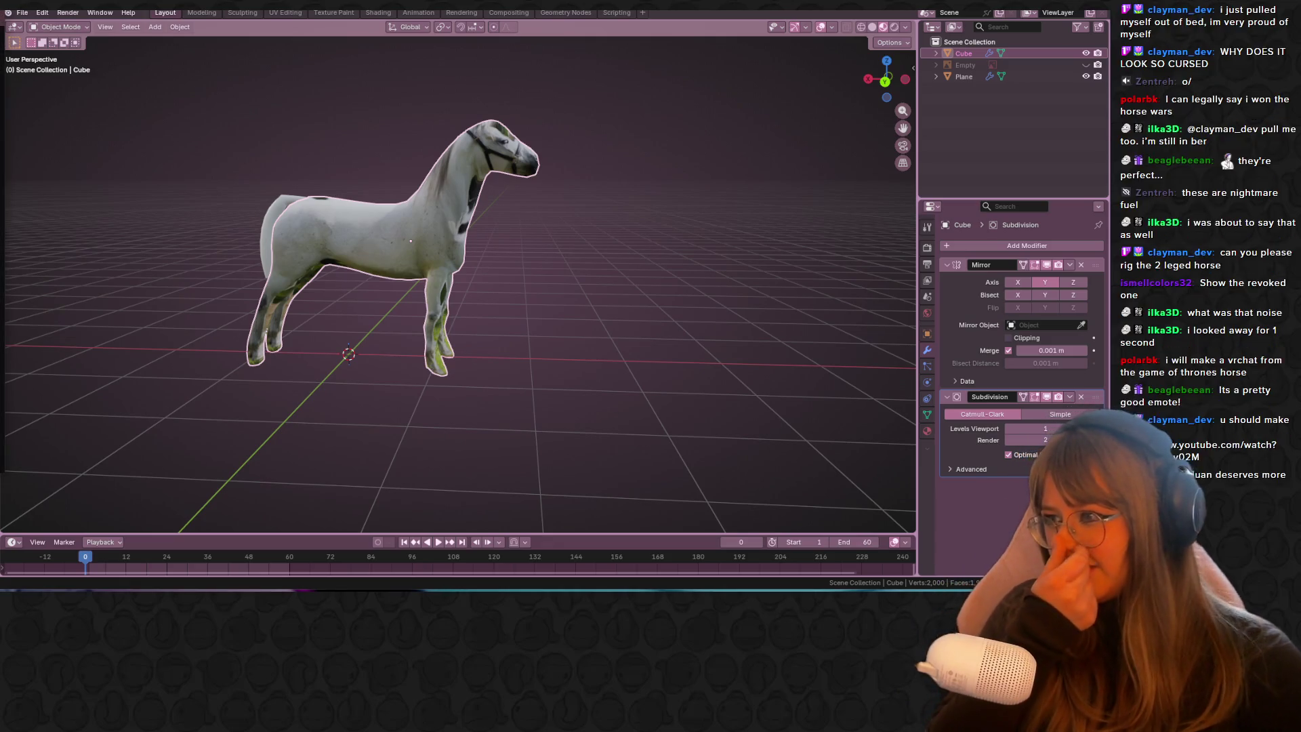
mouse_move(0, 88)
mouse_down()
mouse_move(702, 136)
mouse_move(708, 78)
mouse_up()
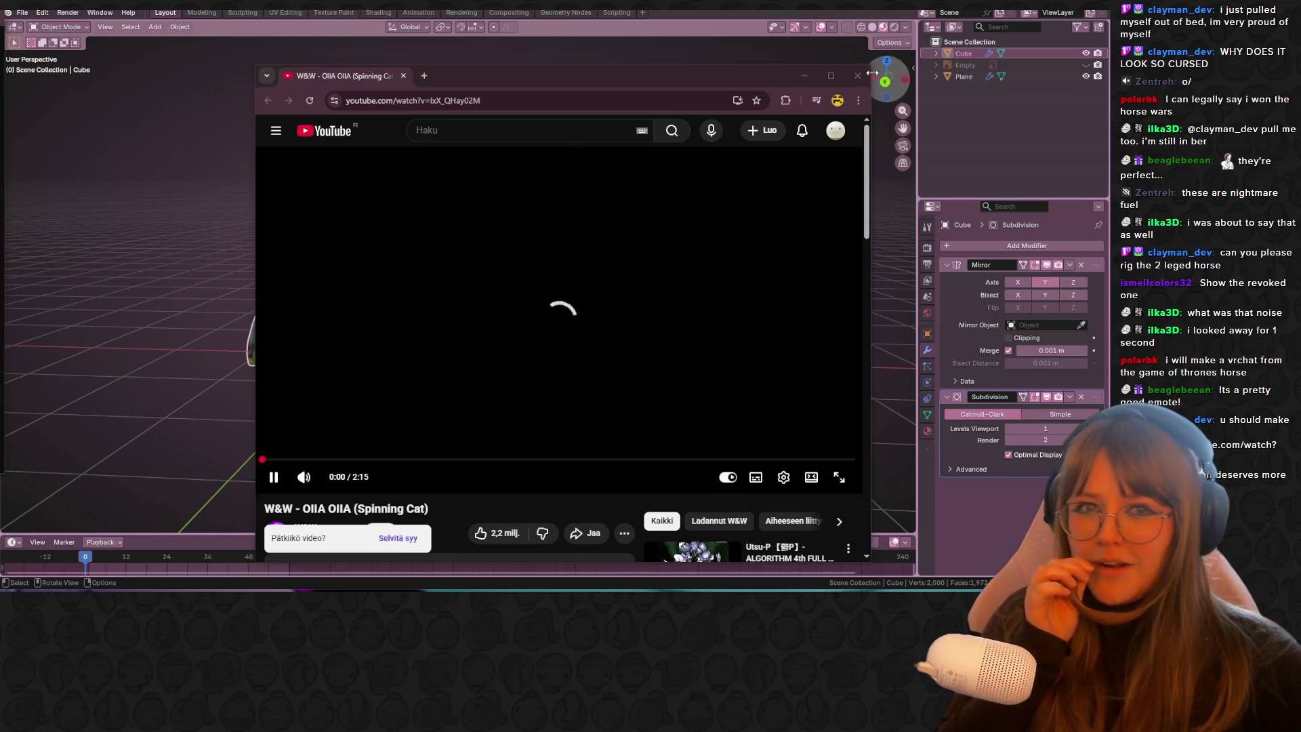
Step: Hide the YouTube window and orbit to view the white horse from above and below
key(ctrl+w)
mouse_move(498, 181)
middle_down()
mouse_move(278, 203)
mouse_move(55, 184)
middle_up()
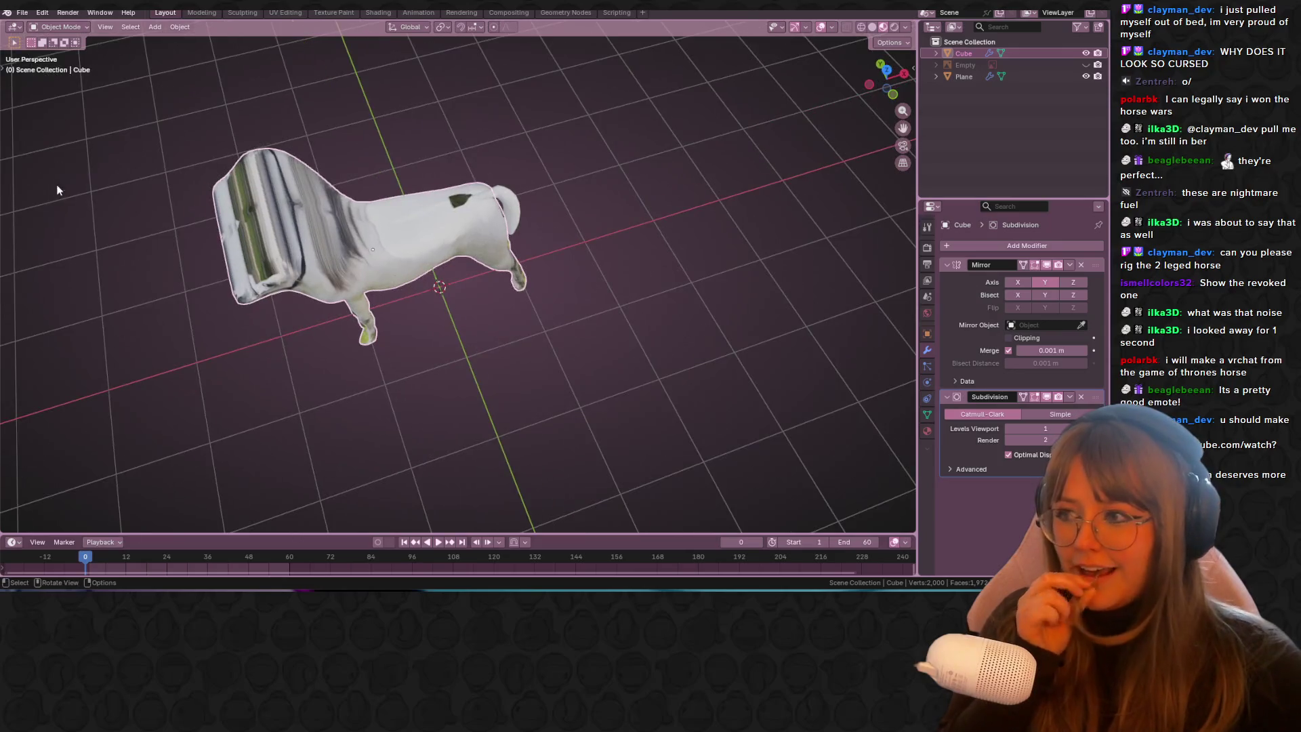
middle_drag(375, 258, 509, 89)
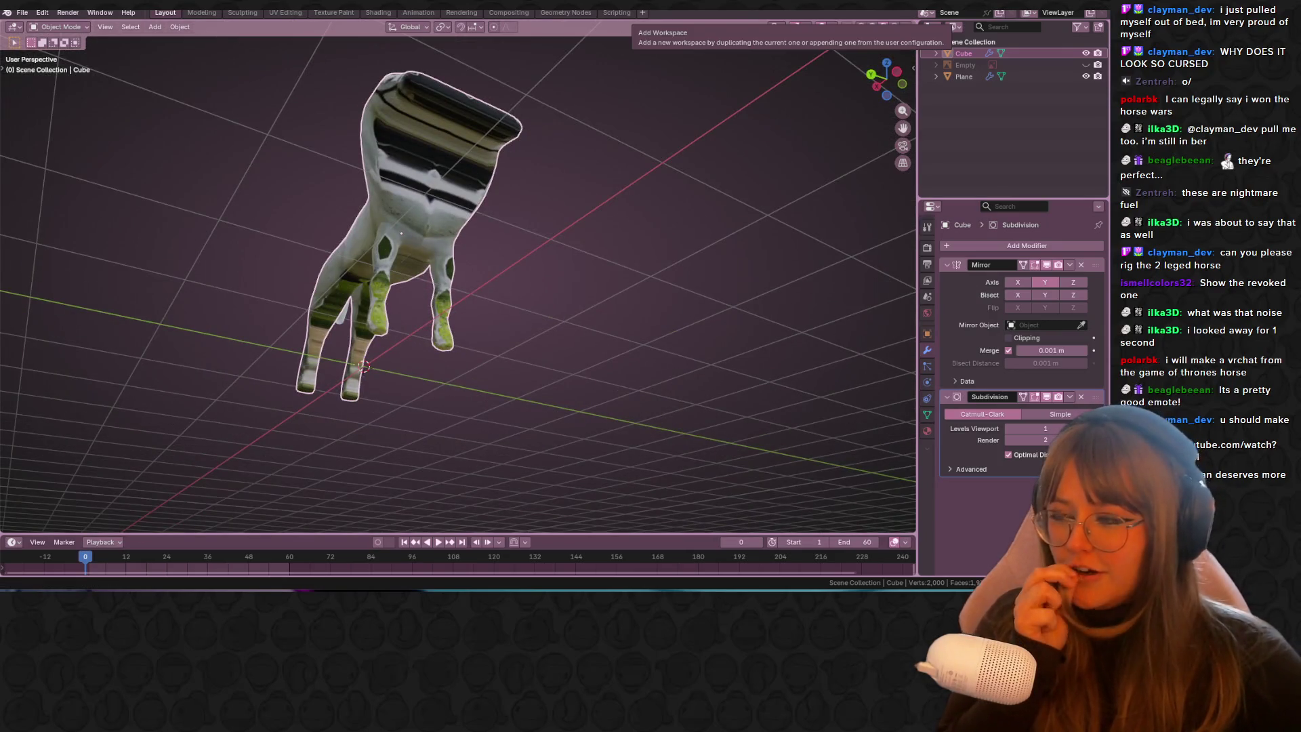
Step: Orbit to a side view of the horse, lower the system volume and return to Blender
mouse_move(836, 46)
middle_down()
mouse_move(697, 304)
mouse_move(438, 414)
mouse_move(336, 240)
mouse_move(224, 270)
mouse_move(482, 323)
mouse_move(406, 253)
middle_up()
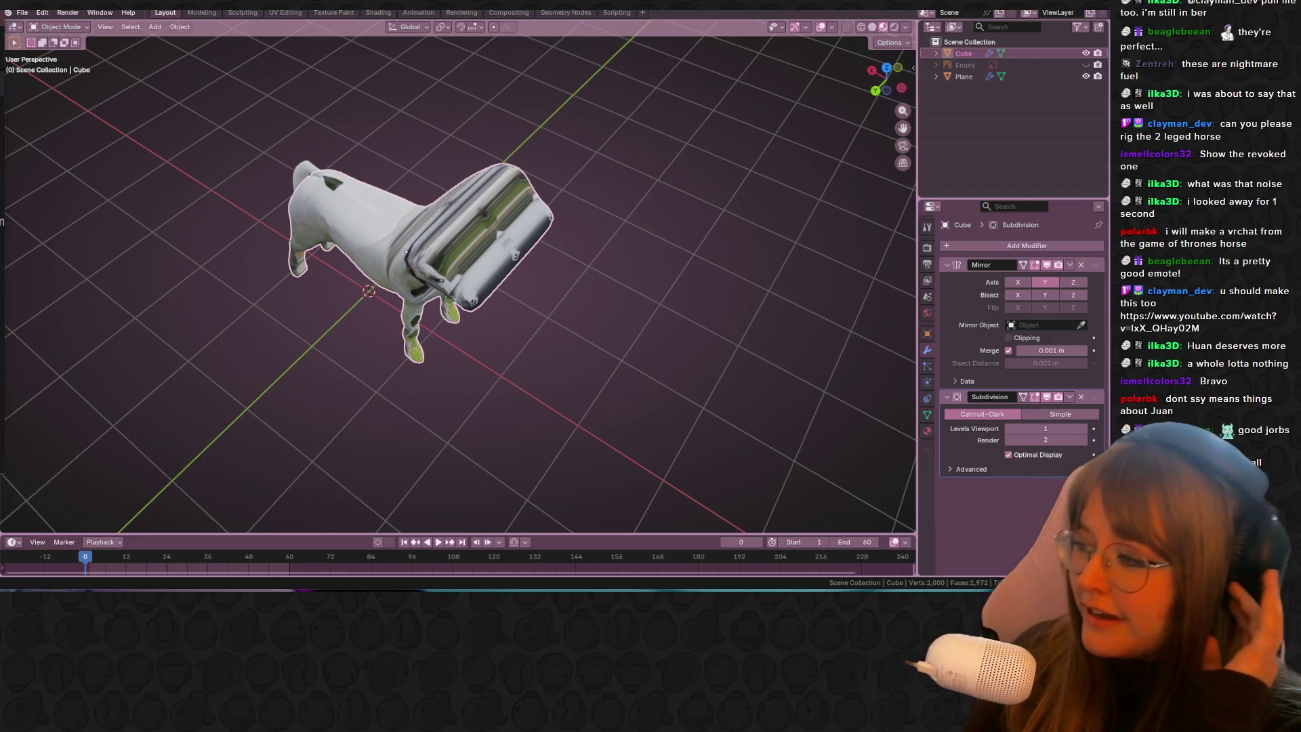
key(XF86AudioLowerVolume)
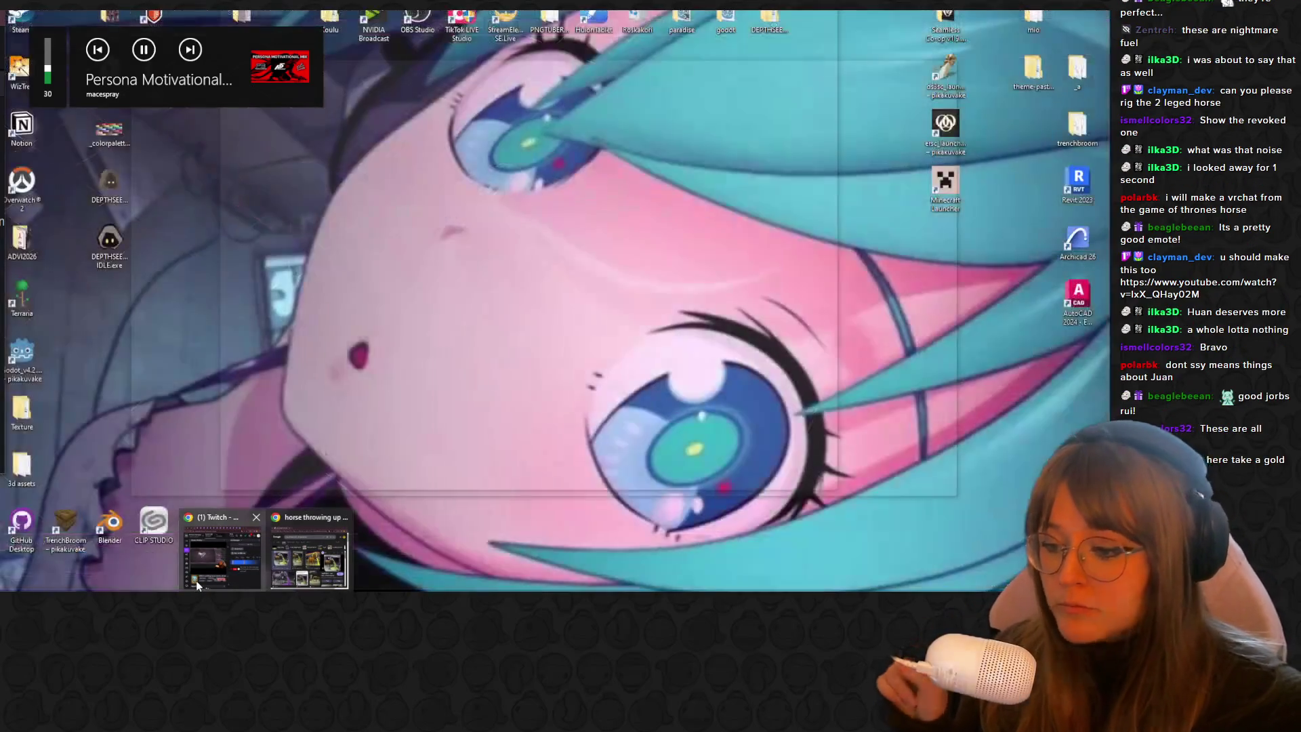
click(198, 584)
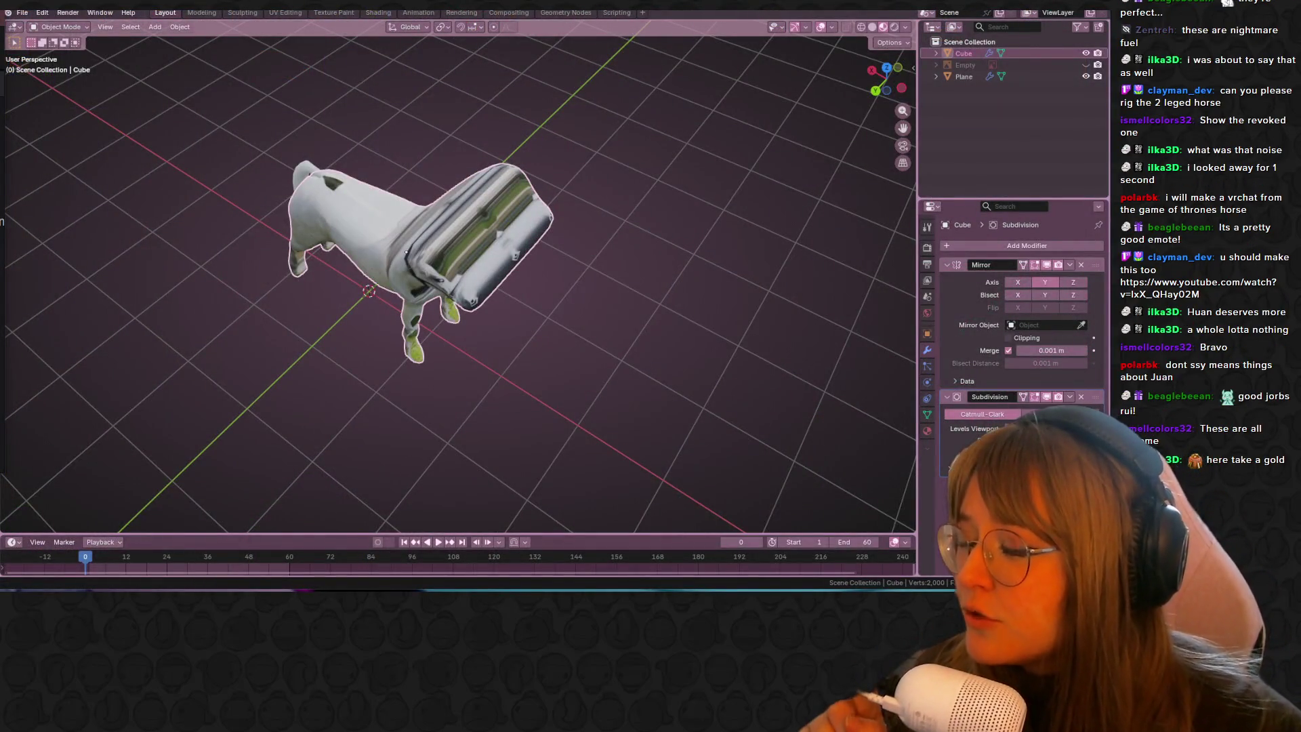